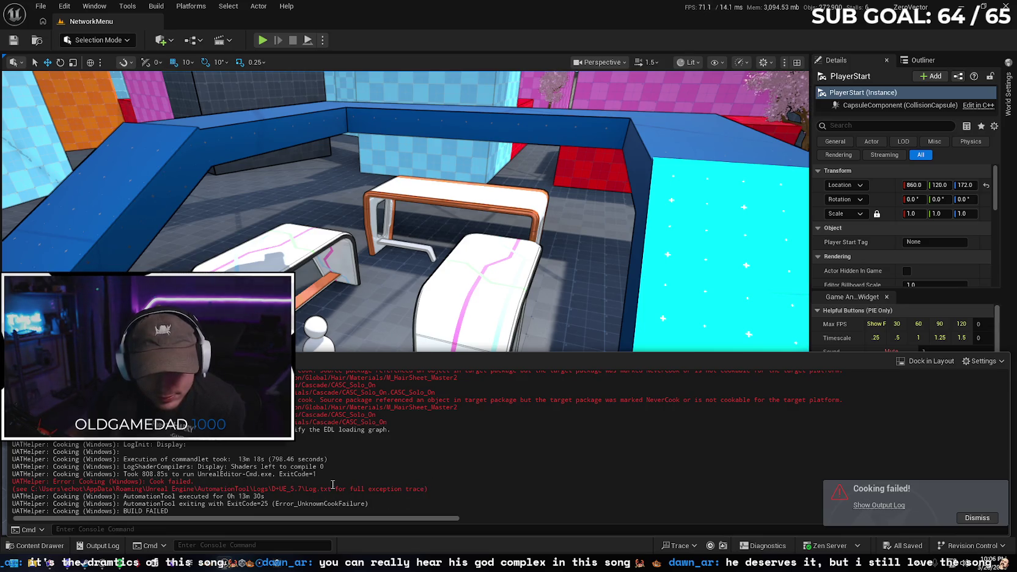
Open File Explorer and browse the C: drive
{"action": "scroll", "coordinate": [366, 474], "scroll_direction": "up", "scroll_amount": 3}
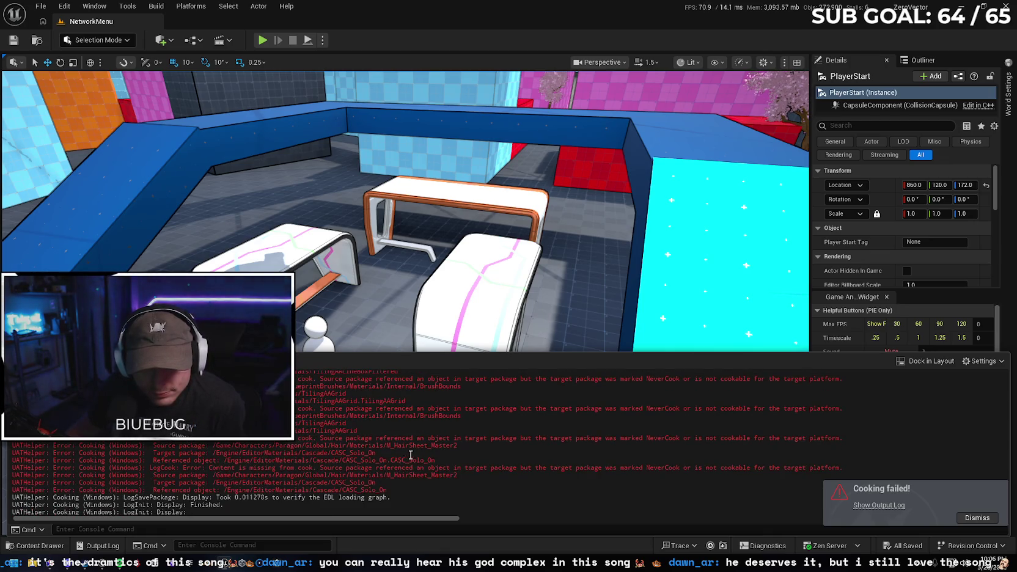
{"action": "scroll", "coordinate": [426, 460], "scroll_direction": "up", "scroll_amount": 10}
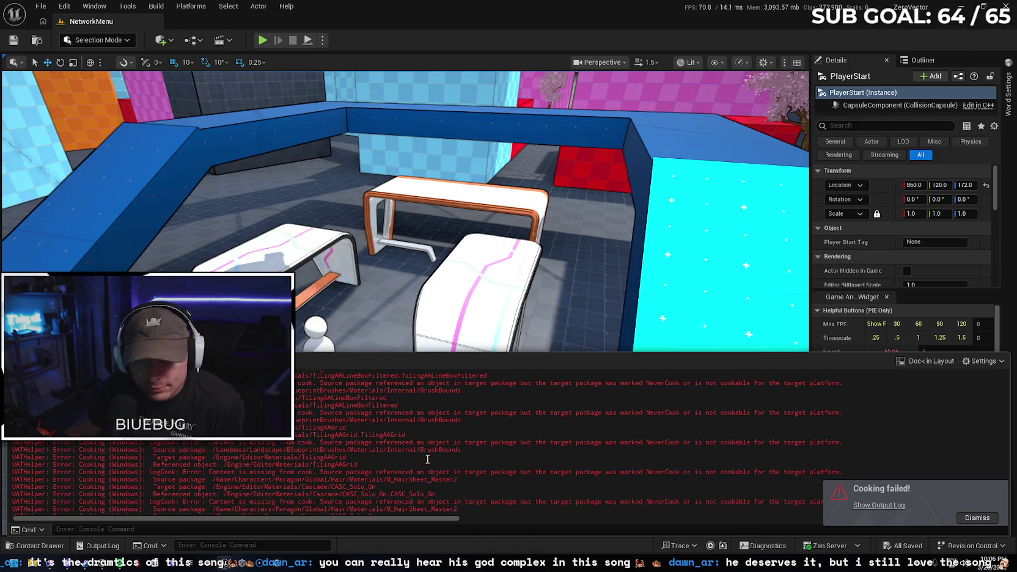
{"action": "scroll", "coordinate": [433, 466], "scroll_direction": "up", "scroll_amount": 15}
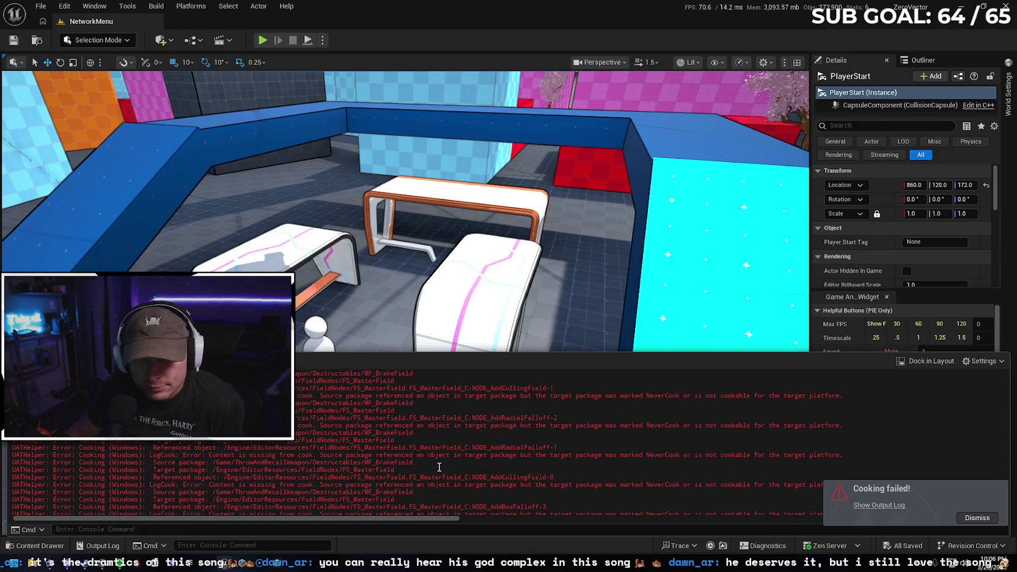
{"action": "scroll", "coordinate": [455, 459], "scroll_direction": "up", "scroll_amount": 15}
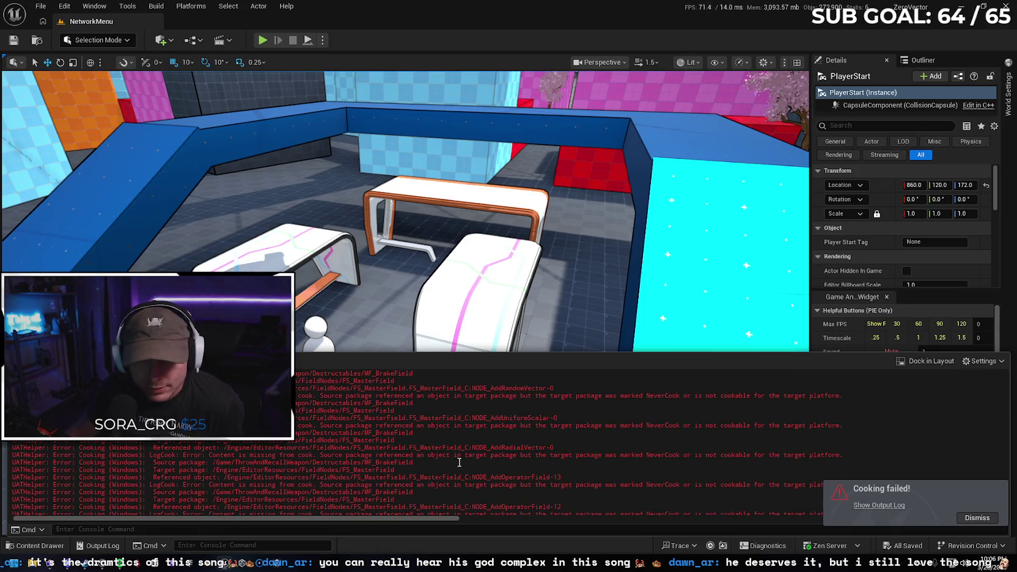
{"action": "scroll", "coordinate": [462, 458], "scroll_direction": "down", "scroll_amount": 10}
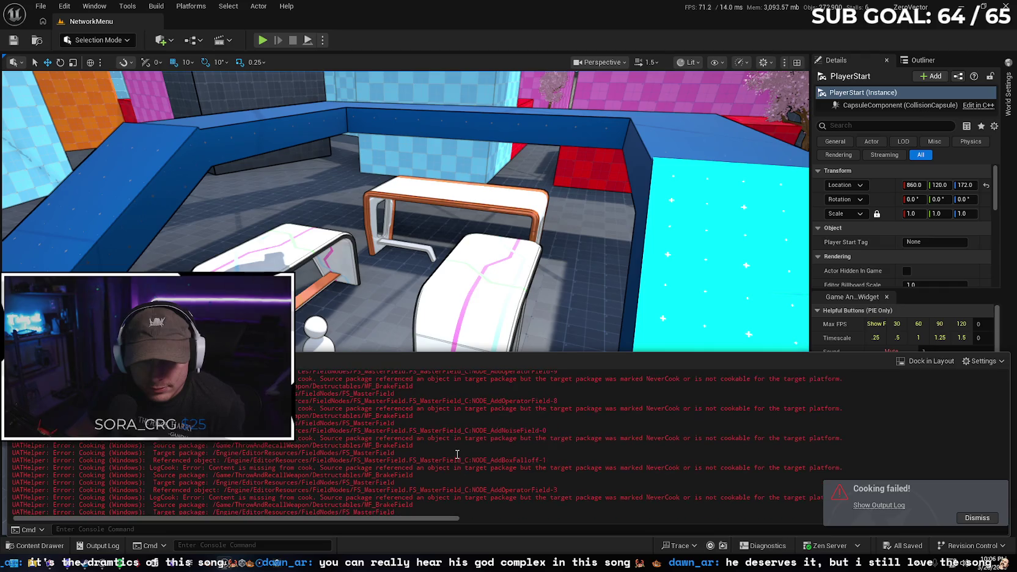
{"action": "scroll", "coordinate": [448, 455], "scroll_direction": "down", "scroll_amount": 15}
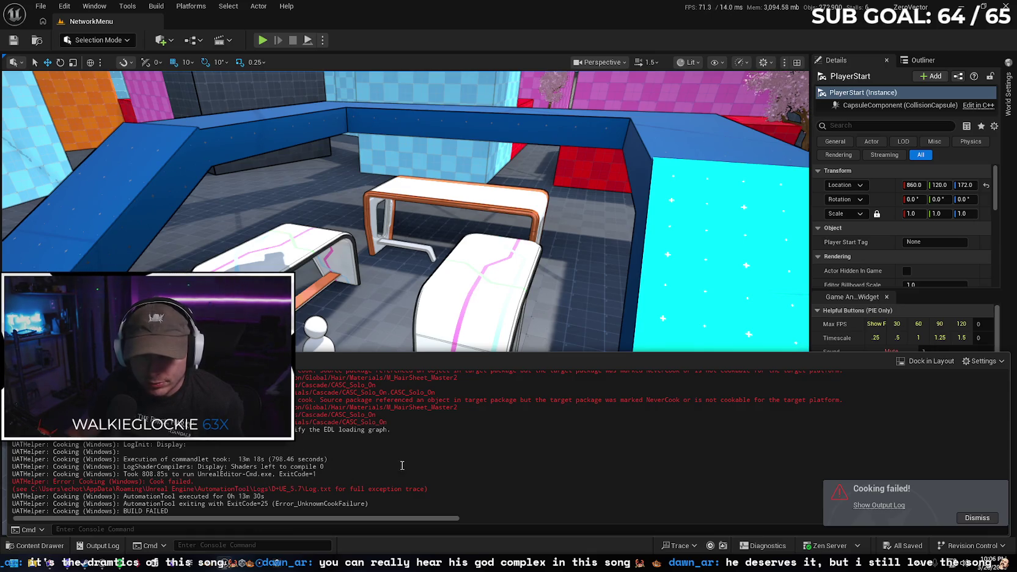
{"action": "left_click", "coordinate": [32, 563]}
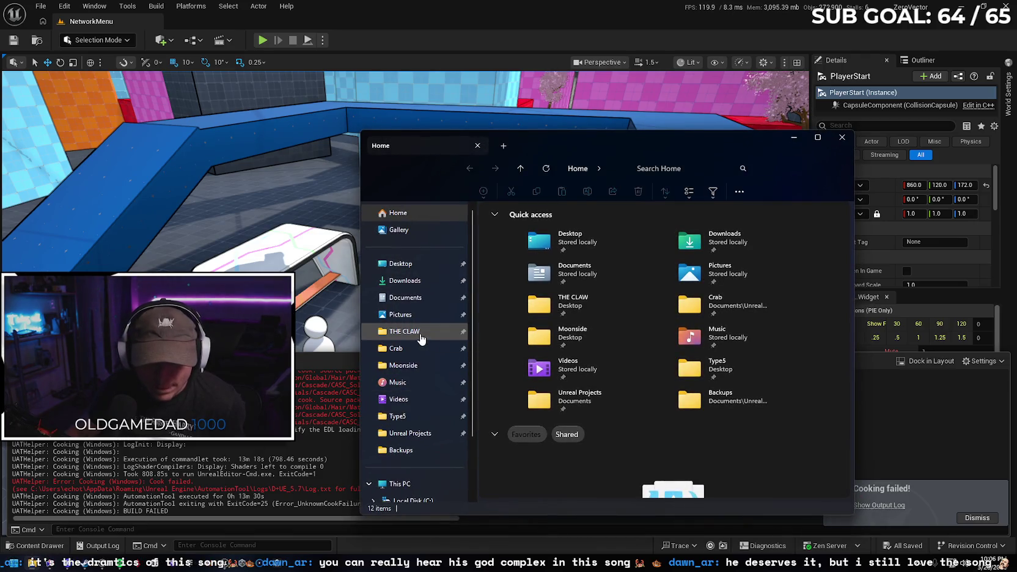
{"action": "scroll", "coordinate": [419, 376], "scroll_direction": "down", "scroll_amount": 2}
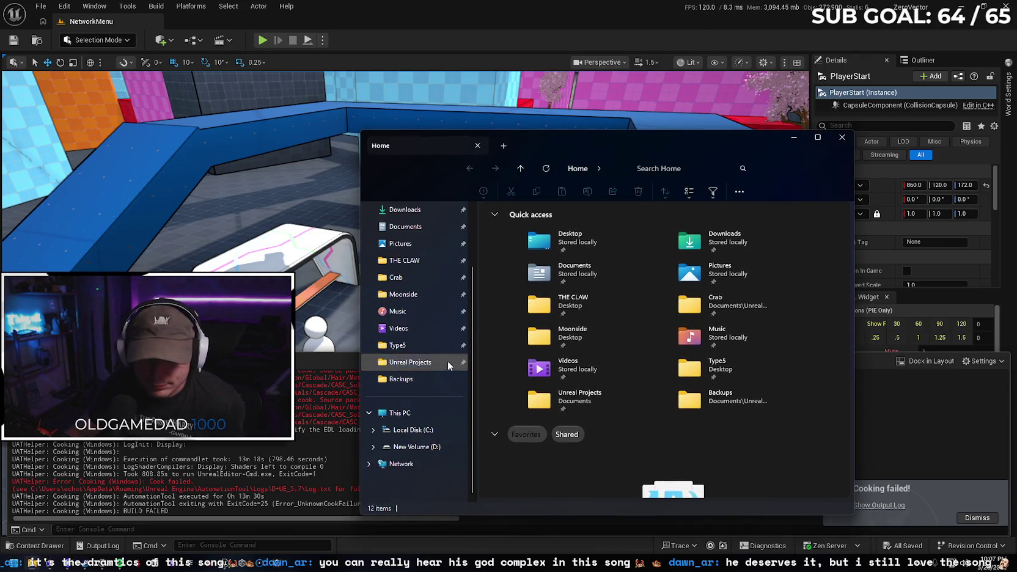
{"action": "left_click", "coordinate": [414, 431]}
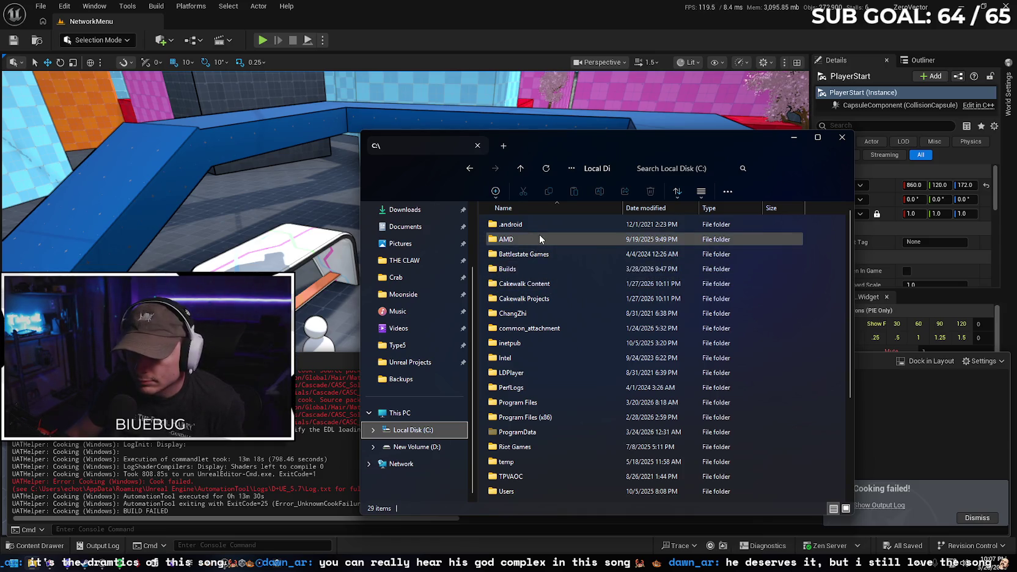
{"action": "scroll", "coordinate": [543, 244], "scroll_direction": "down", "scroll_amount": 3}
{"action": "scroll", "coordinate": [547, 253], "scroll_direction": "up", "scroll_amount": 3}
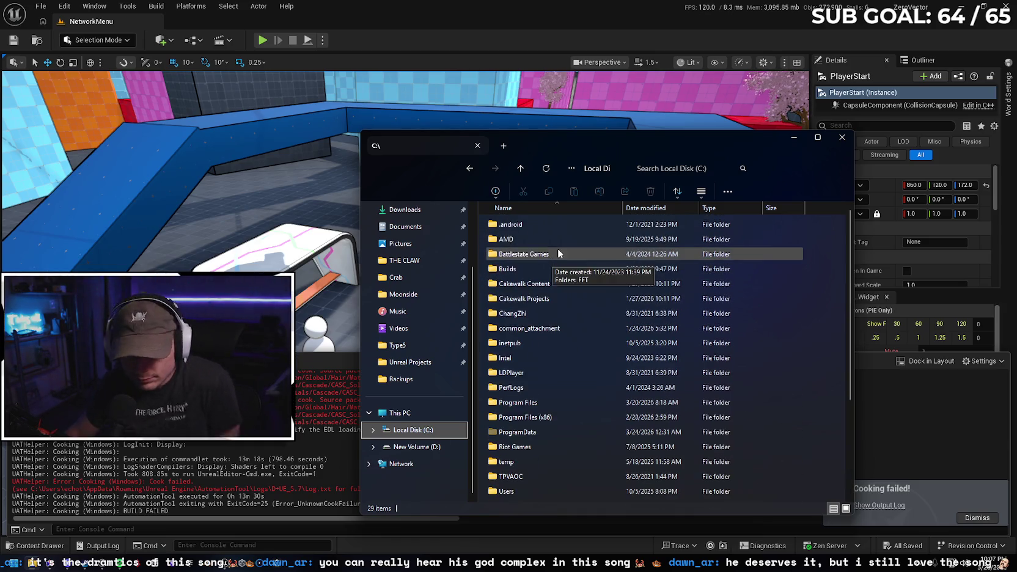
Open %localappdata% from the Run prompt and close the extra Explorer window
{"action": "key", "text": "super+r"}
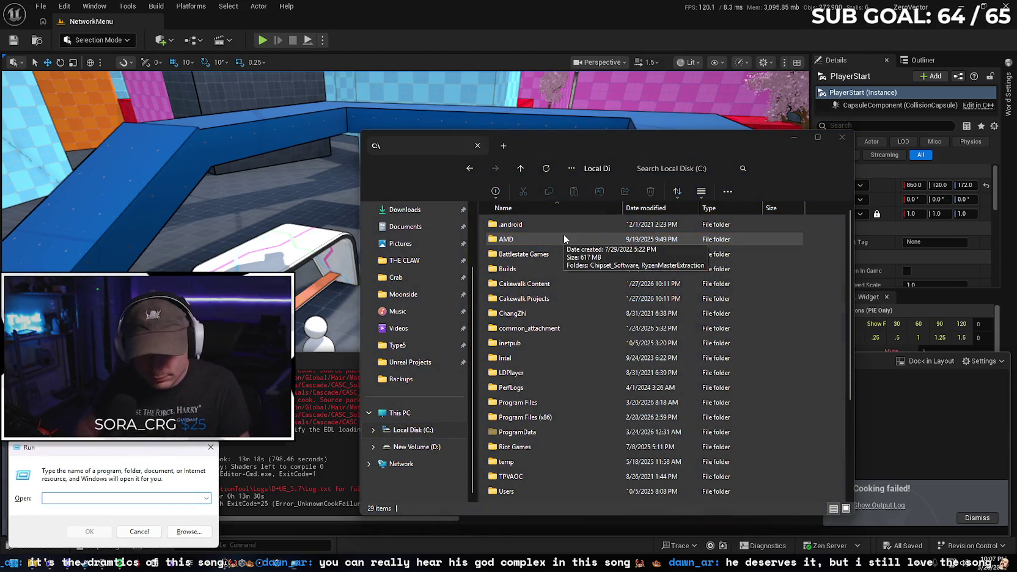
{"action": "type", "text": "%"}
{"action": "key", "text": "Down"}
{"action": "key", "text": "Return"}
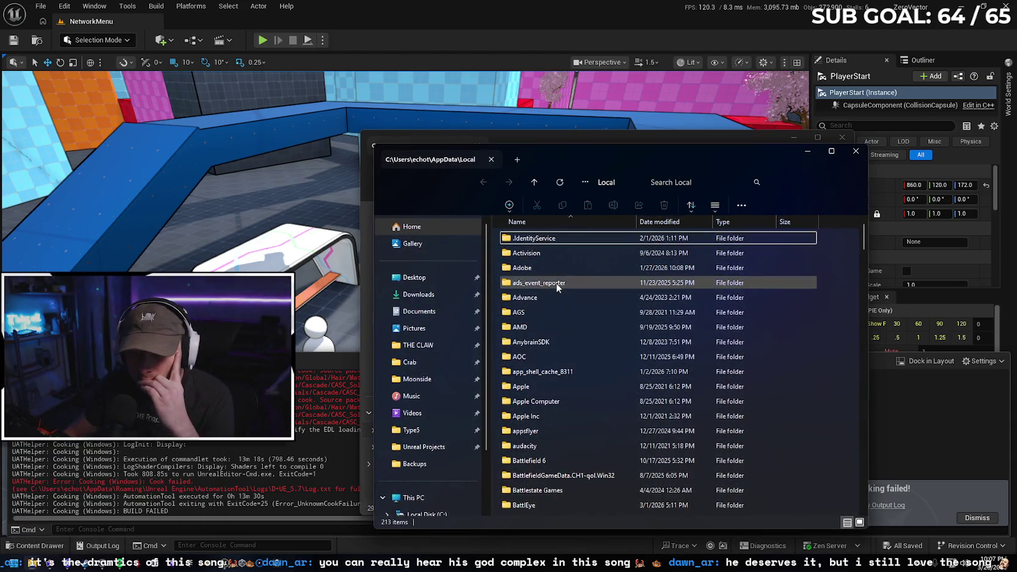
{"action": "left_click", "coordinate": [842, 136]}
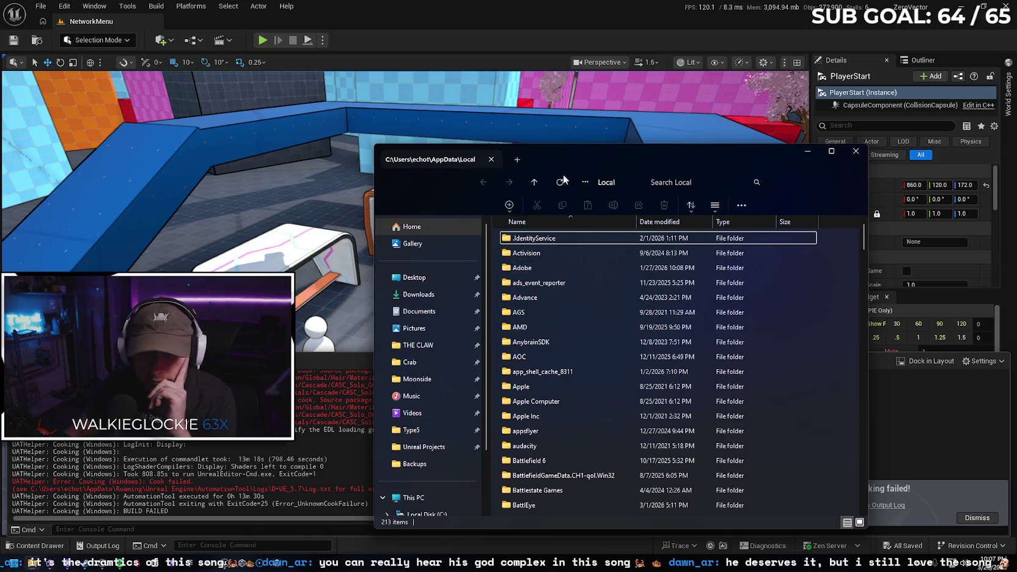
Widen the Explorer window and place the cursor at the end of the address path
{"action": "scroll", "coordinate": [600, 375], "scroll_direction": "down", "scroll_amount": 15}
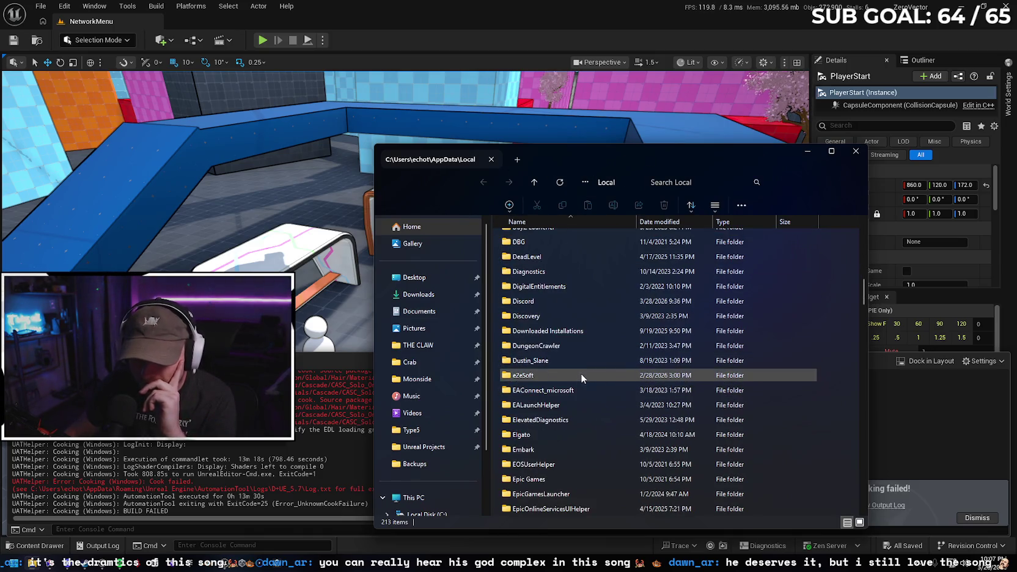
{"action": "scroll", "coordinate": [556, 361], "scroll_direction": "down", "scroll_amount": 20}
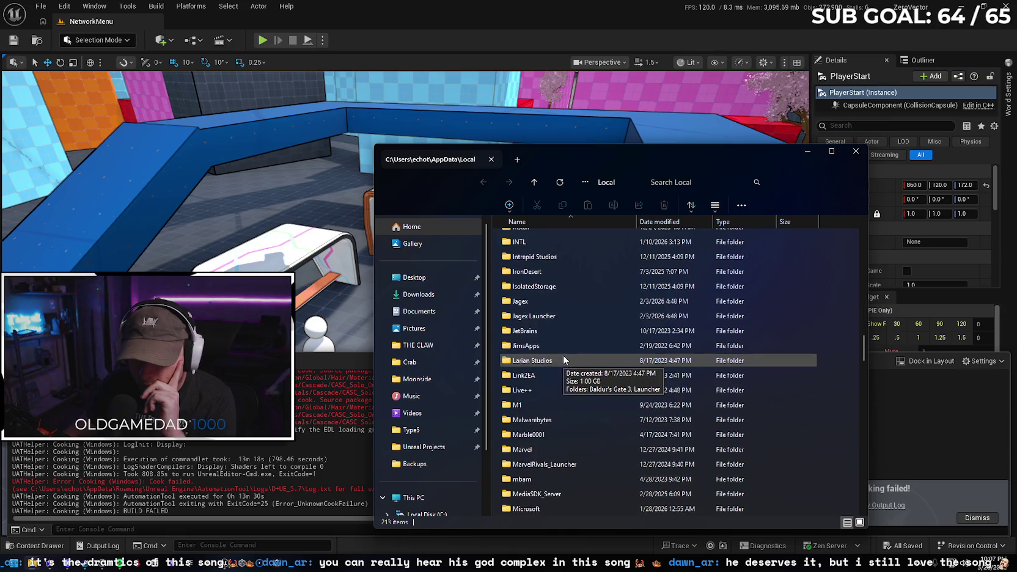
{"action": "scroll", "coordinate": [563, 360], "scroll_direction": "down", "scroll_amount": 12}
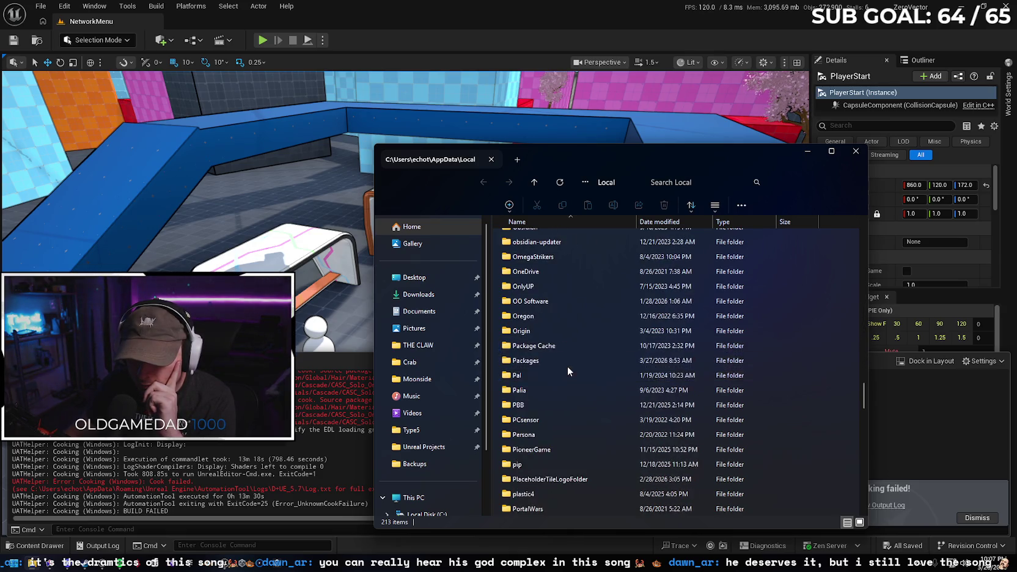
{"action": "scroll", "coordinate": [563, 359], "scroll_direction": "down", "scroll_amount": 3}
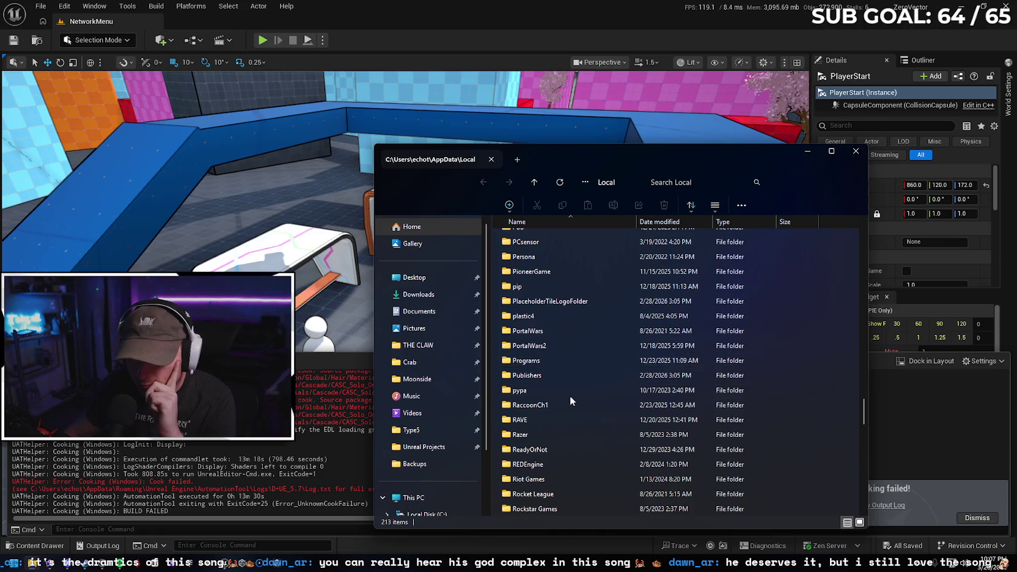
{"action": "scroll", "coordinate": [569, 394], "scroll_direction": "down", "scroll_amount": 1}
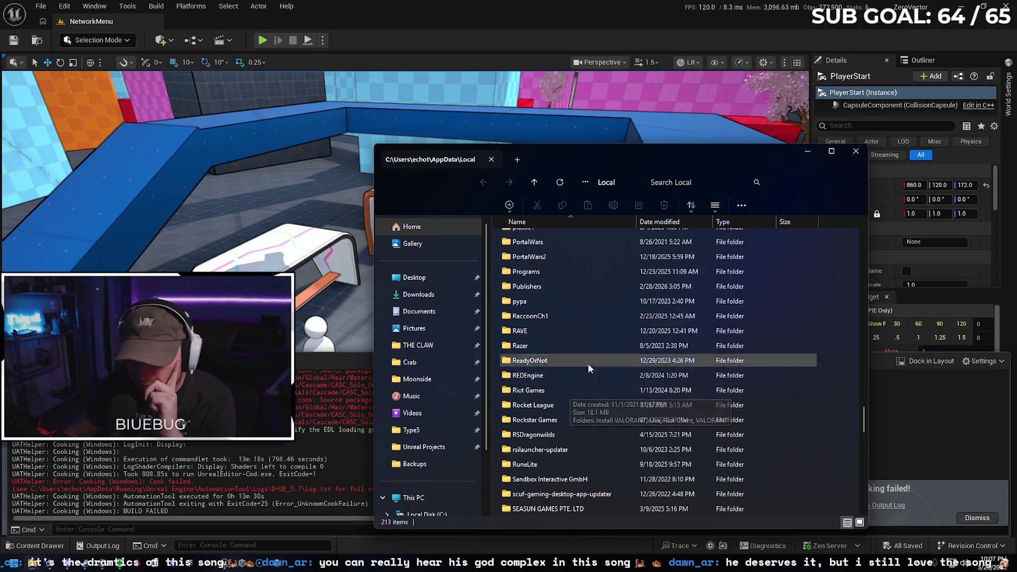
{"action": "scroll", "coordinate": [587, 367], "scroll_direction": "down", "scroll_amount": 2}
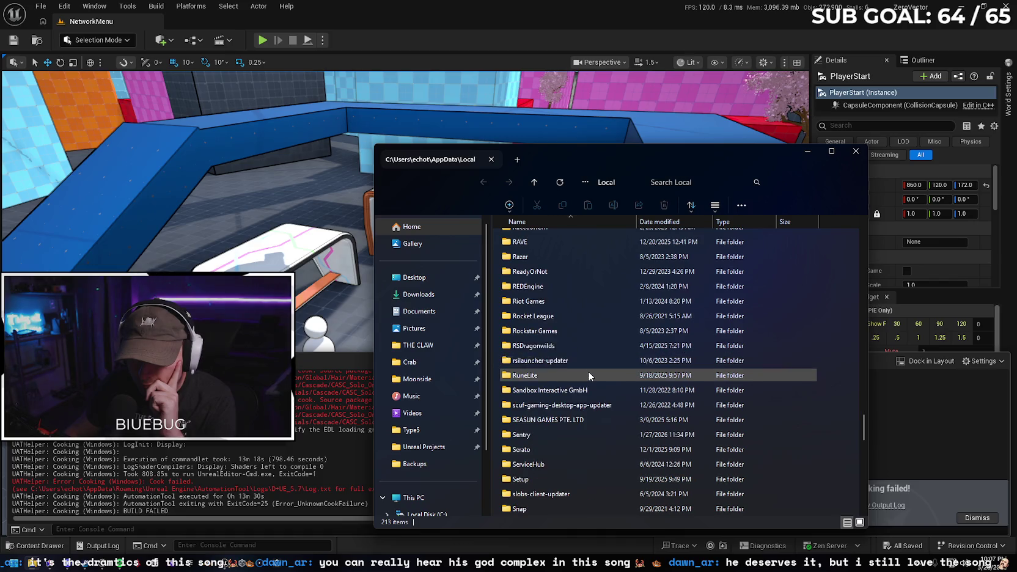
{"action": "scroll", "coordinate": [600, 344], "scroll_direction": "up", "scroll_amount": 1}
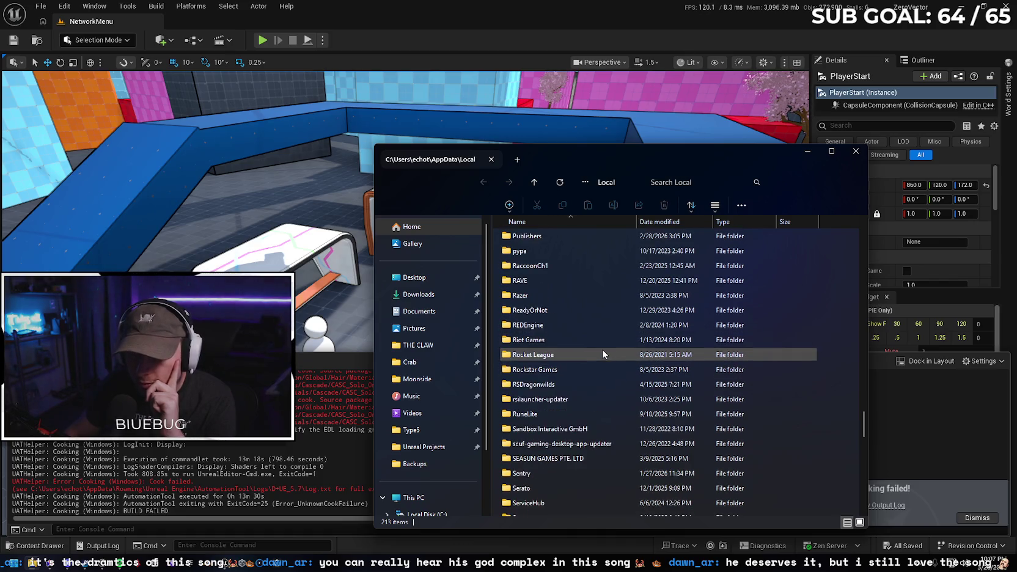
{"action": "left_click", "coordinate": [628, 183]}
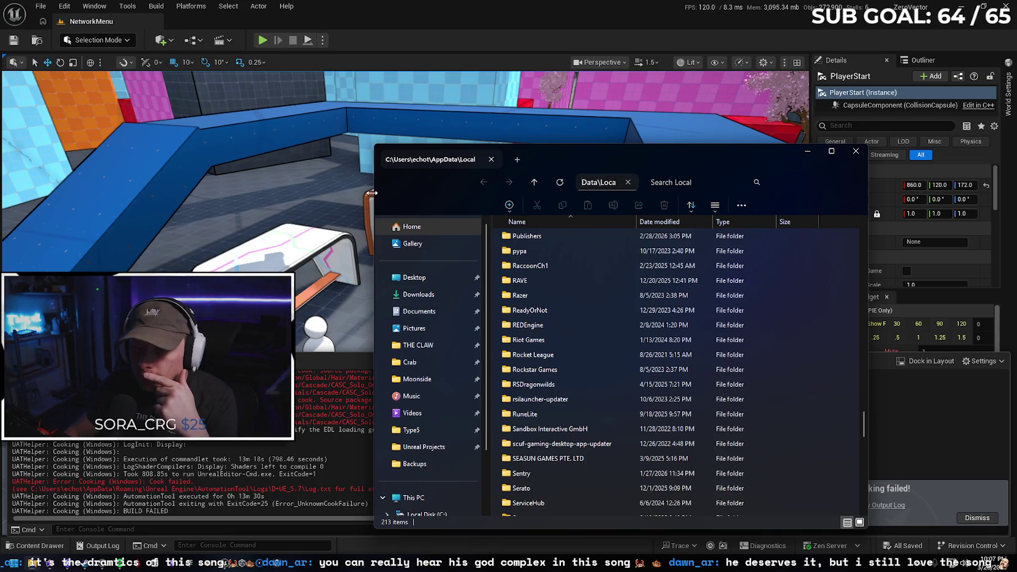
{"action": "left_click_drag", "start_coordinate": [372, 193], "coordinate": [182, 192]}
{"action": "left_click", "coordinate": [546, 185]}
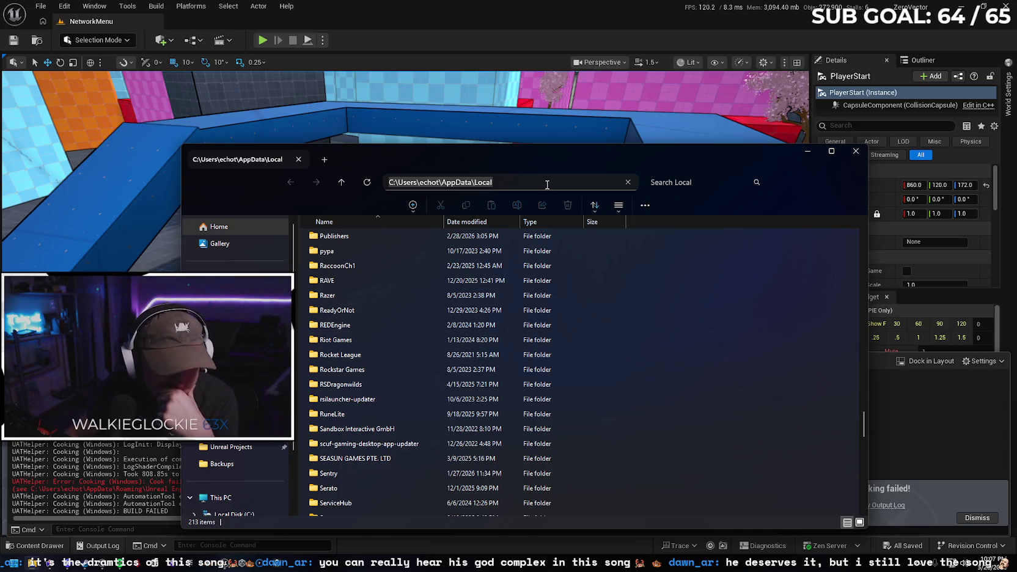
{"action": "left_click", "coordinate": [516, 184]}
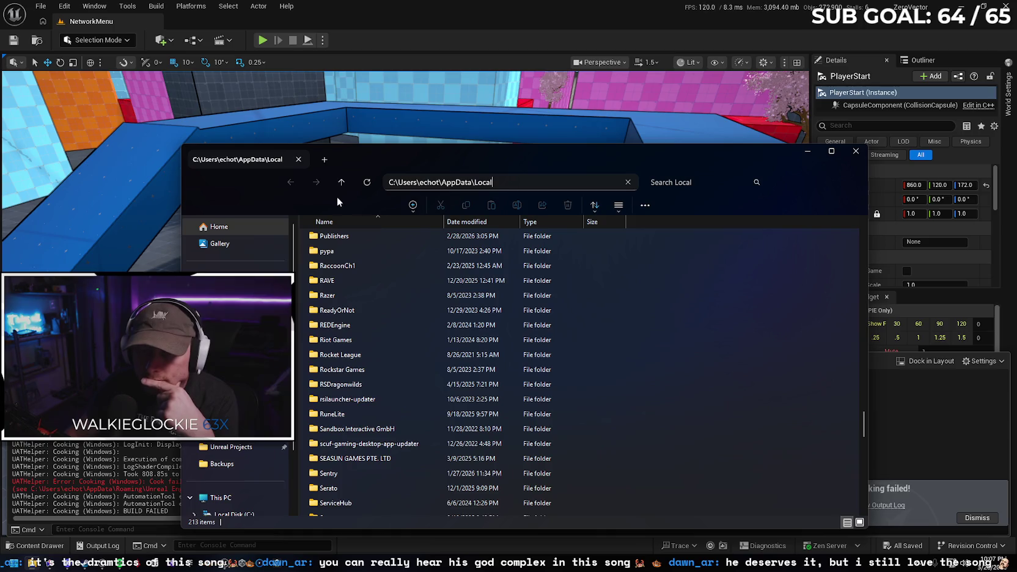
Go up from Local to AppData, open Roaming, and move the window up and right
{"action": "left_click_drag", "start_coordinate": [498, 186], "coordinate": [477, 182]}
{"action": "key", "text": "BackSpace"}
{"action": "key", "text": "Return"}
{"action": "double_click", "coordinate": [391, 269]}
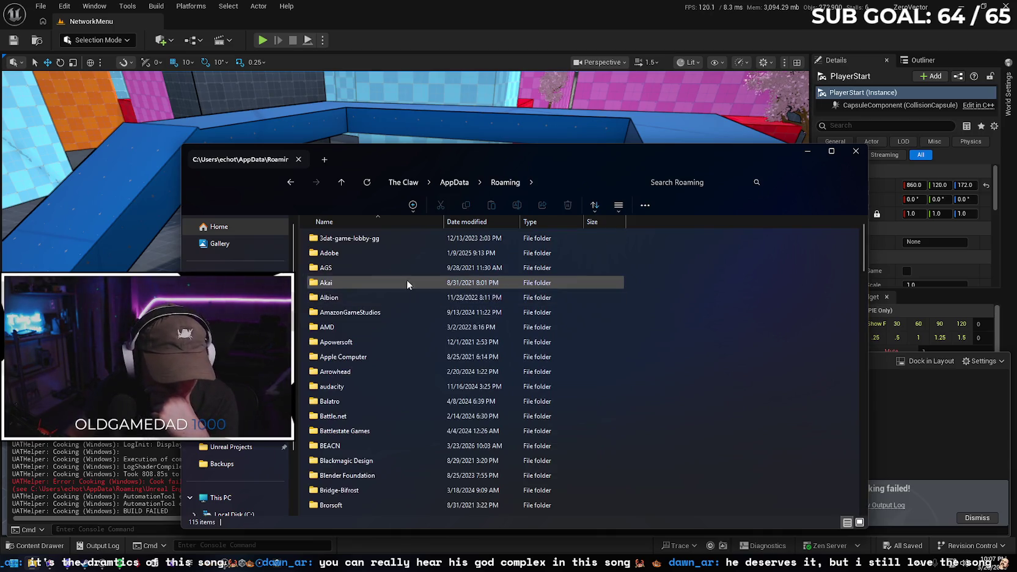
{"action": "mouse_move", "coordinate": [441, 163]}
{"action": "left_mouse_down"}
{"action": "mouse_move", "coordinate": [545, 124]}
{"action": "mouse_move", "coordinate": [551, 78]}
{"action": "left_mouse_up"}
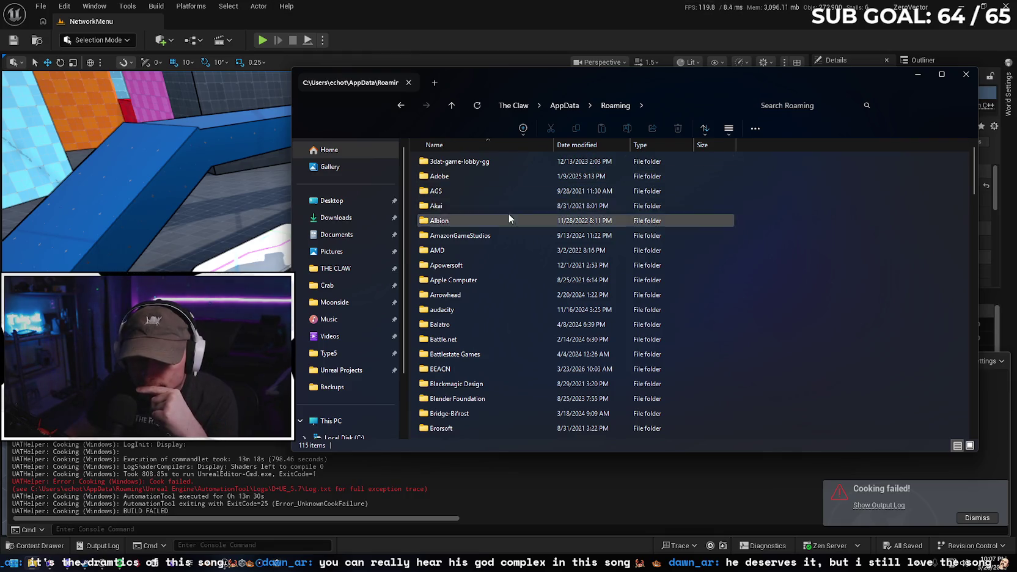
Open Unreal Engine > AutomationTool > Logs > D+UE_5.7 and open Log.txt
{"action": "scroll", "coordinate": [486, 252], "scroll_direction": "down", "scroll_amount": 15}
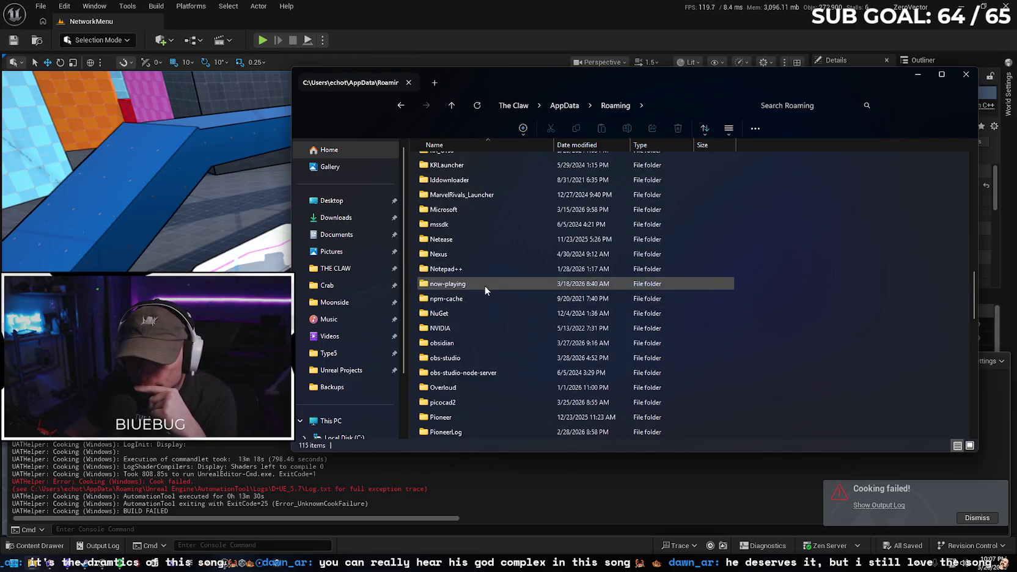
{"action": "scroll", "coordinate": [489, 281], "scroll_direction": "down", "scroll_amount": 12}
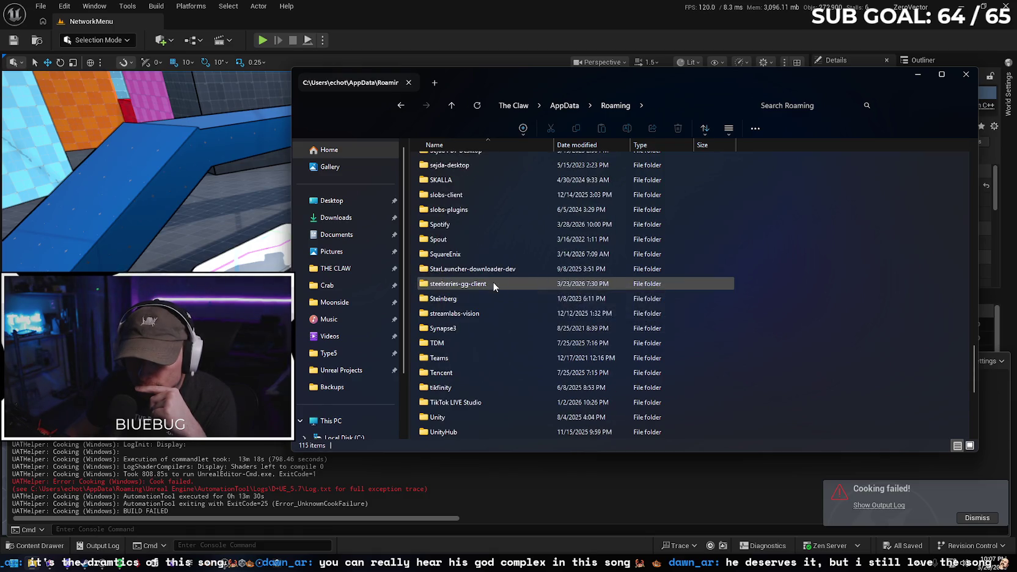
{"action": "scroll", "coordinate": [492, 279], "scroll_direction": "down", "scroll_amount": 1}
{"action": "double_click", "coordinate": [490, 403]}
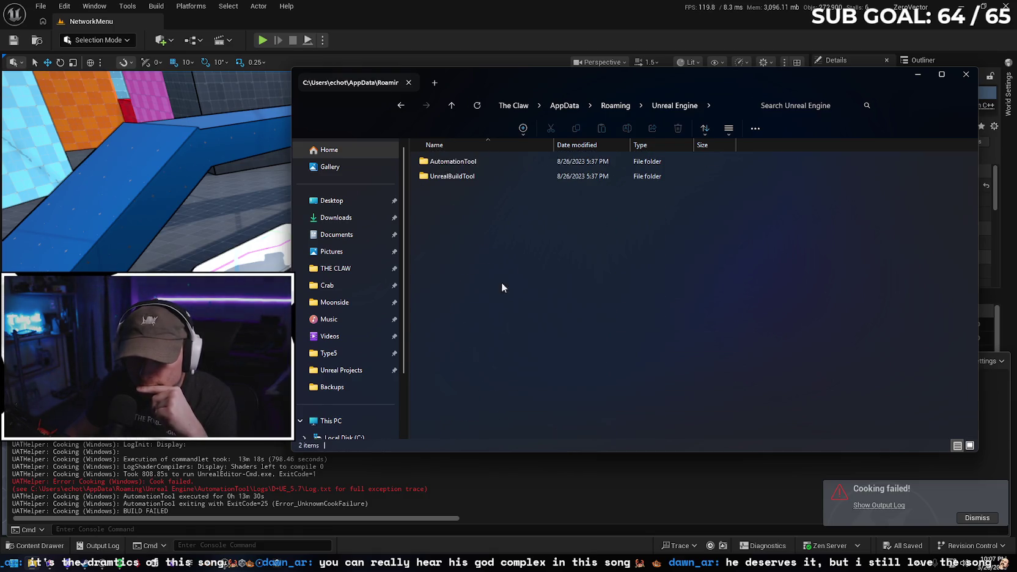
{"action": "double_click", "coordinate": [505, 160]}
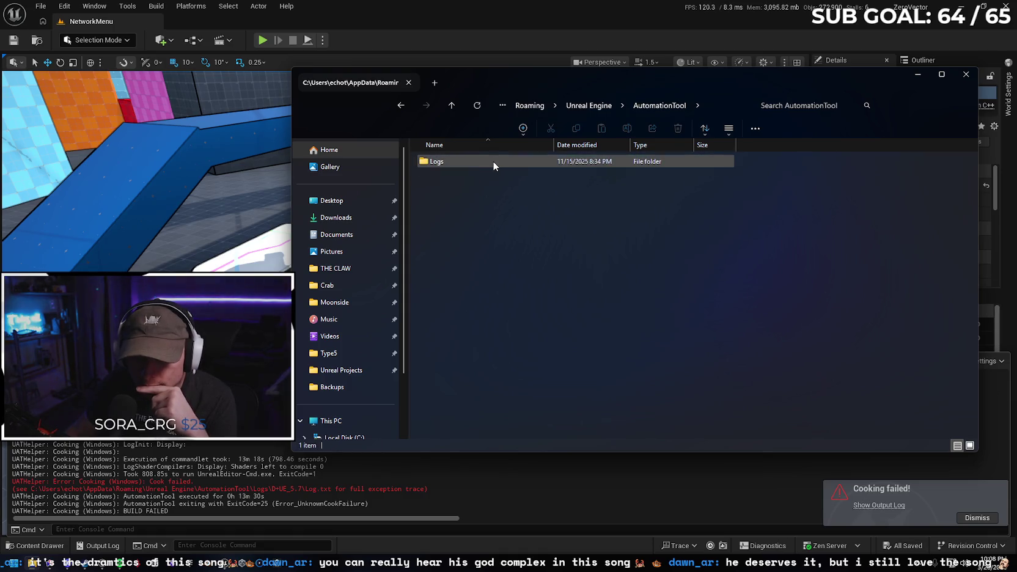
{"action": "double_click", "coordinate": [493, 160]}
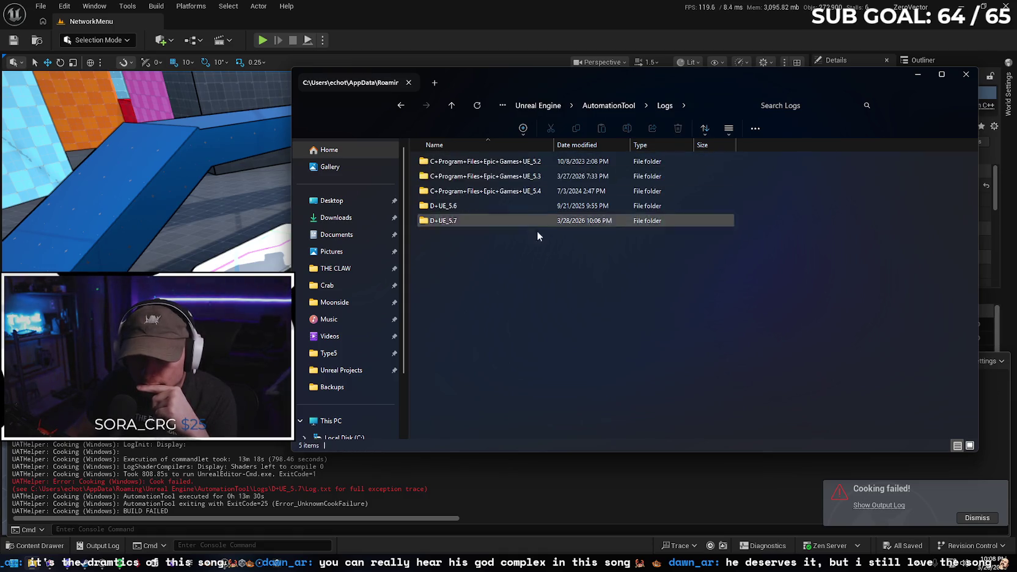
{"action": "double_click", "coordinate": [482, 221]}
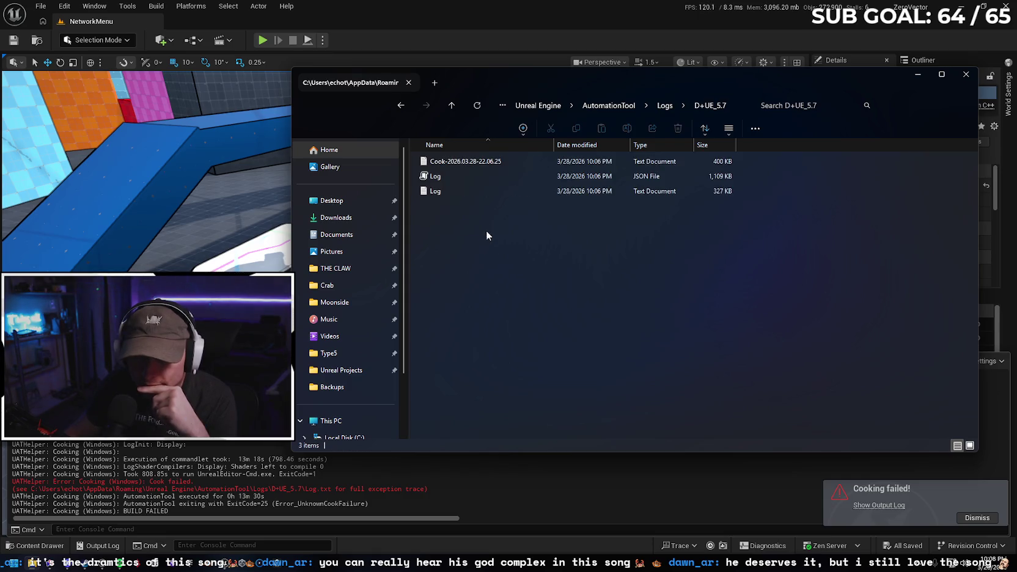
{"action": "double_click", "coordinate": [469, 194]}
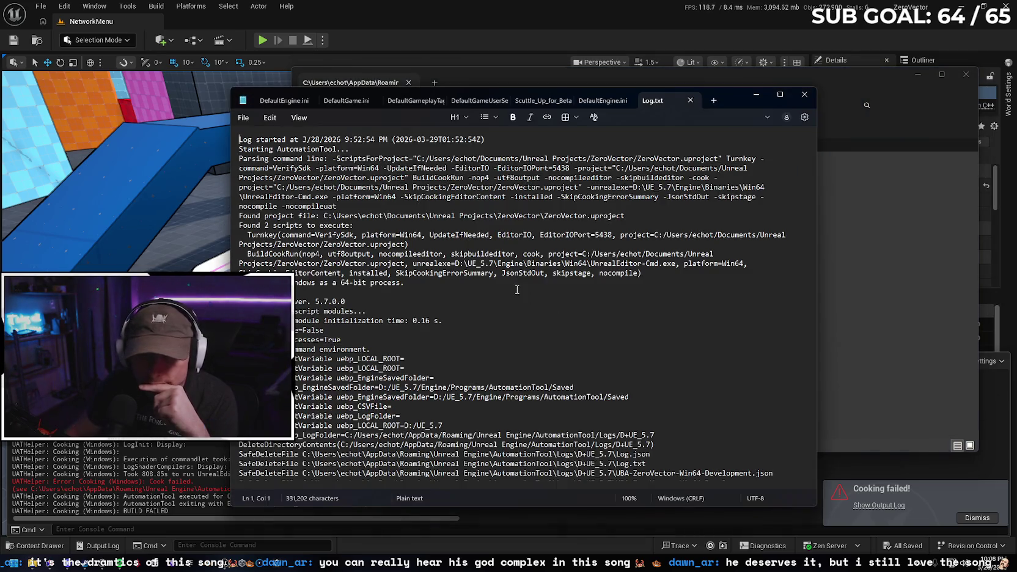
Select from 'Cook failed.' to the end of the exception trace at the bottom of Log.txt, then minimize Notepad
{"action": "scroll", "coordinate": [517, 297], "scroll_direction": "down", "scroll_amount": 20}
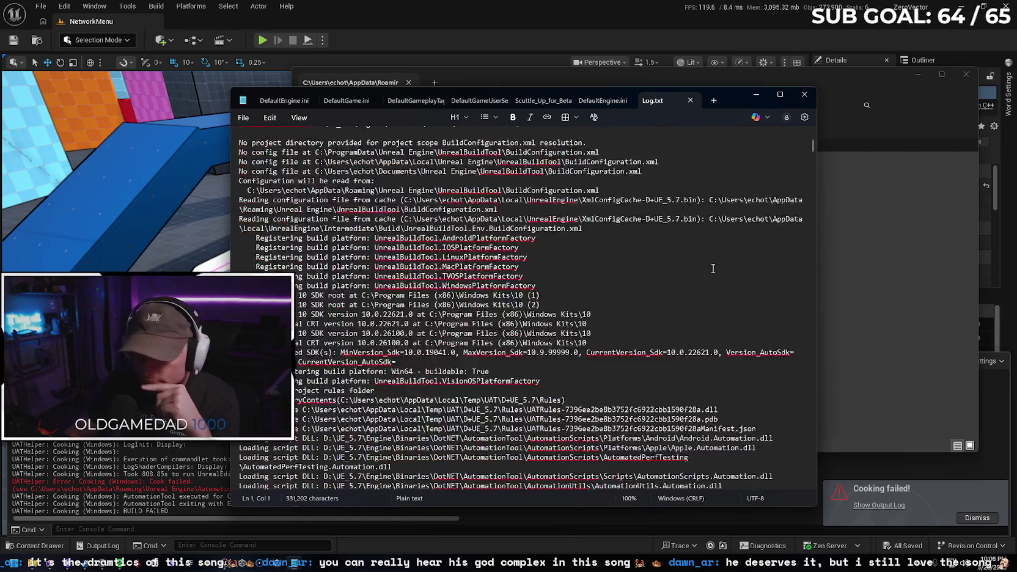
{"action": "scroll", "coordinate": [732, 293], "scroll_direction": "down", "scroll_amount": 12}
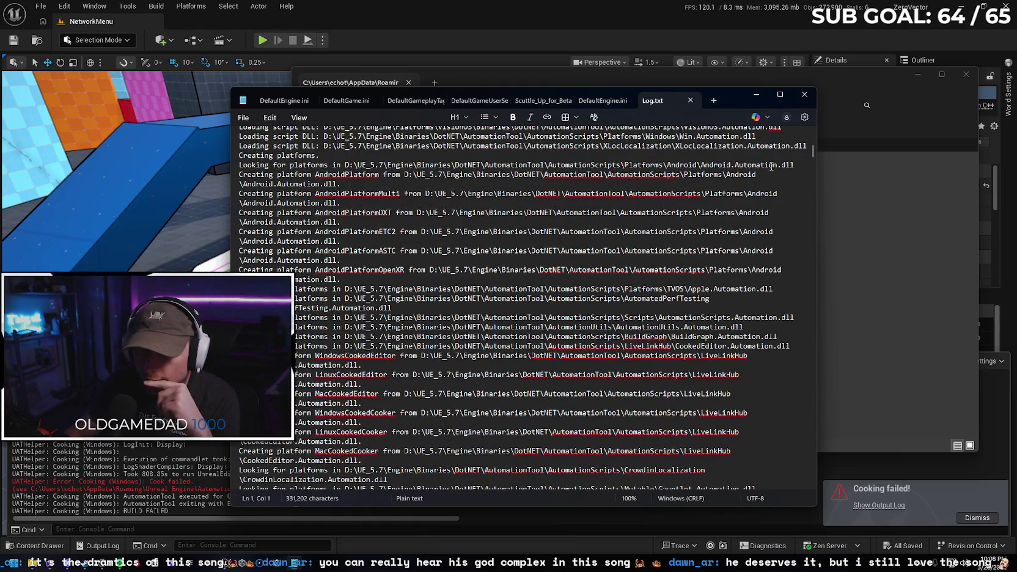
{"action": "left_click_drag", "start_coordinate": [812, 148], "coordinate": [801, 504]}
{"action": "scroll", "coordinate": [786, 356], "scroll_direction": "down", "scroll_amount": 1}
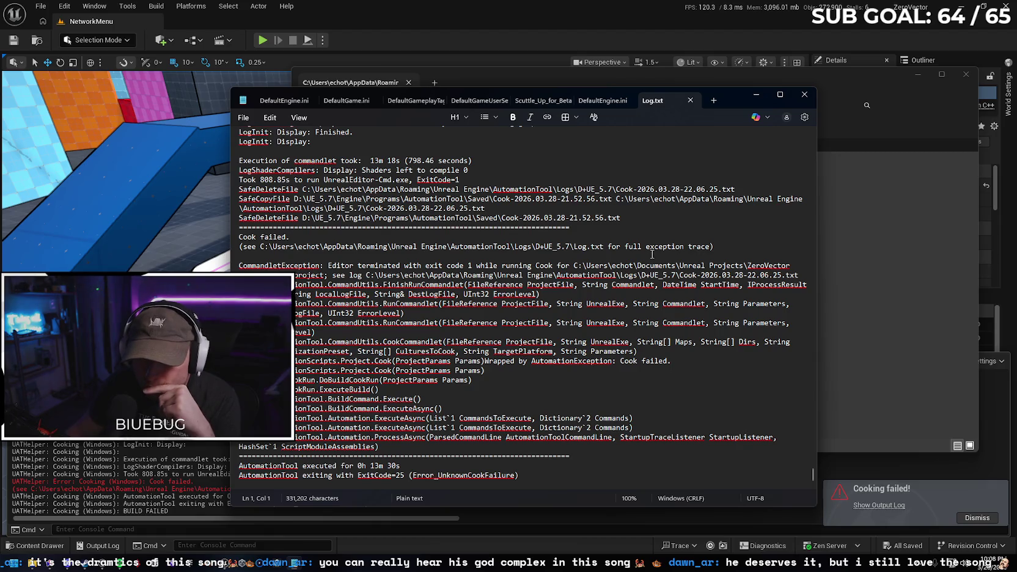
{"action": "scroll", "coordinate": [659, 261], "scroll_direction": "up", "scroll_amount": 4}
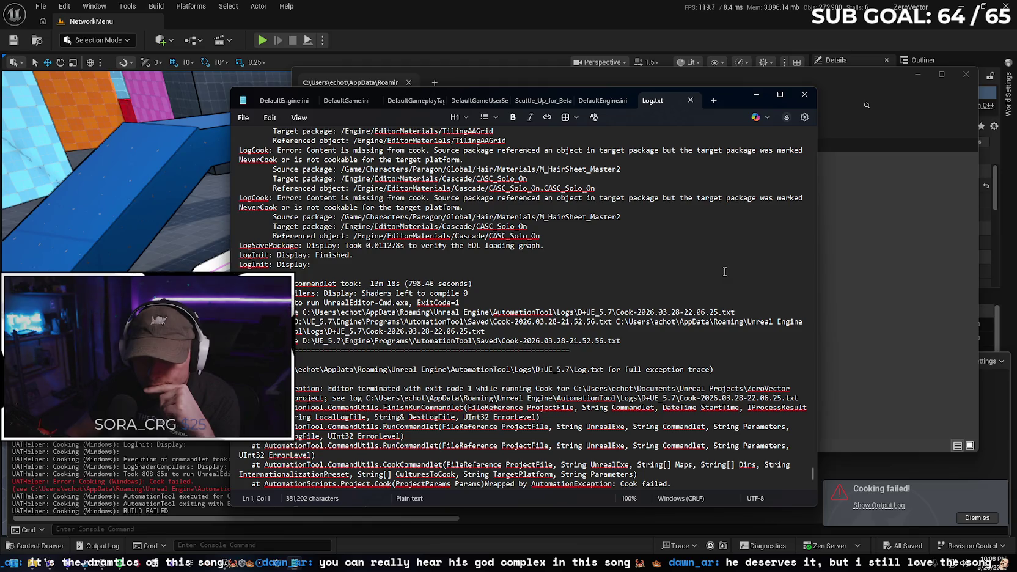
{"action": "scroll", "coordinate": [724, 271], "scroll_direction": "down", "scroll_amount": 4}
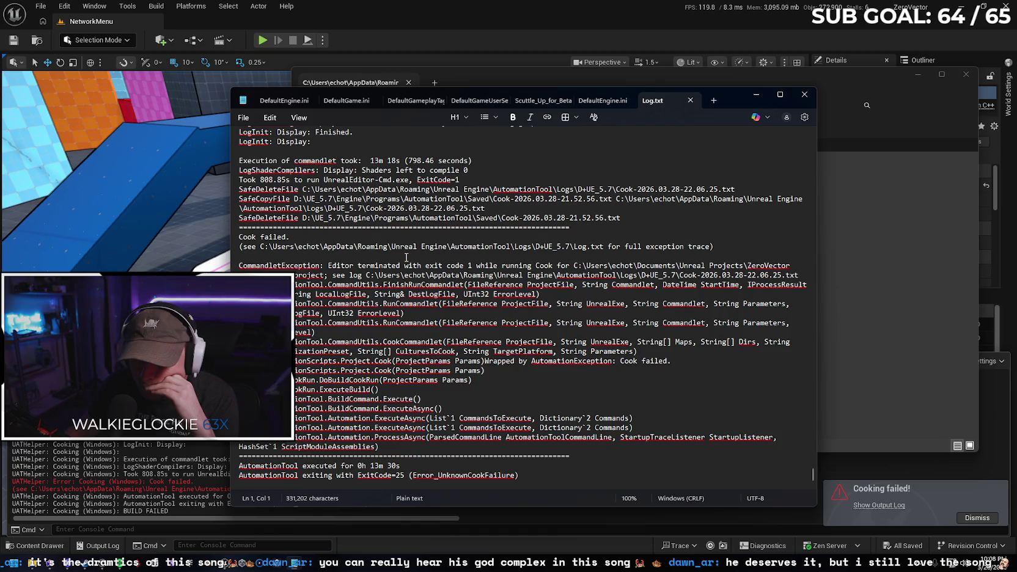
{"action": "left_click_drag", "start_coordinate": [240, 236], "coordinate": [375, 284]}
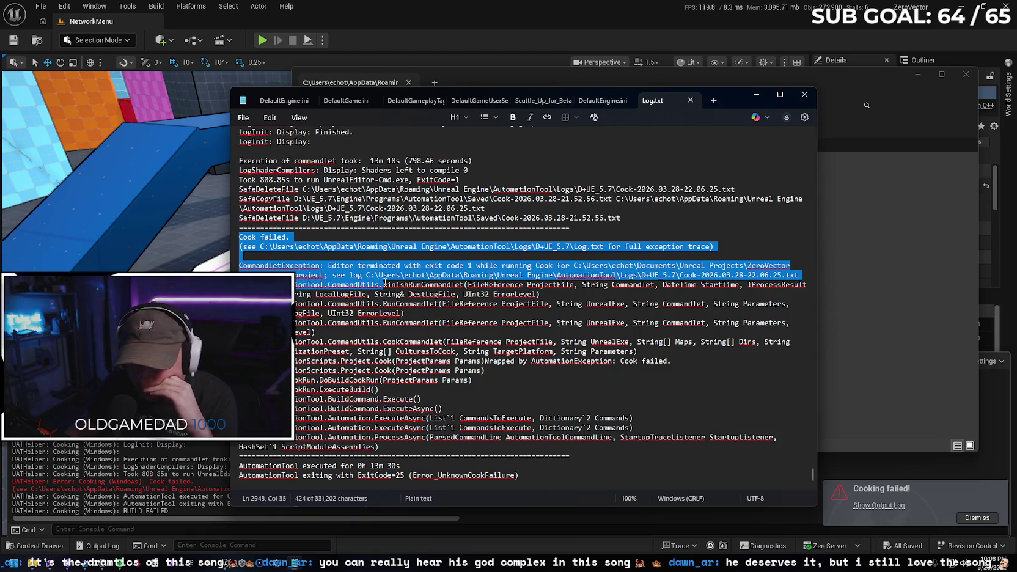
{"action": "left_click_drag", "start_coordinate": [388, 284], "coordinate": [399, 450]}
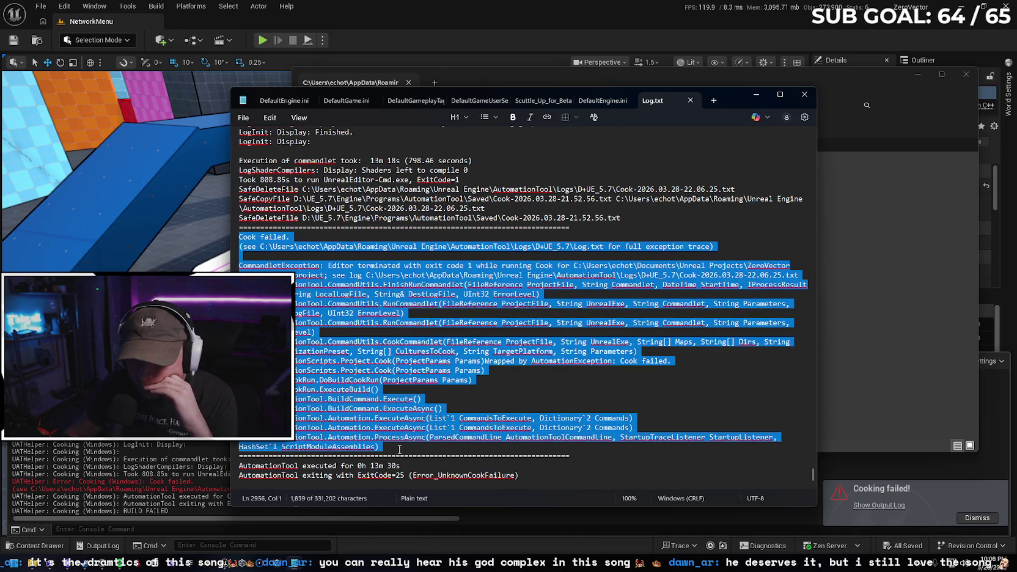
{"action": "left_click", "coordinate": [804, 94]}
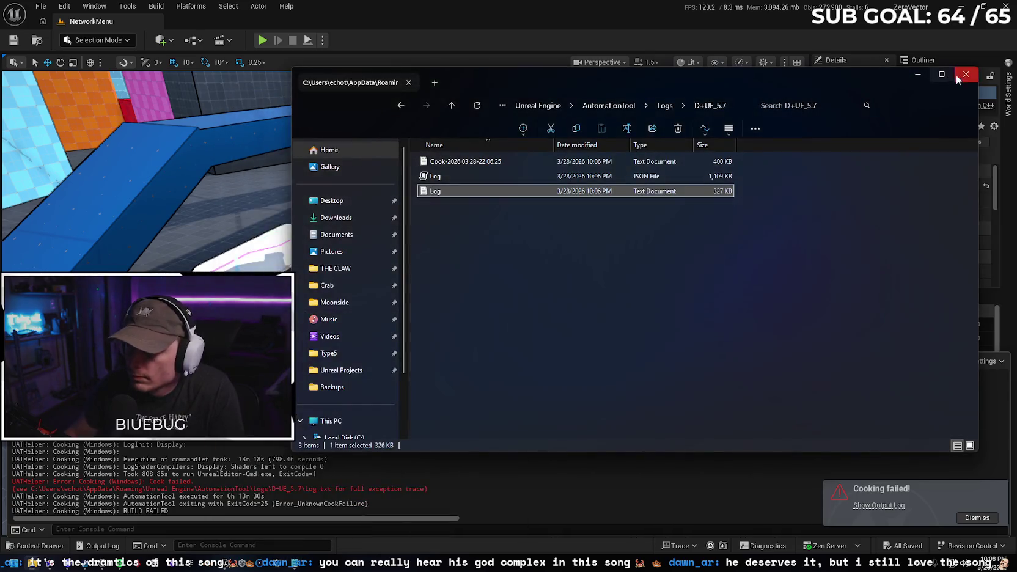
Close the File Explorer window and dismiss the Cooking failed notification
{"action": "left_click", "coordinate": [966, 74]}
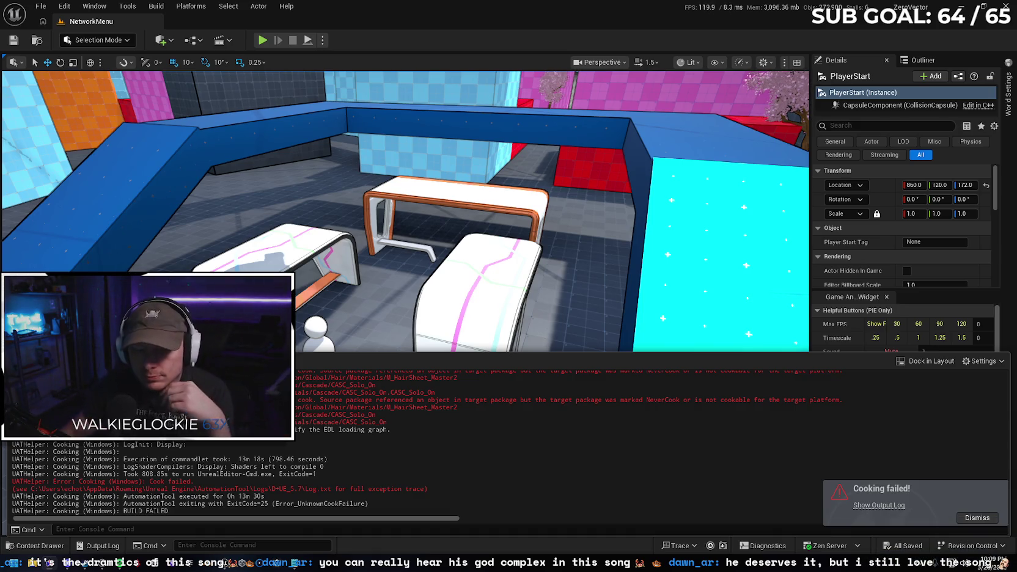
{"action": "left_click", "coordinate": [977, 518]}
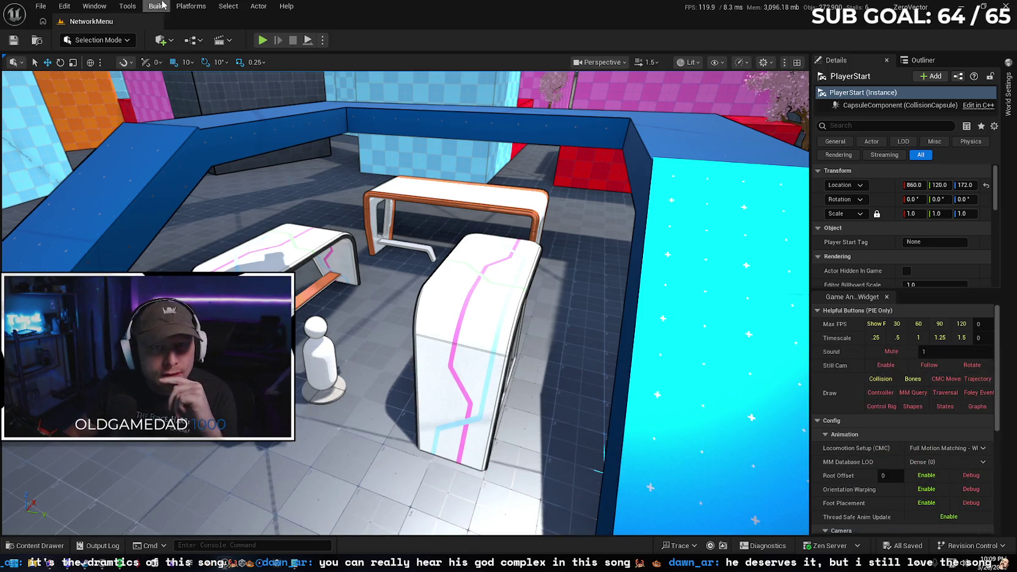
Set the Packaging Build Configuration to Shipping in Project Settings, then close the window
{"action": "left_click", "coordinate": [64, 7]}
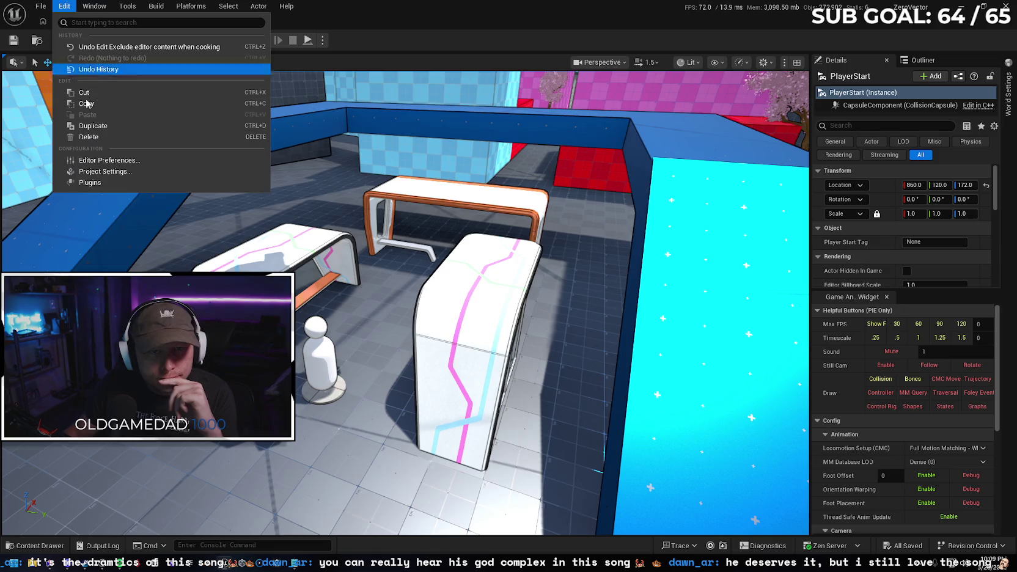
{"action": "left_click", "coordinate": [105, 171]}
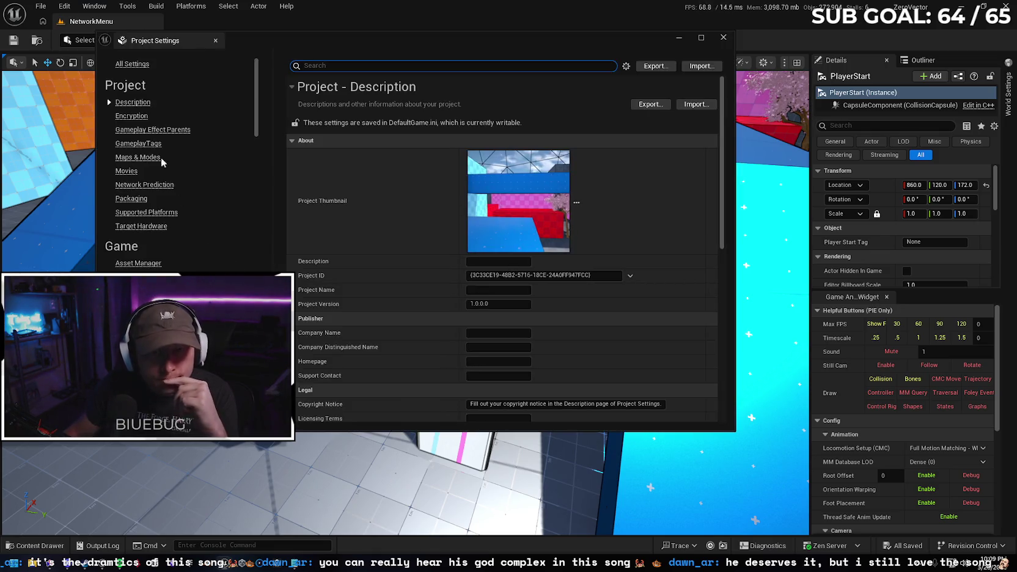
{"action": "left_click", "coordinate": [131, 198]}
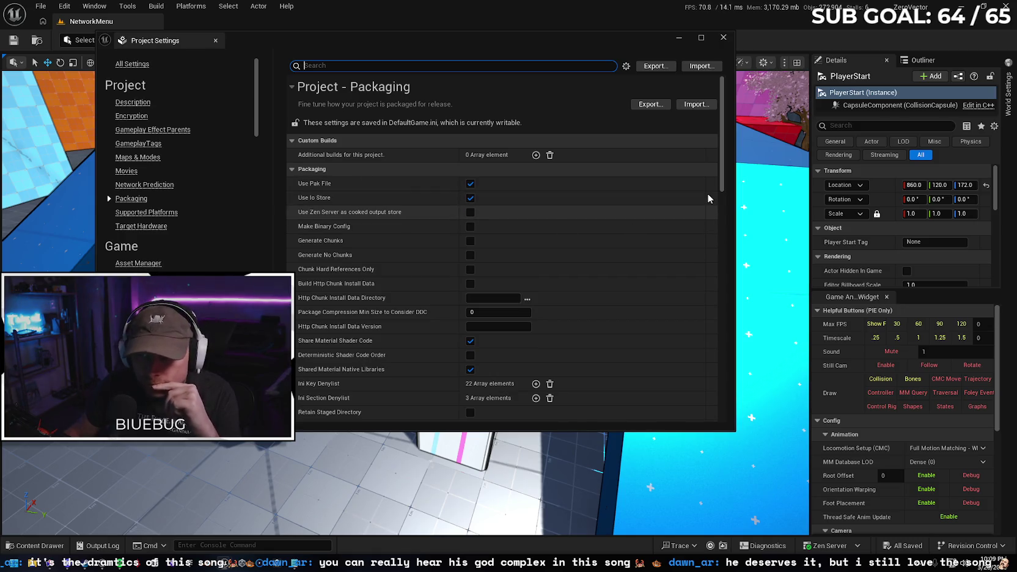
{"action": "left_click_drag", "start_coordinate": [725, 186], "coordinate": [727, 246]}
{"action": "scroll", "coordinate": [727, 246], "scroll_direction": "up", "scroll_amount": 2}
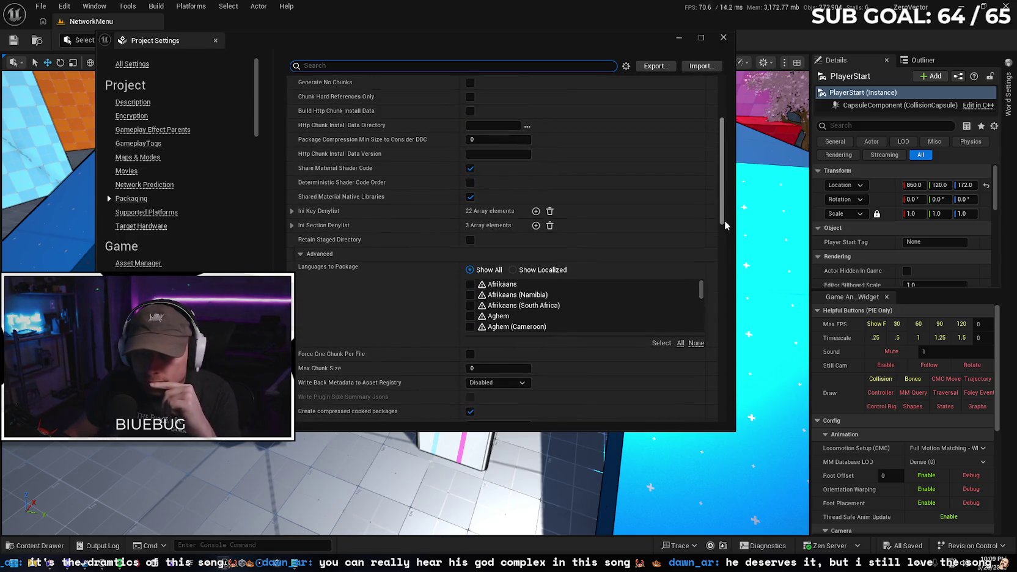
{"action": "left_click", "coordinate": [300, 257]}
{"action": "left_click", "coordinate": [496, 299]}
{"action": "left_click", "coordinate": [492, 352]}
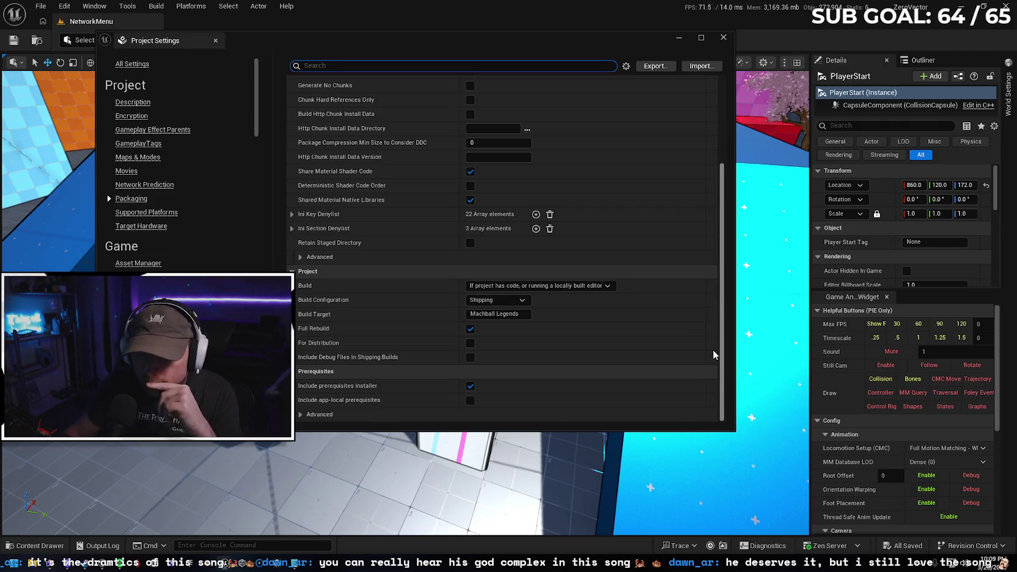
{"action": "left_click", "coordinate": [723, 37]}
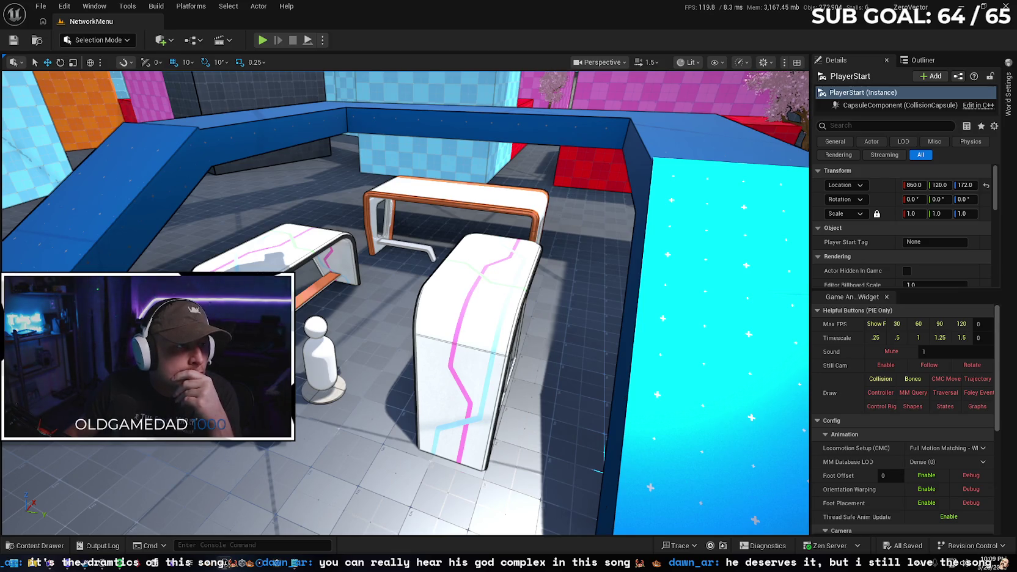
{"action": "left_click", "coordinate": [298, 565]}
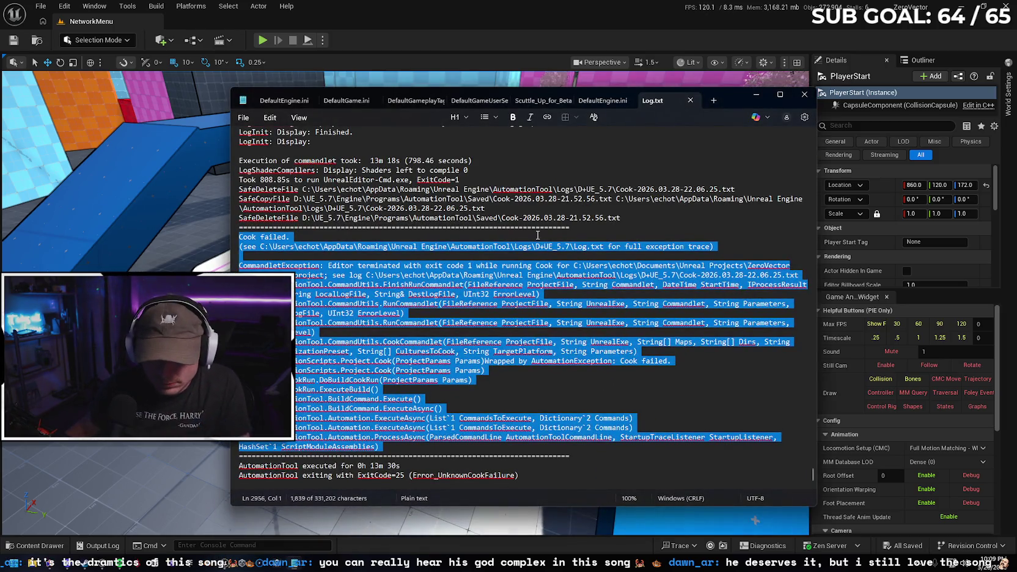
Search Log.txt for 'error', step through the LogCook errors, and select one full error line
{"action": "left_click", "coordinate": [524, 394]}
{"action": "key", "text": "ctrl+f"}
{"action": "type", "text": "error"}
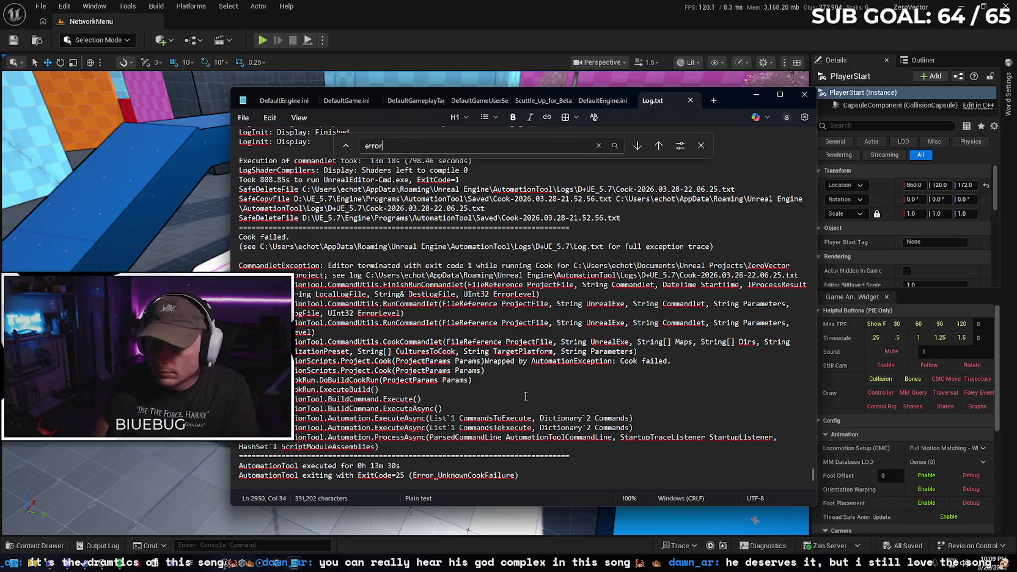
{"action": "key", "text": "Return"}
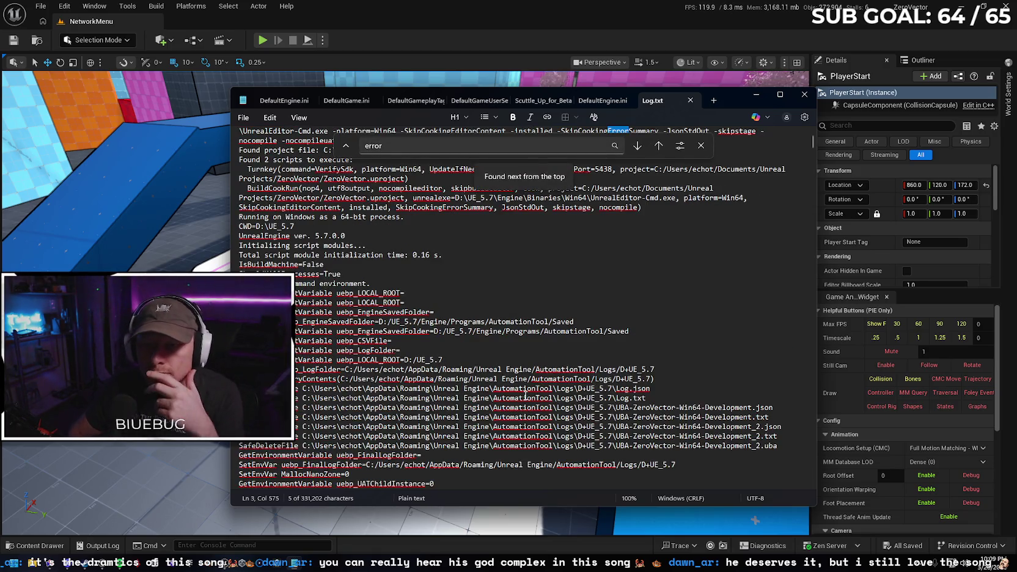
{"action": "key", "text": "Return"}
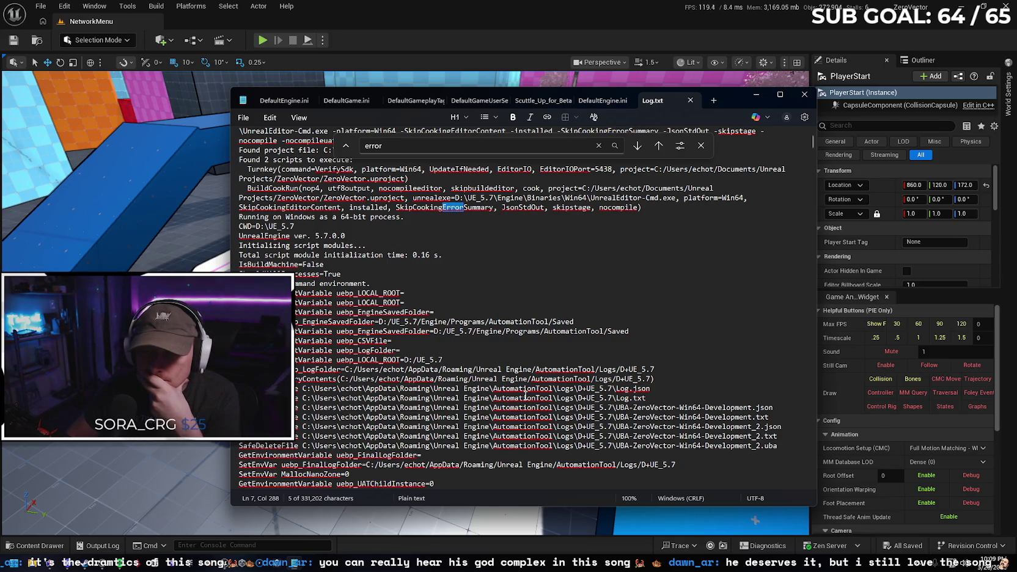
{"action": "key", "text": "Return"}
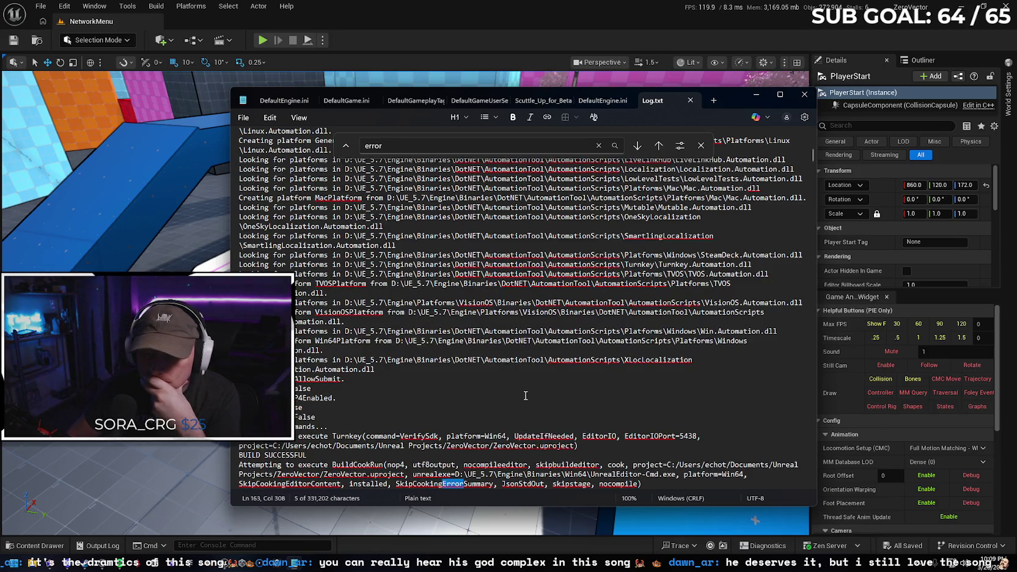
{"action": "key", "text": "Return"}
{"action": "key", "text": "Return"}
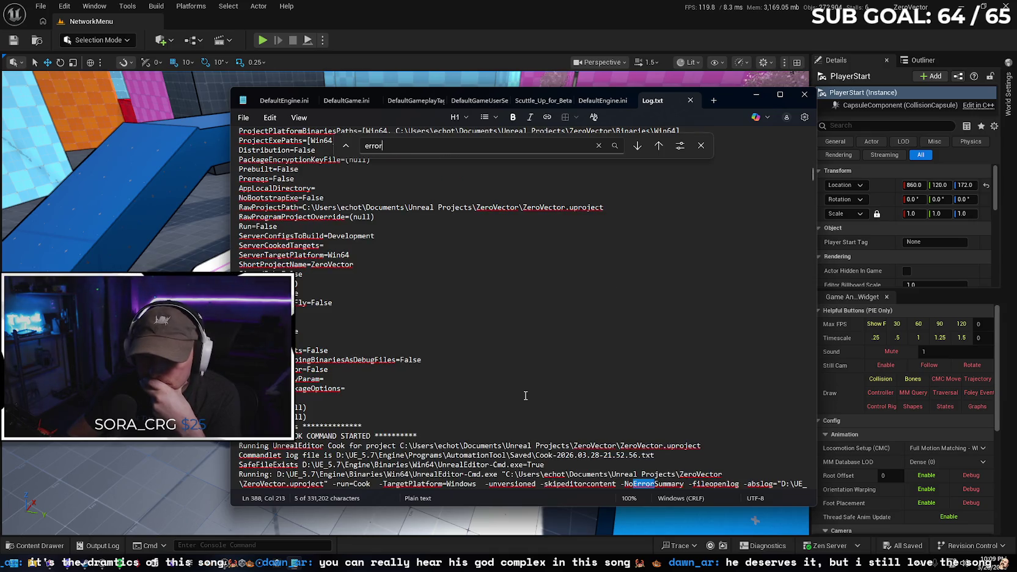
{"action": "key", "text": "Return"}
{"action": "key", "text": "Return"}
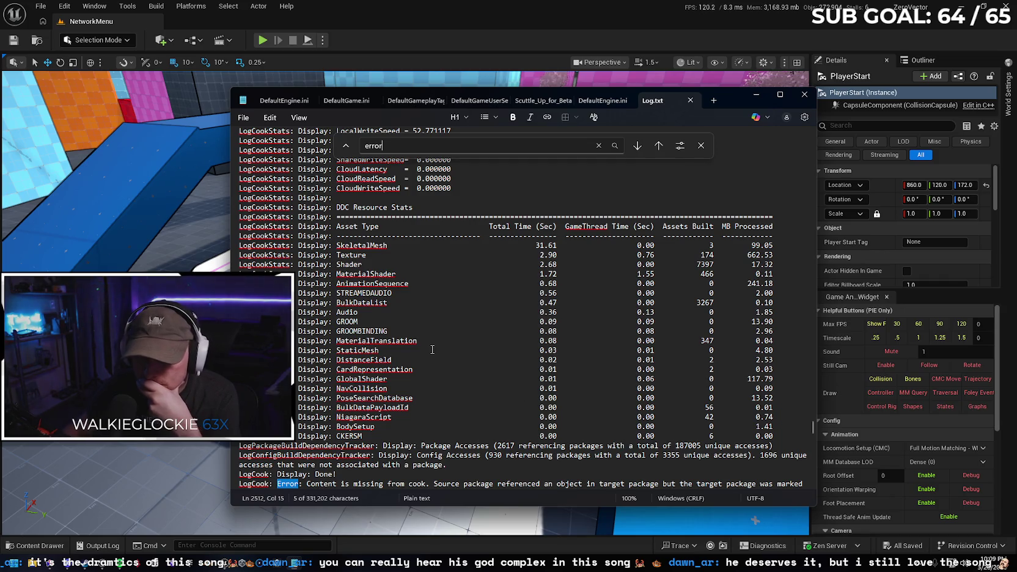
{"action": "scroll", "coordinate": [437, 369], "scroll_direction": "down", "scroll_amount": 1}
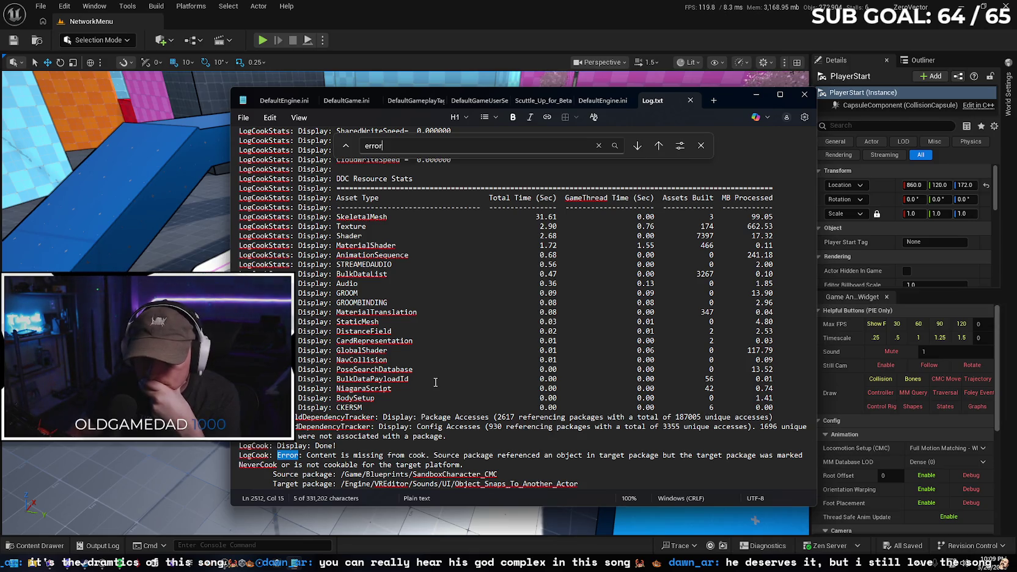
{"action": "key", "text": "Return"}
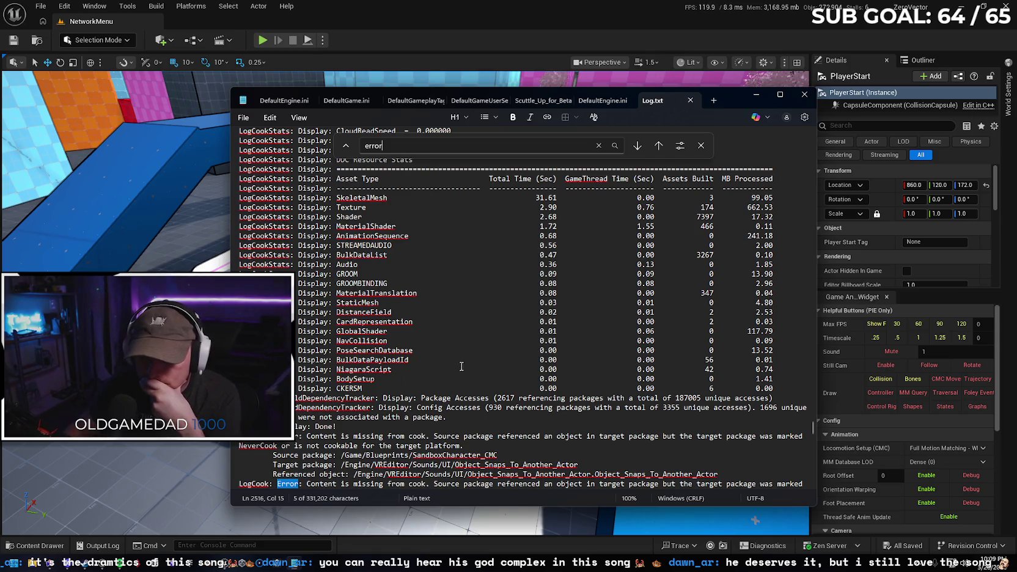
{"action": "scroll", "coordinate": [461, 367], "scroll_direction": "down", "scroll_amount": 1}
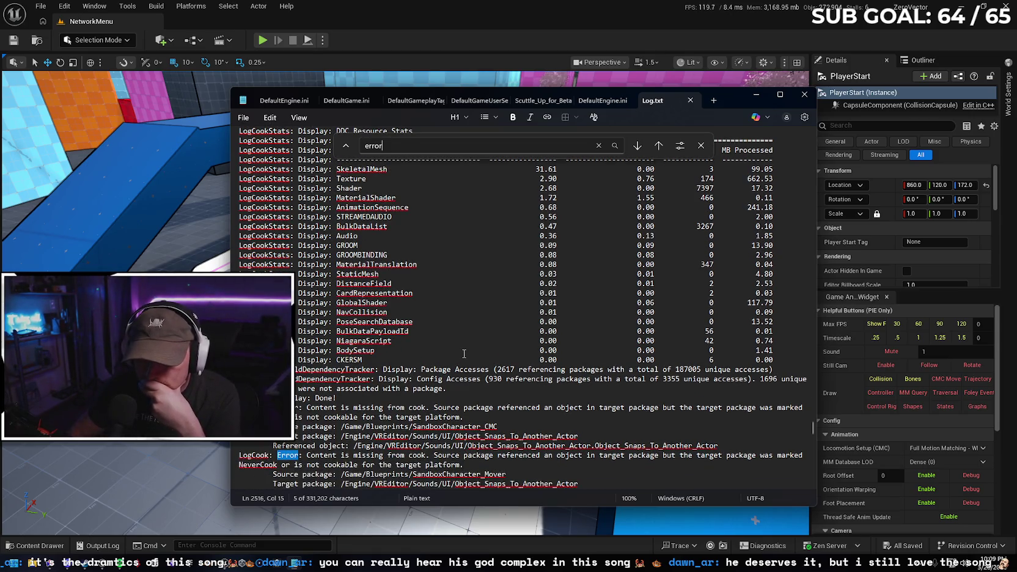
{"action": "key", "text": "Return"}
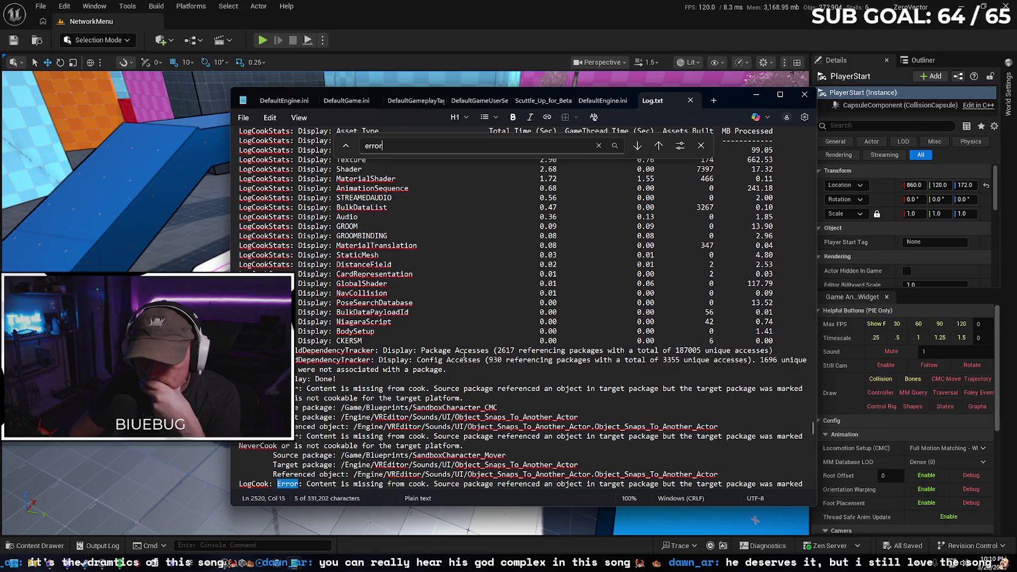
{"action": "key", "text": "Return"}
{"action": "key", "text": "Return"}
{"action": "key", "text": "Return"}
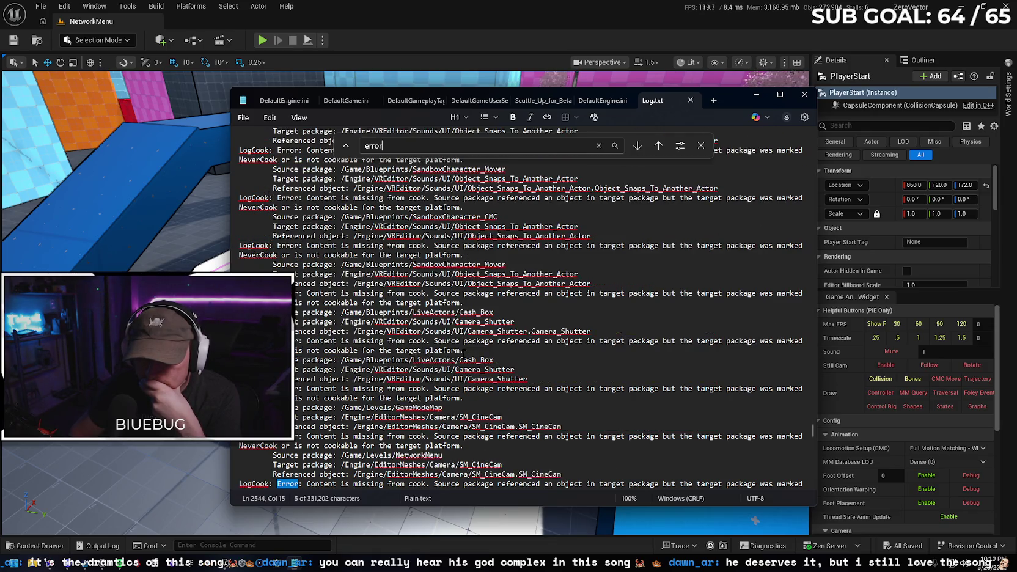
{"action": "key", "text": "Return"}
{"action": "key", "text": "Return"}
{"action": "key", "text": "Return"}
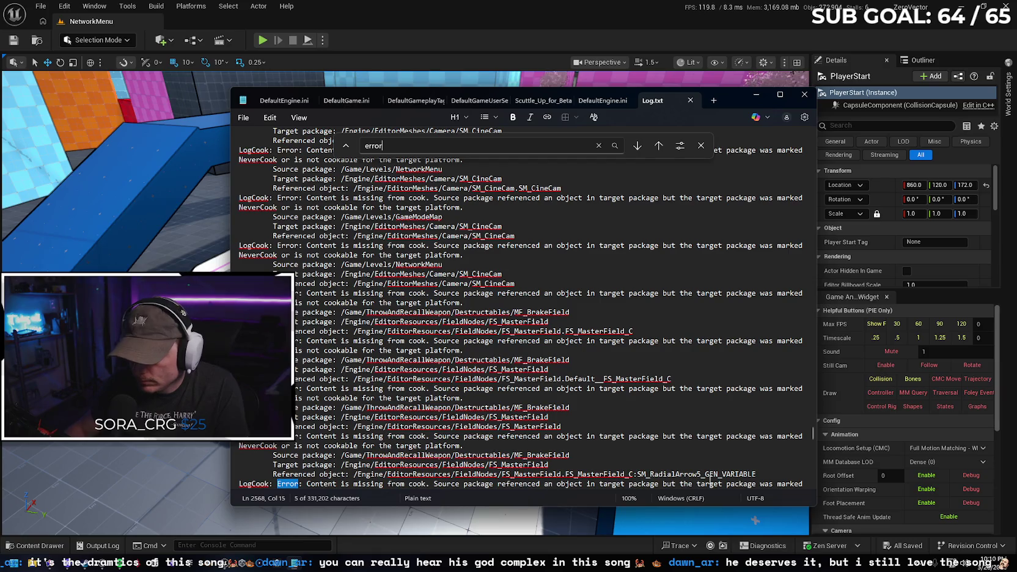
{"action": "scroll", "coordinate": [703, 464], "scroll_direction": "down", "scroll_amount": 1}
{"action": "left_click_drag", "start_coordinate": [805, 455], "coordinate": [243, 455]}
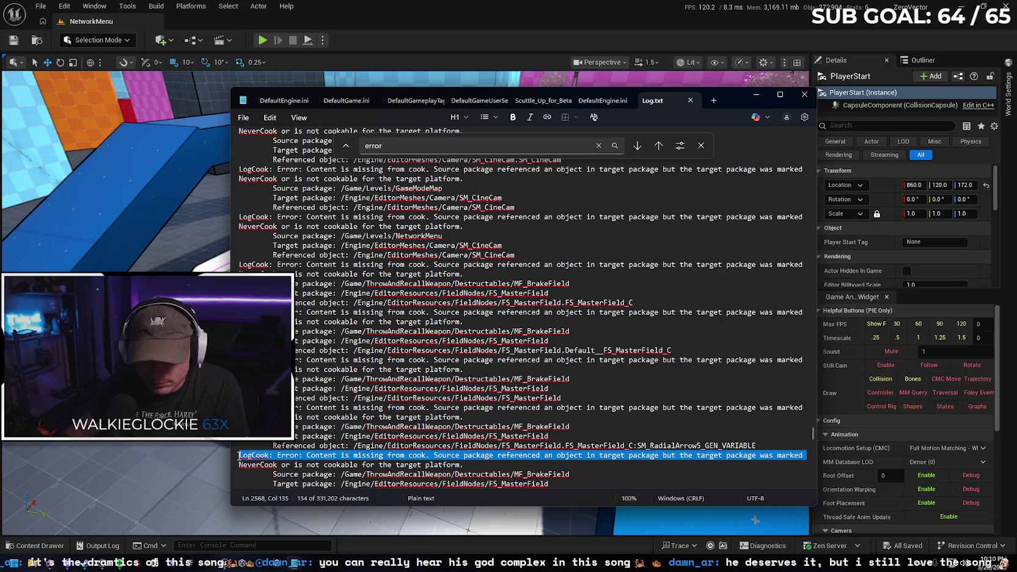
Continue through the FS_MasterField NeverCook errors, then close the log
{"action": "key", "text": "alt+Tab"}
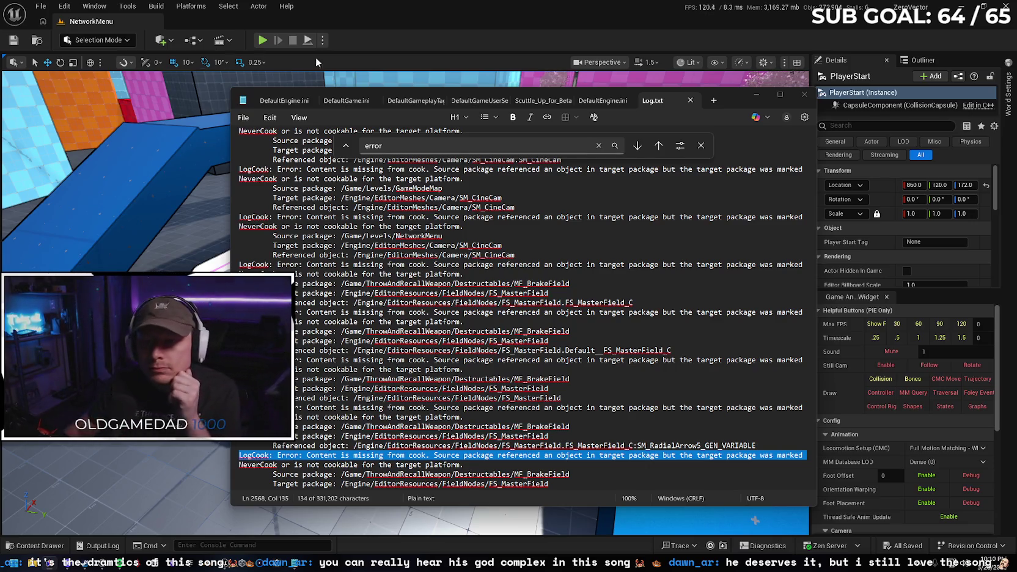
{"action": "left_click", "coordinate": [451, 143]}
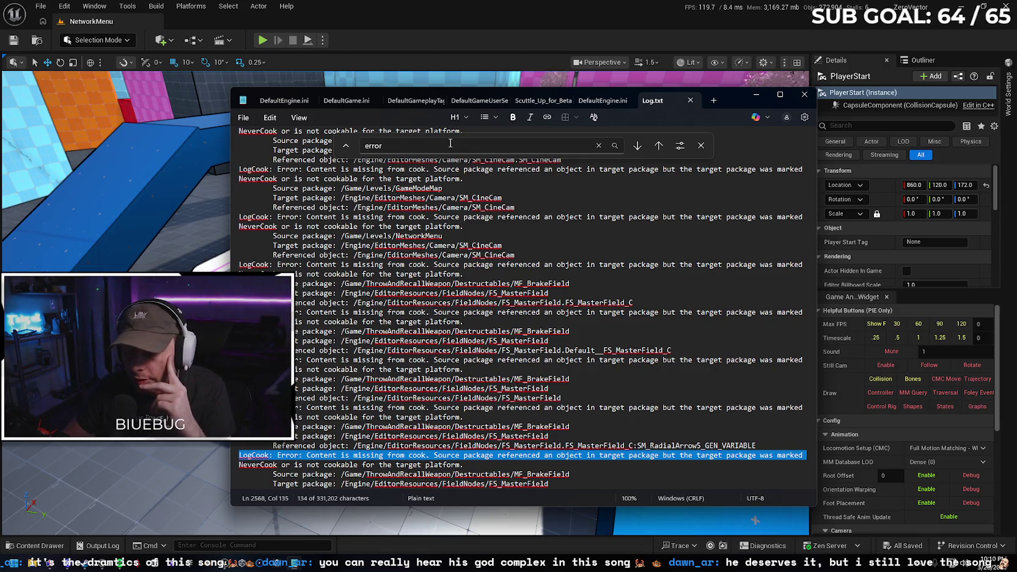
{"action": "key", "text": "Return"}
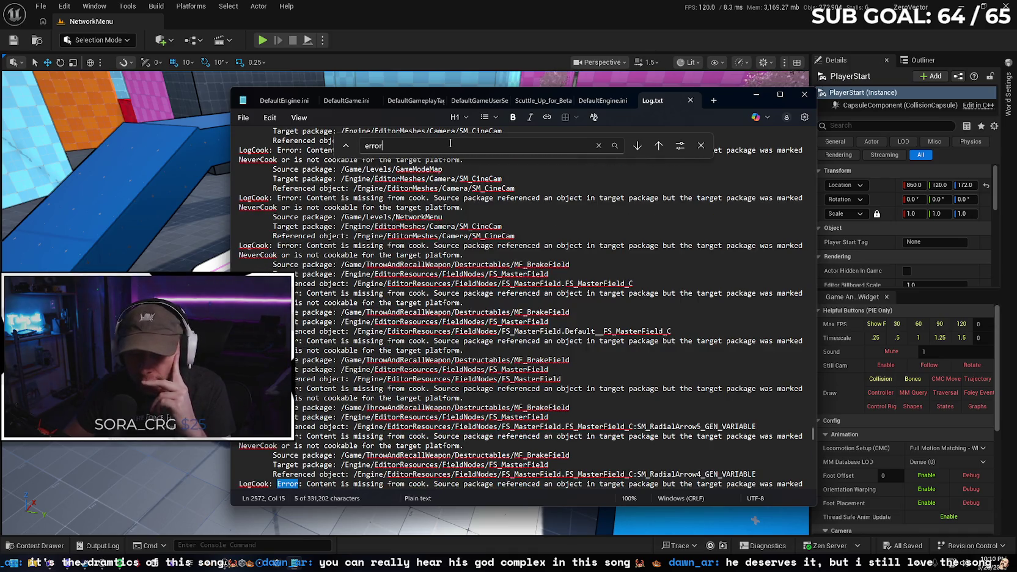
{"action": "key", "text": "Return"}
{"action": "key", "text": "Return"}
{"action": "key", "text": "Return"}
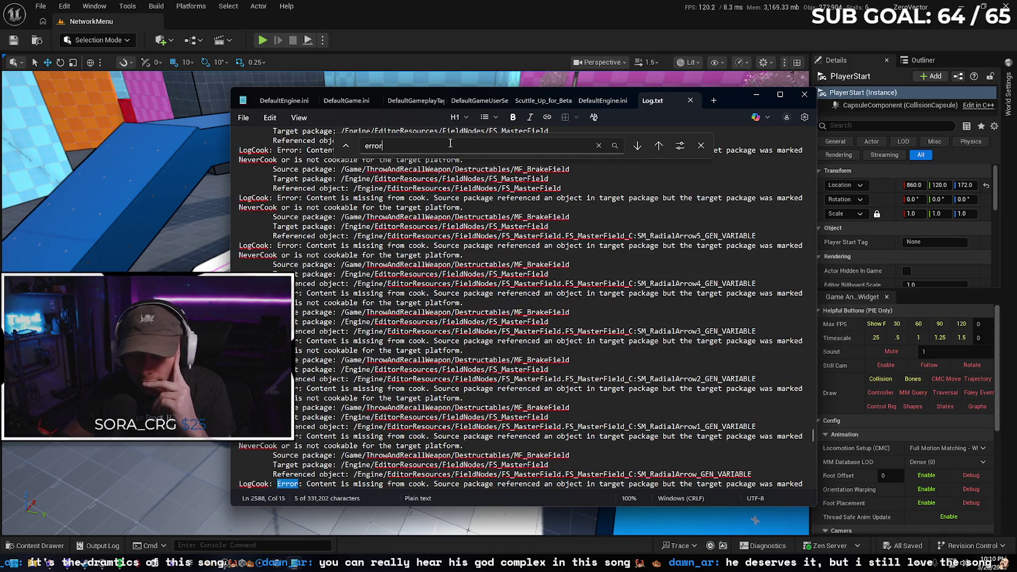
{"action": "key", "text": "Return"}
{"action": "key", "text": "Return"}
{"action": "key", "text": "Return"}
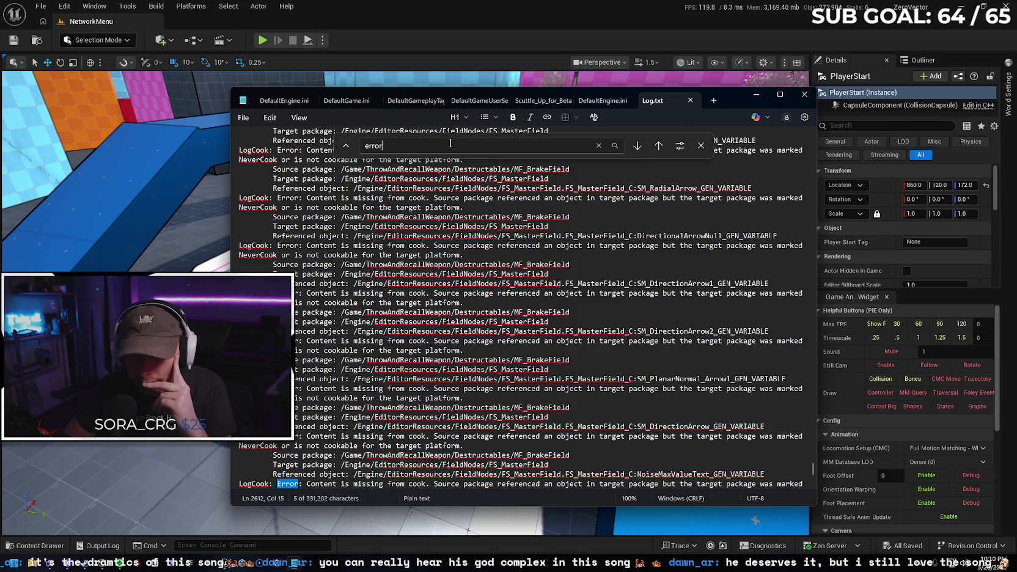
{"action": "key", "text": "Return"}
{"action": "key", "text": "Return"}
{"action": "key", "text": "Return"}
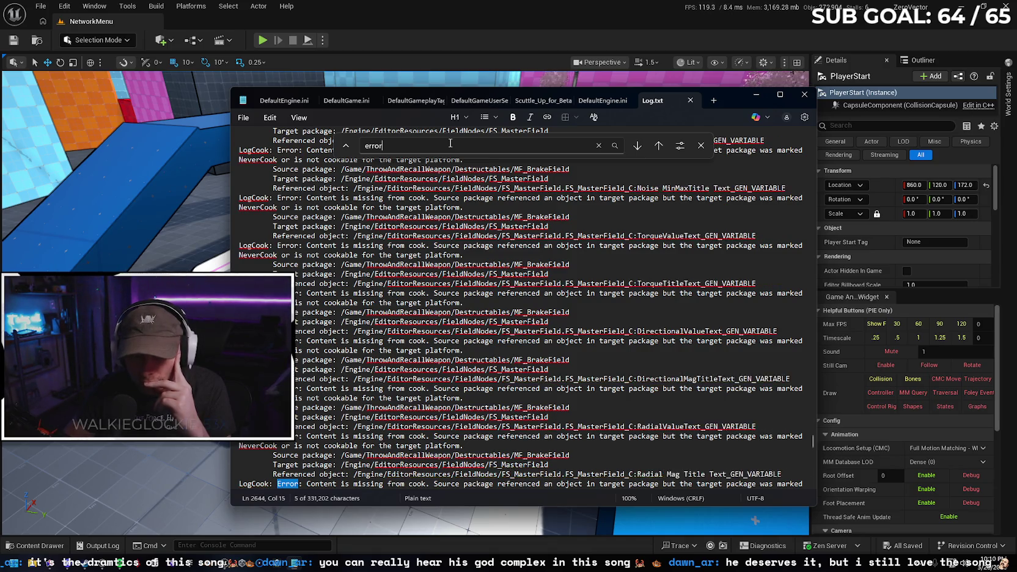
{"action": "key", "text": "Return"}
{"action": "key", "text": "Return"}
{"action": "key", "text": "Return"}
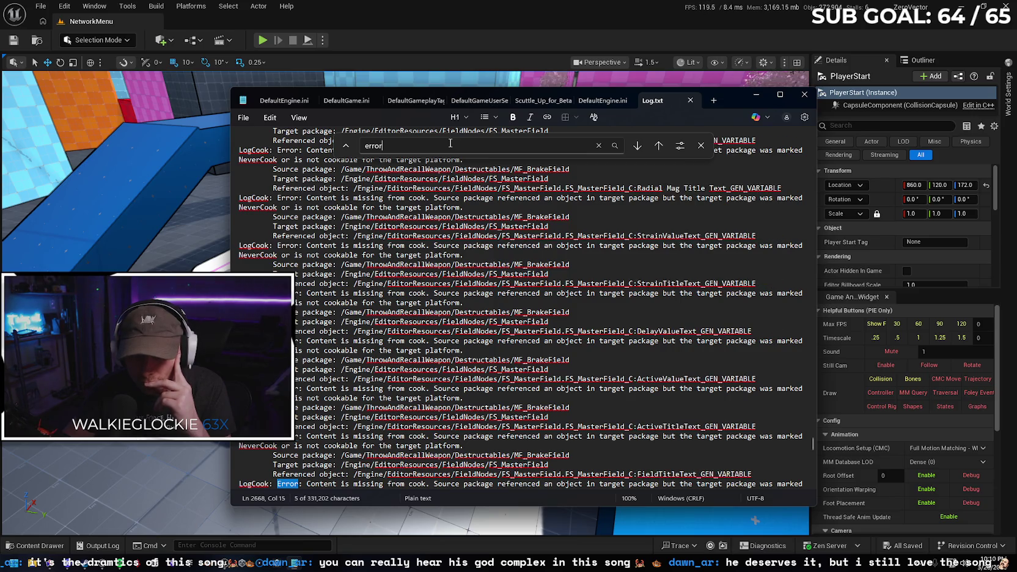
{"action": "key", "text": "Return"}
{"action": "key", "text": "Return"}
{"action": "key", "text": "Return"}
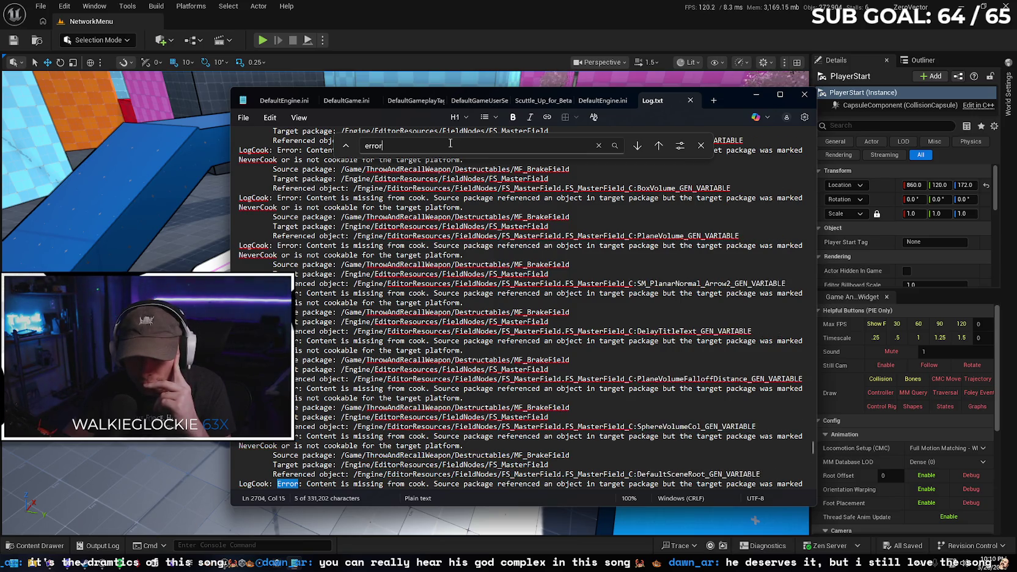
{"action": "key", "text": "Return"}
{"action": "key", "text": "Return"}
{"action": "key", "text": "Return"}
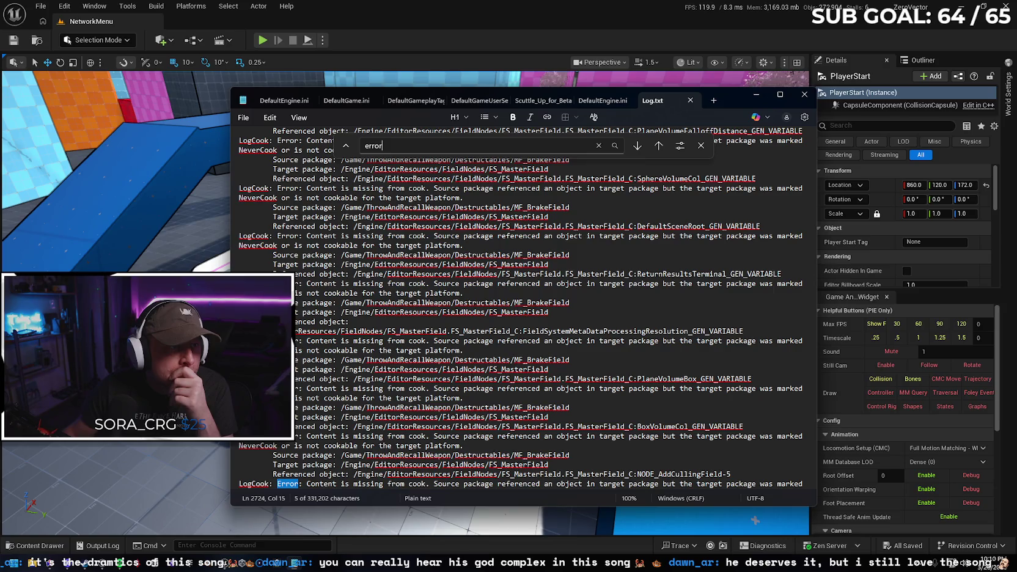
{"action": "left_click", "coordinate": [804, 94]}
{"action": "left_click", "coordinate": [154, 6]}
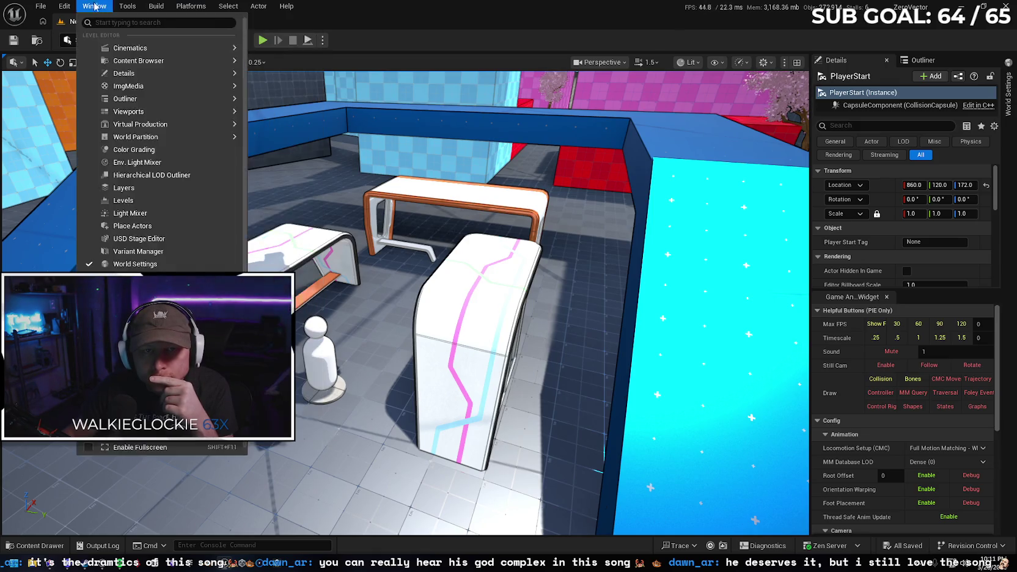
{"action": "mouse_move", "coordinate": [176, 6]}
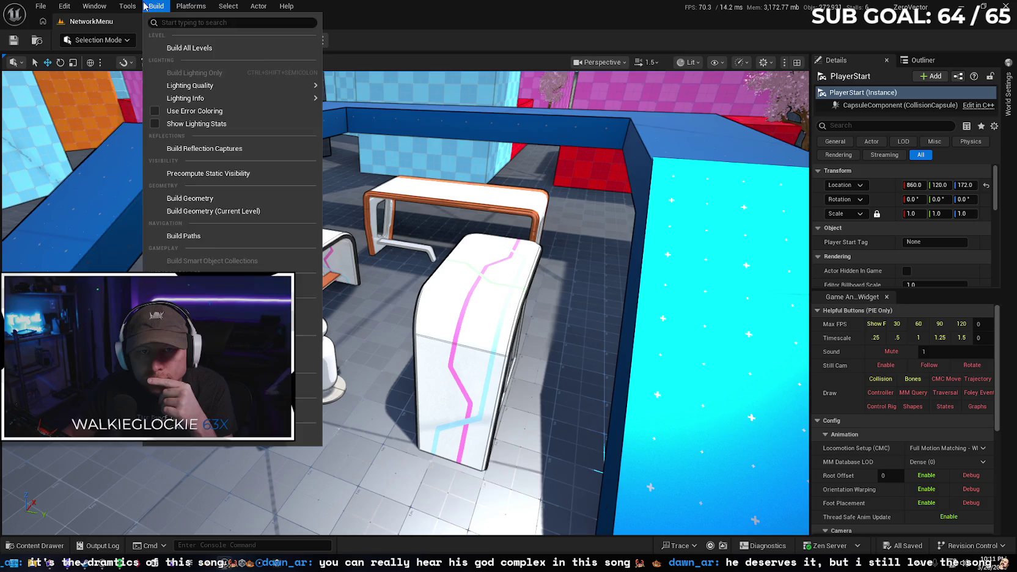
{"action": "mouse_move", "coordinate": [64, 6]}
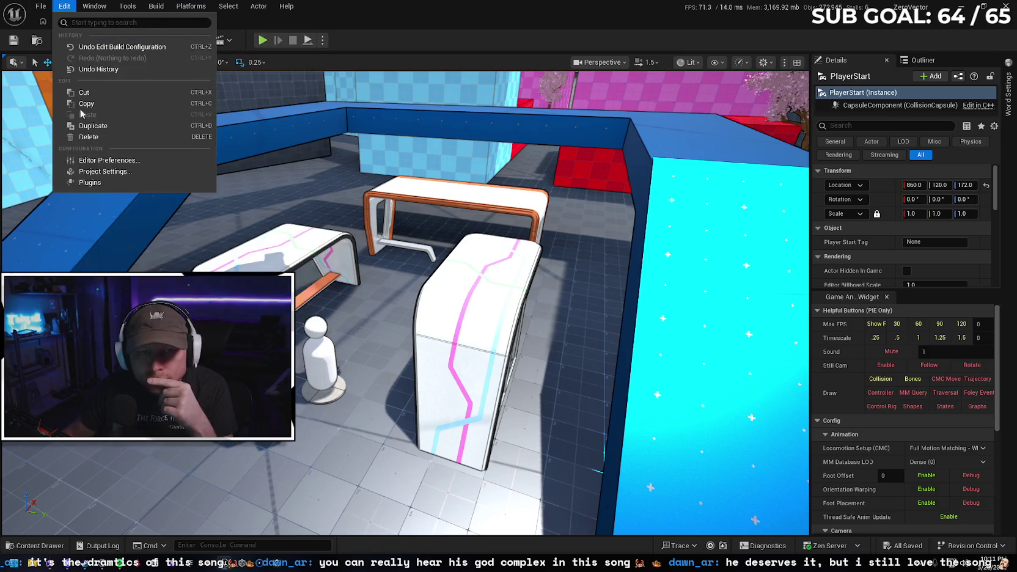
{"action": "left_click", "coordinate": [113, 171]}
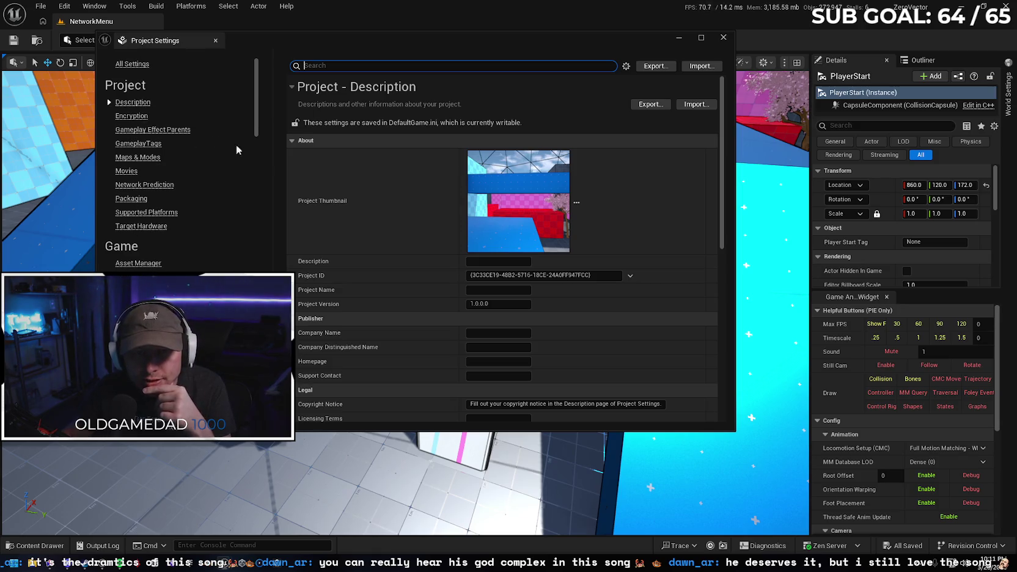
{"action": "left_click", "coordinate": [131, 198]}
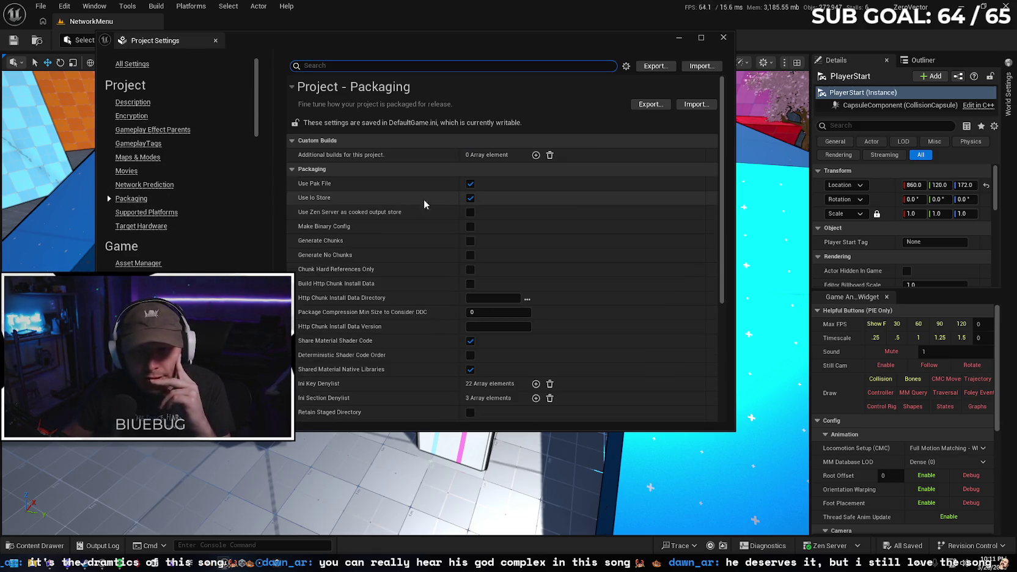
{"action": "mouse_move", "coordinate": [723, 209]}
{"action": "left_mouse_down"}
{"action": "mouse_move", "coordinate": [727, 290]}
{"action": "mouse_move", "coordinate": [596, 267]}
{"action": "left_mouse_up"}
{"action": "left_click", "coordinate": [300, 317]}
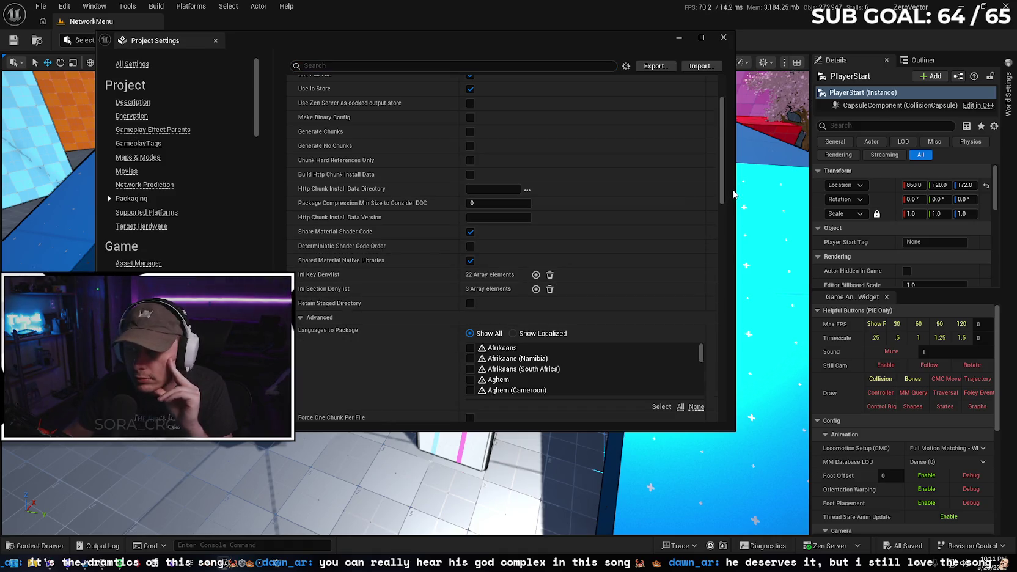
{"action": "mouse_move", "coordinate": [722, 187]}
{"action": "left_mouse_down"}
{"action": "mouse_move", "coordinate": [720, 266]}
{"action": "mouse_move", "coordinate": [722, 80]}
{"action": "left_mouse_up"}
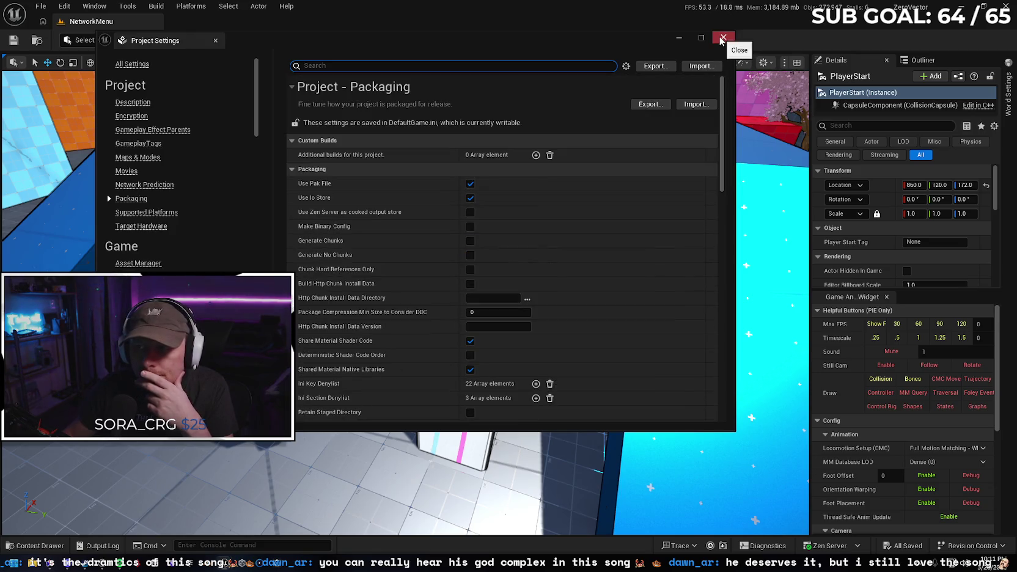
{"action": "left_click", "coordinate": [722, 37]}
{"action": "left_click", "coordinate": [322, 40]}
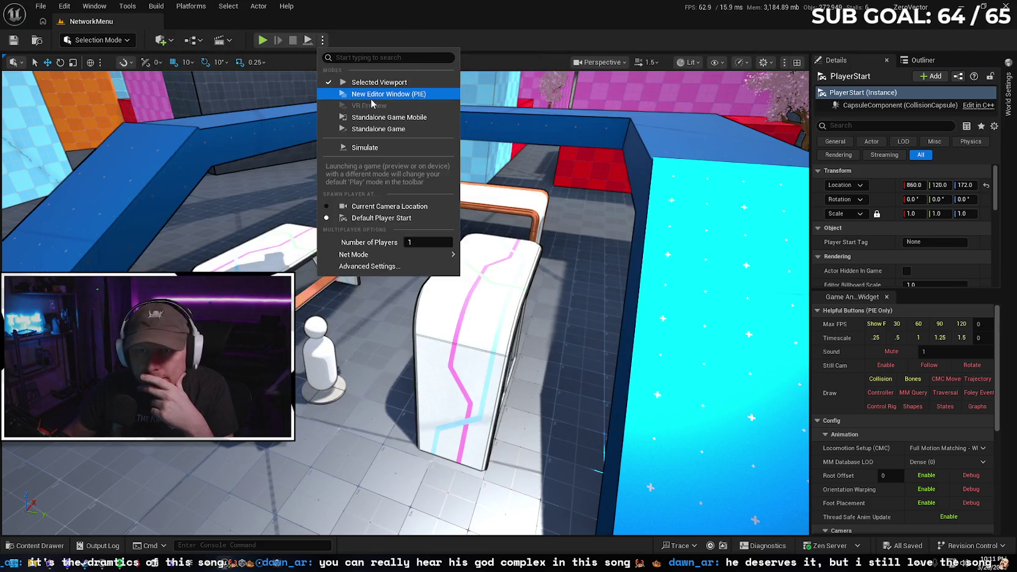
Package the project for Windows into C:\Builds\MBL and watch the packaging progress log
{"action": "left_click", "coordinate": [322, 40]}
{"action": "left_click", "coordinate": [163, 5]}
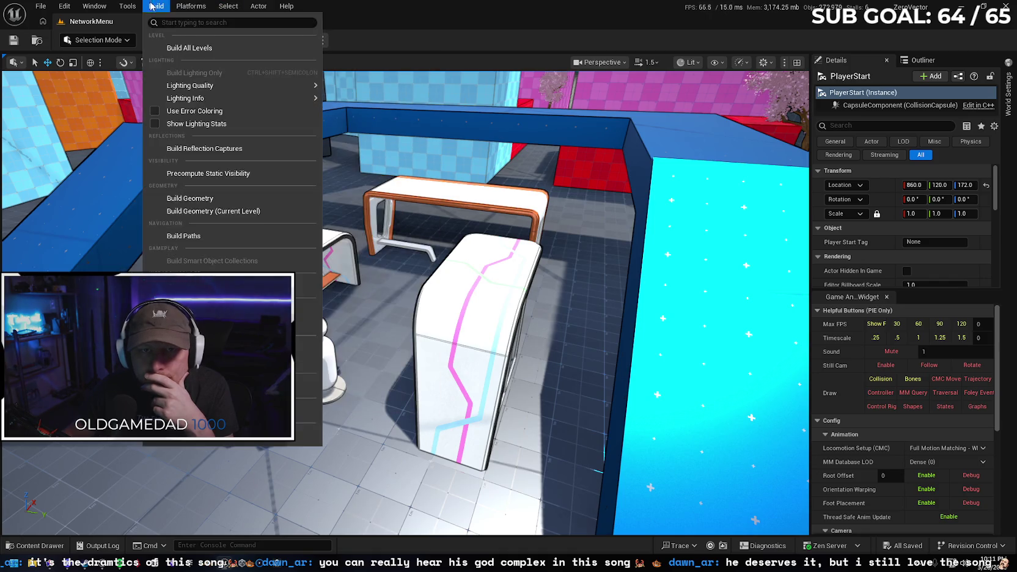
{"action": "mouse_move", "coordinate": [193, 14]}
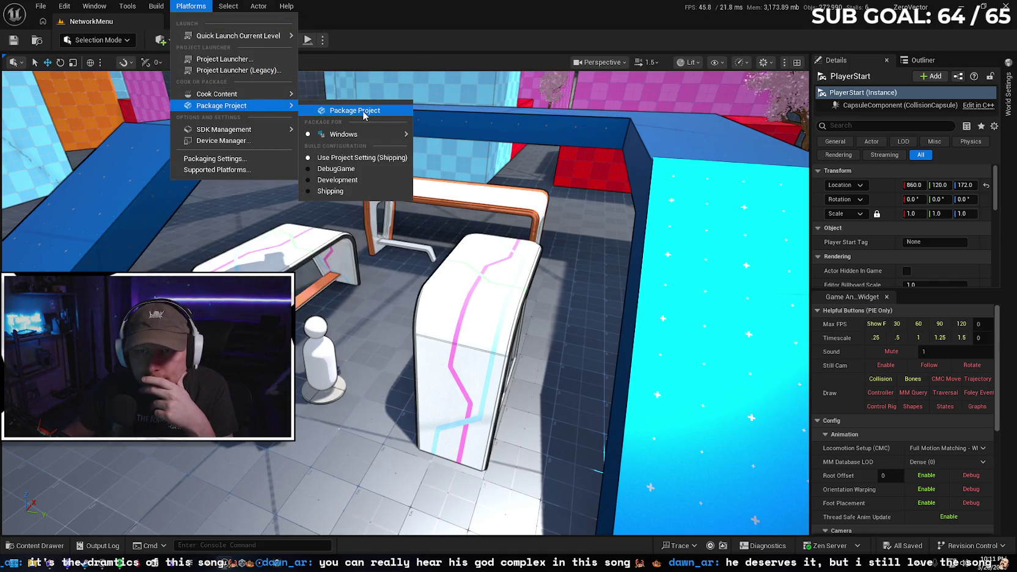
{"action": "left_click", "coordinate": [363, 116]}
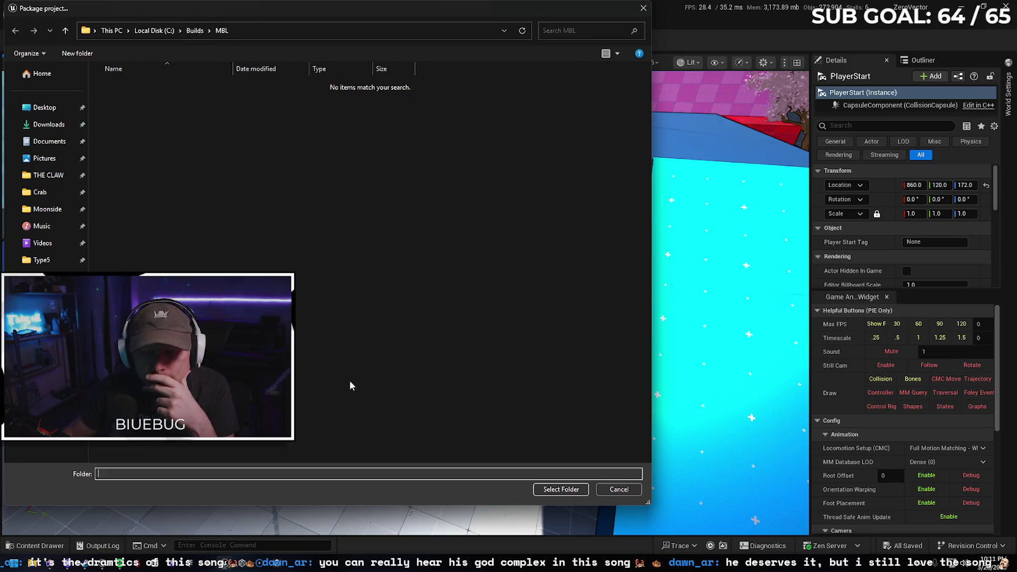
{"action": "left_click", "coordinate": [561, 489]}
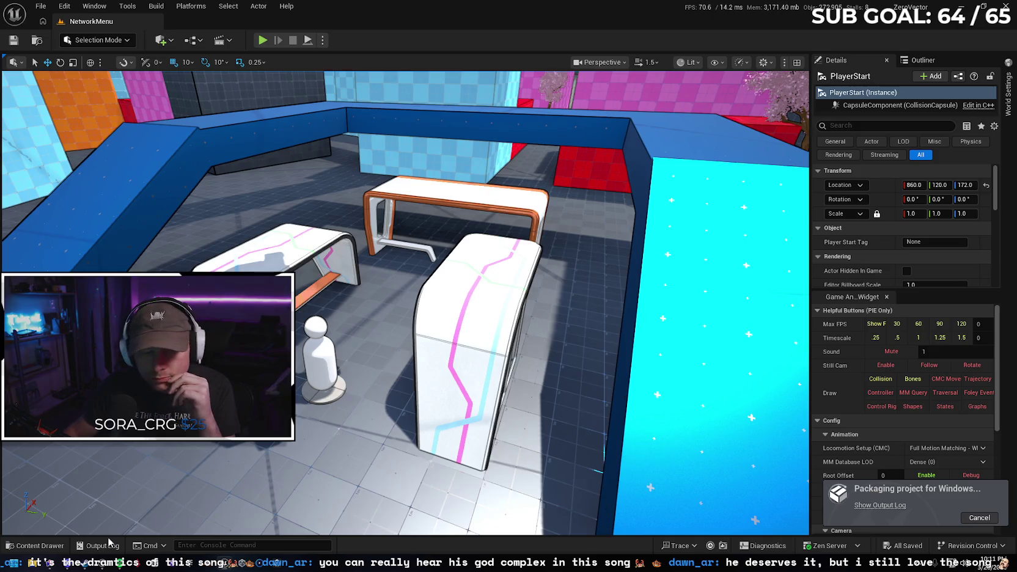
{"action": "left_click", "coordinate": [880, 505]}
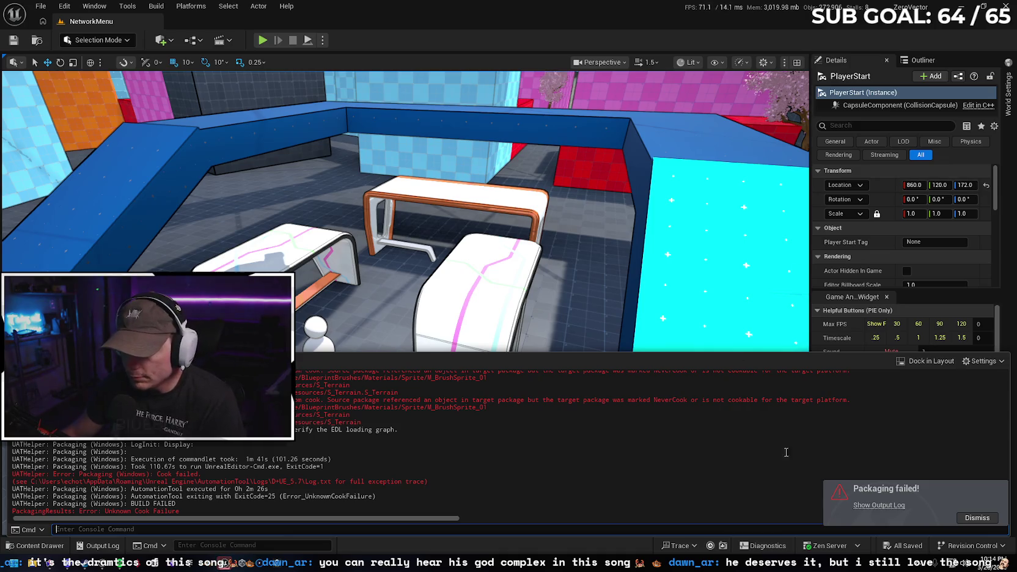
Close the Output Log after the packaging ends in BUILD FAILED
{"action": "left_click", "coordinate": [979, 517]}
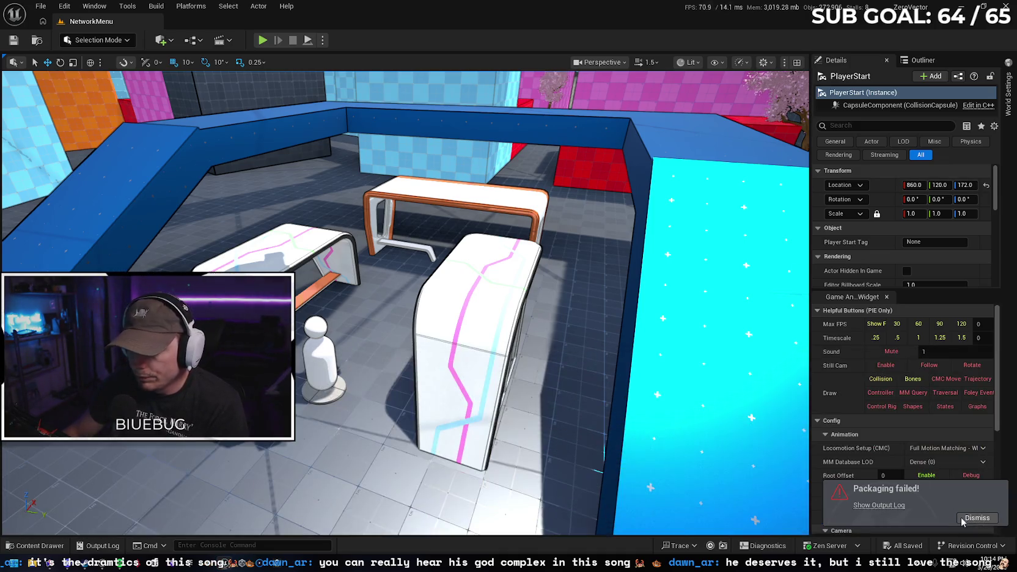
Delete the Maps folder and its Demo_Map asset from ThrowAndRecallWeapon in the Content Browser
{"action": "left_click", "coordinate": [38, 545]}
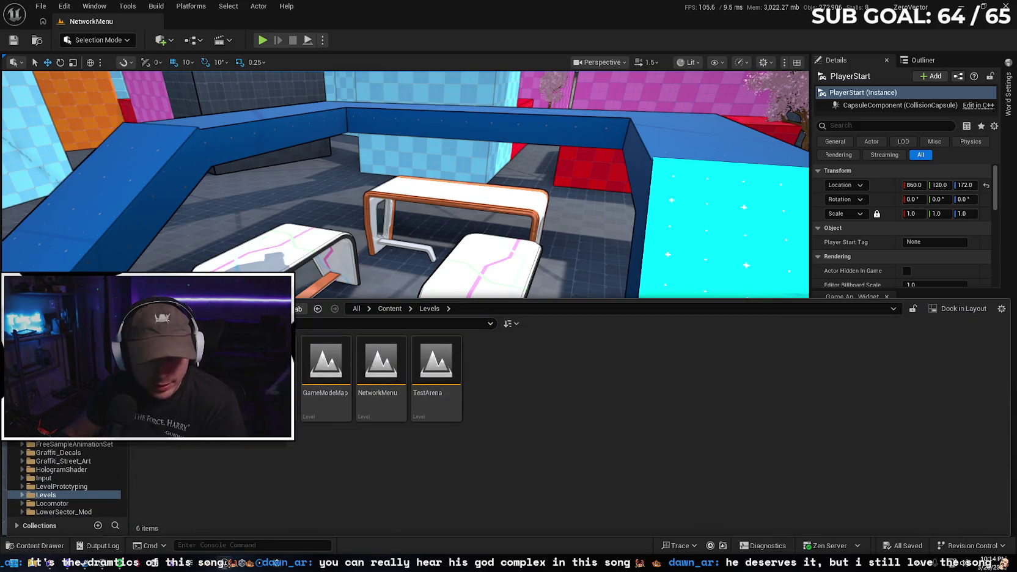
{"action": "left_click", "coordinate": [55, 342]}
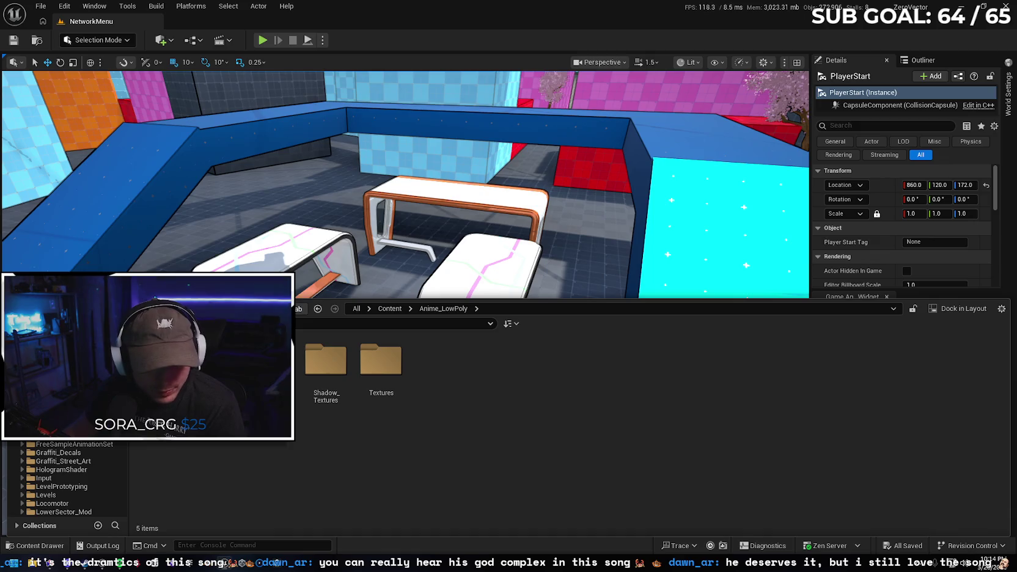
{"action": "scroll", "coordinate": [95, 444], "scroll_direction": "down", "scroll_amount": 3}
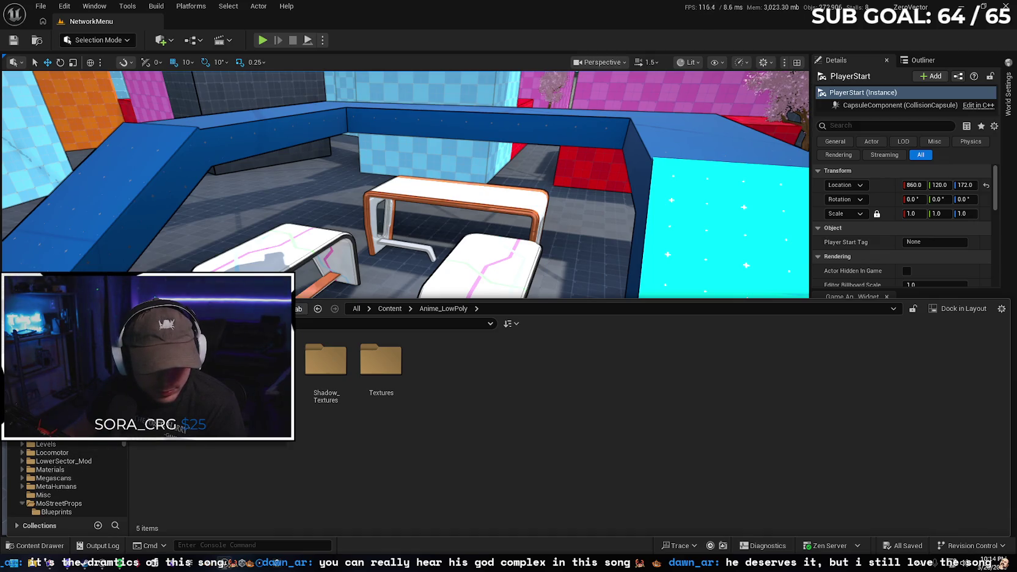
{"action": "scroll", "coordinate": [82, 458], "scroll_direction": "down", "scroll_amount": 8}
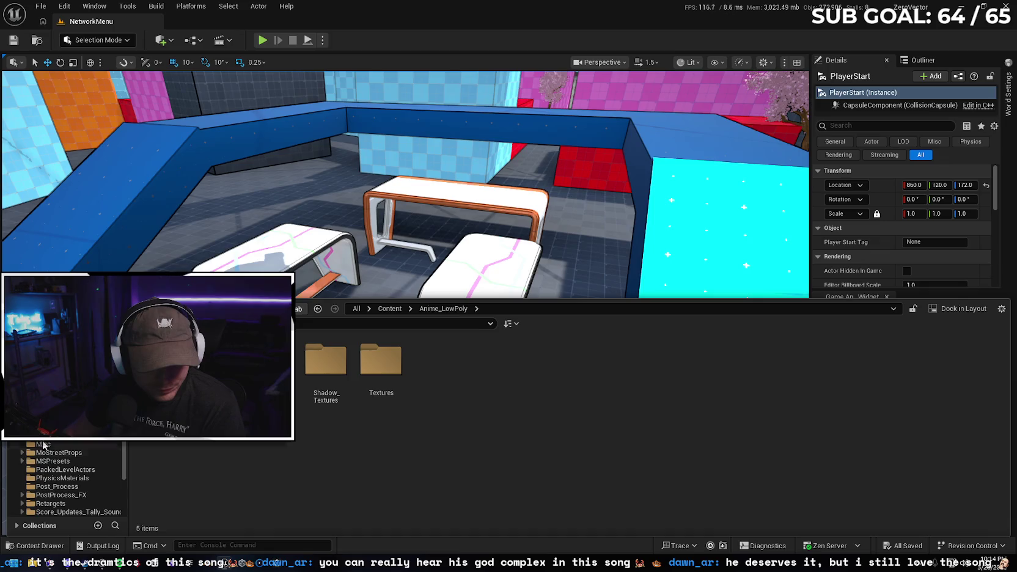
{"action": "left_click", "coordinate": [73, 469]}
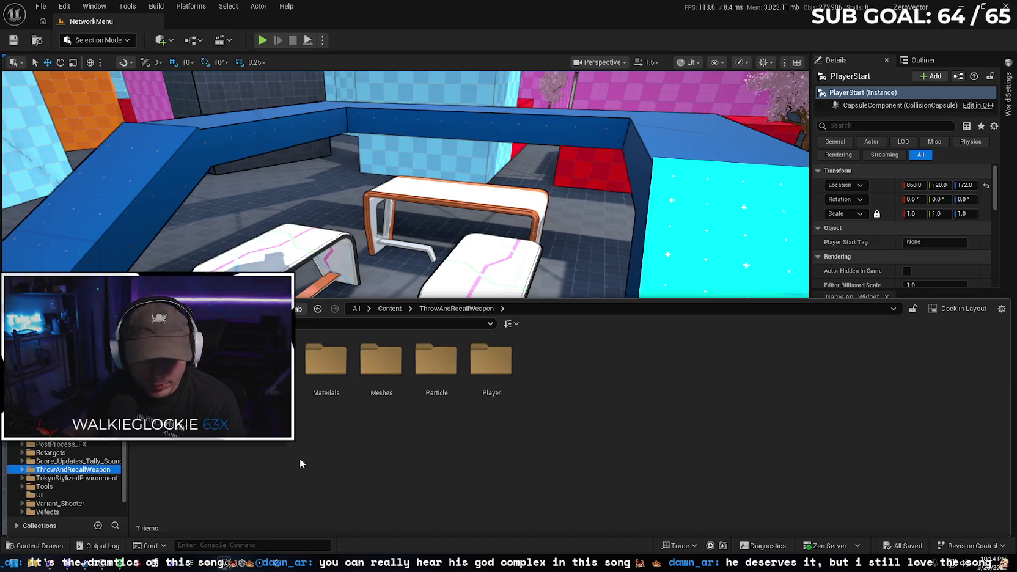
{"action": "double_click", "coordinate": [74, 469]}
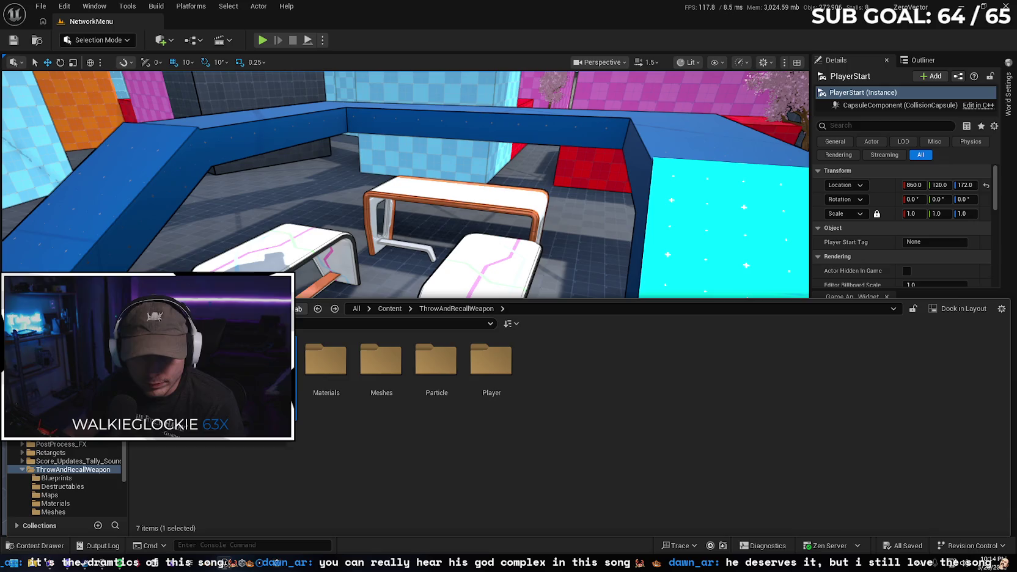
{"action": "right_click", "coordinate": [269, 372]}
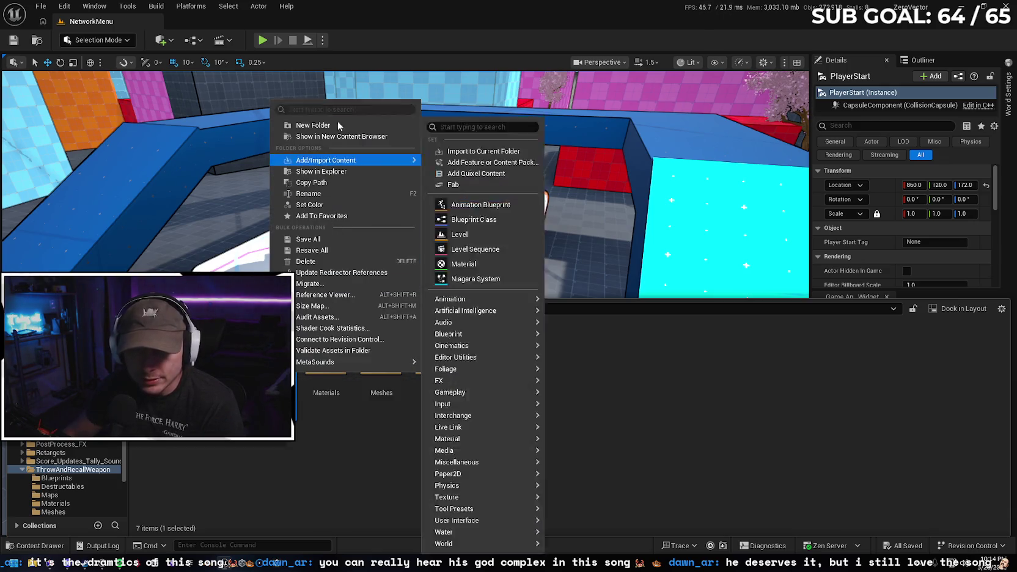
{"action": "left_click", "coordinate": [314, 261]}
{"action": "left_click", "coordinate": [338, 282]}
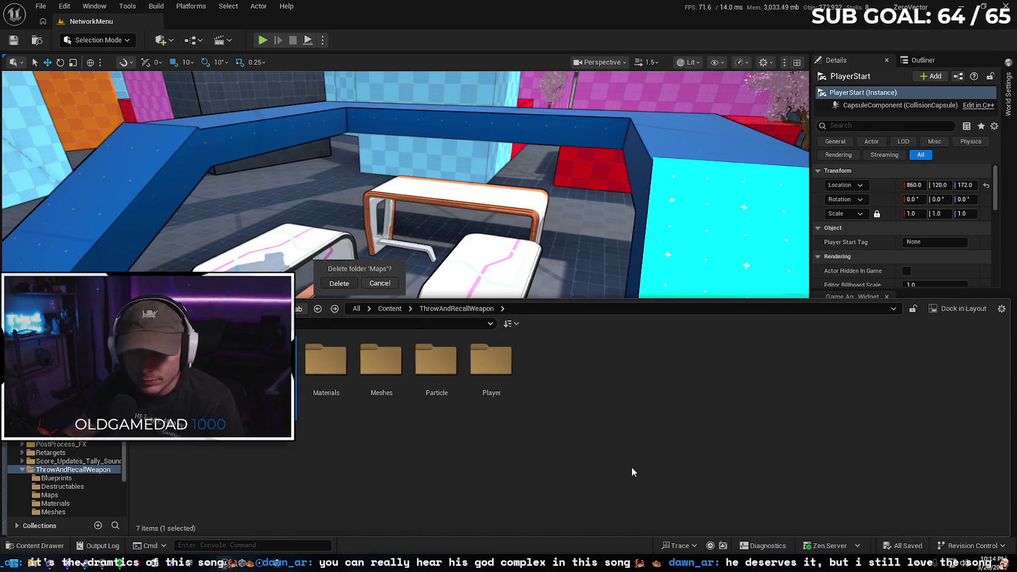
{"action": "left_click", "coordinate": [461, 454]}
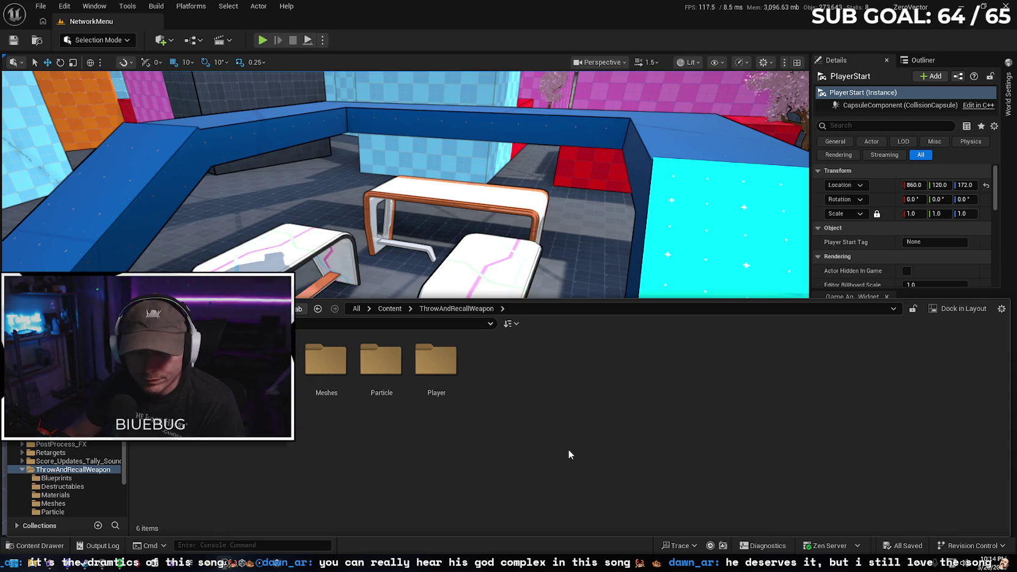
Open Project Settings from the Edit menu
{"action": "scroll", "coordinate": [26, 470], "scroll_direction": "up", "scroll_amount": 5}
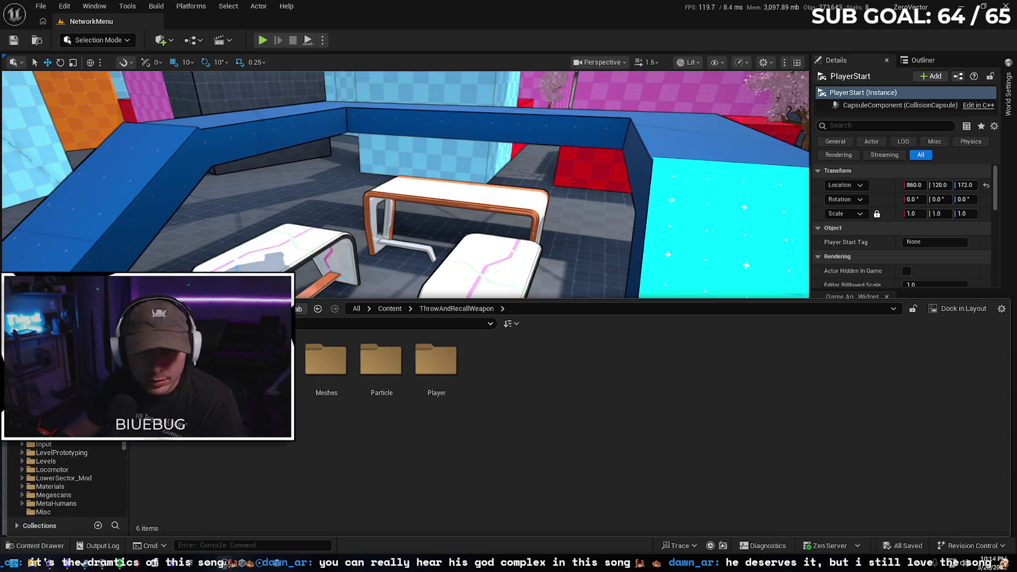
{"action": "left_click", "coordinate": [156, 7]}
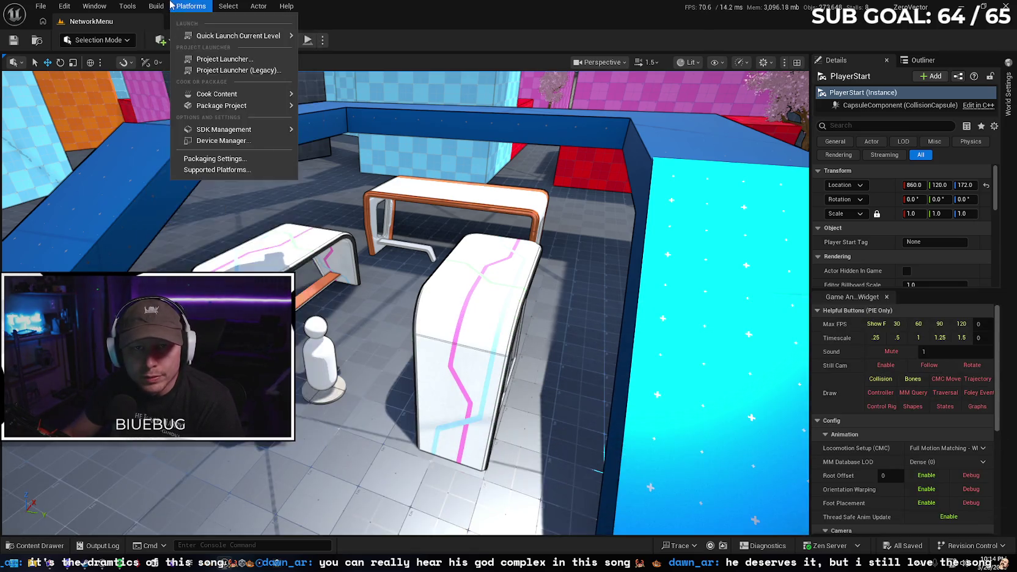
{"action": "mouse_move", "coordinate": [64, 6]}
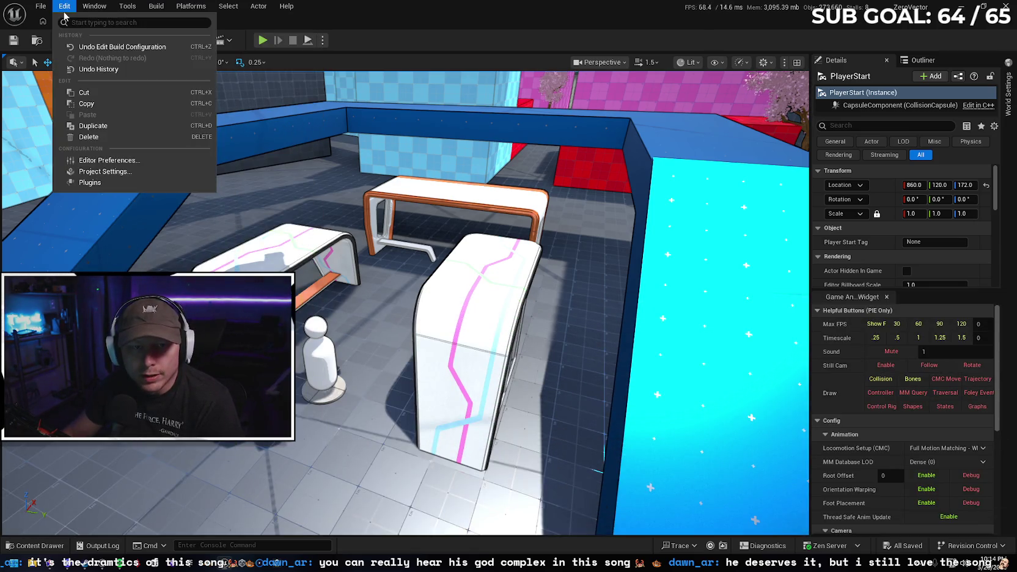
{"action": "left_click", "coordinate": [96, 173]}
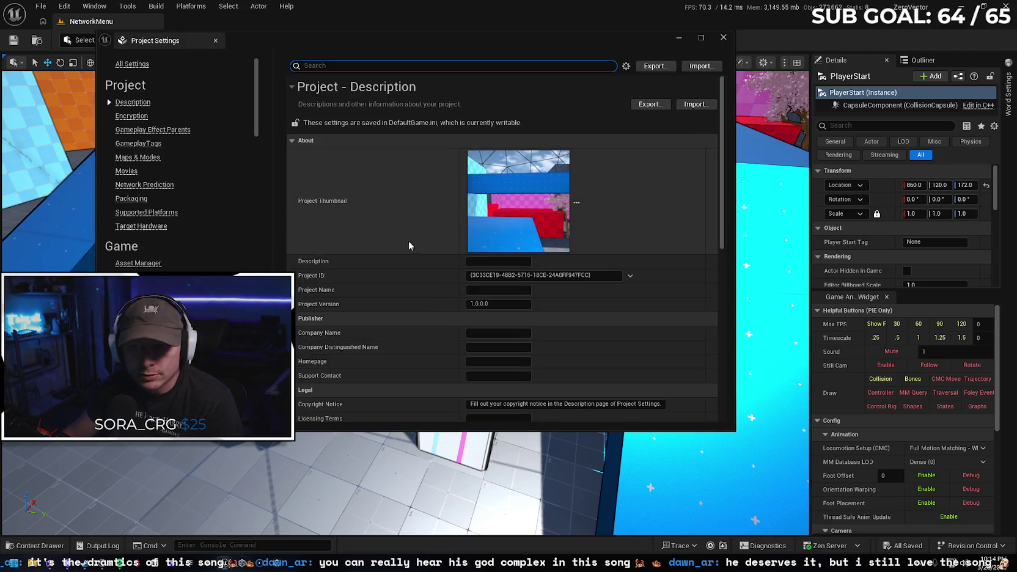
In Packaging, clear 'List of maps to include', uncheck 'Cook only maps', and close Project Settings
{"action": "scroll", "coordinate": [410, 243], "scroll_direction": "down", "scroll_amount": 3}
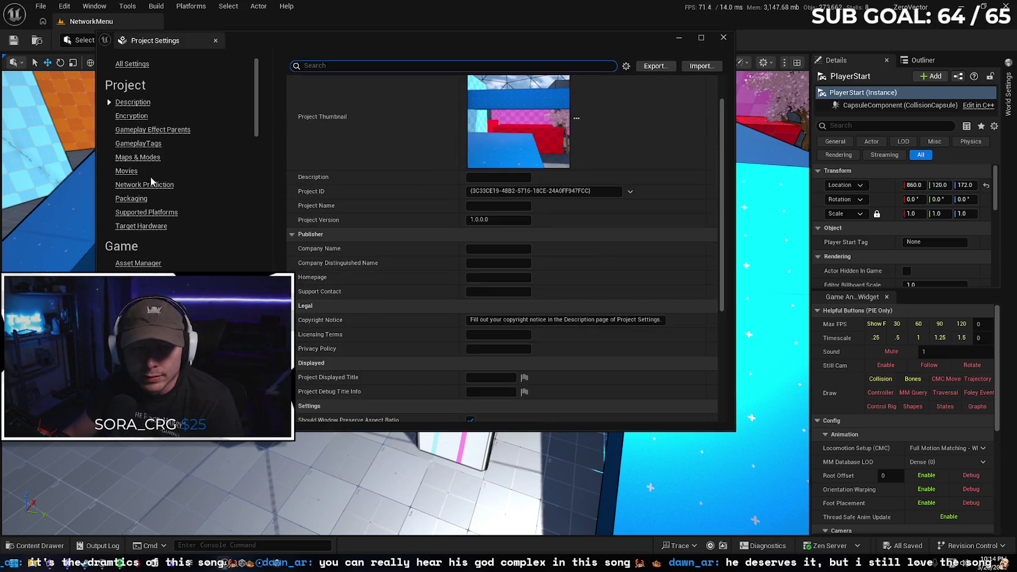
{"action": "left_click", "coordinate": [131, 199]}
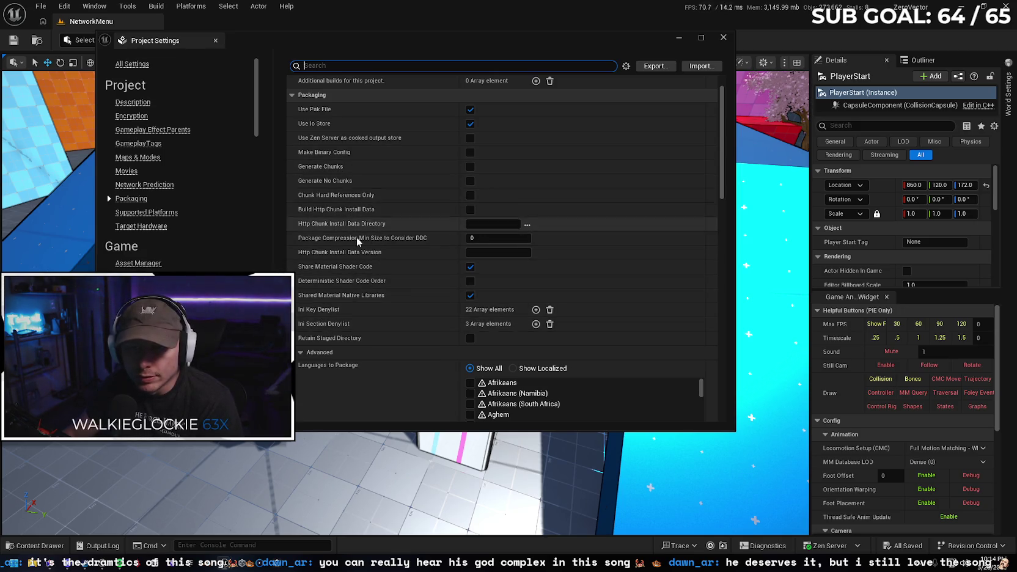
{"action": "scroll", "coordinate": [355, 234], "scroll_direction": "down", "scroll_amount": 8}
{"action": "scroll", "coordinate": [348, 245], "scroll_direction": "down", "scroll_amount": 10}
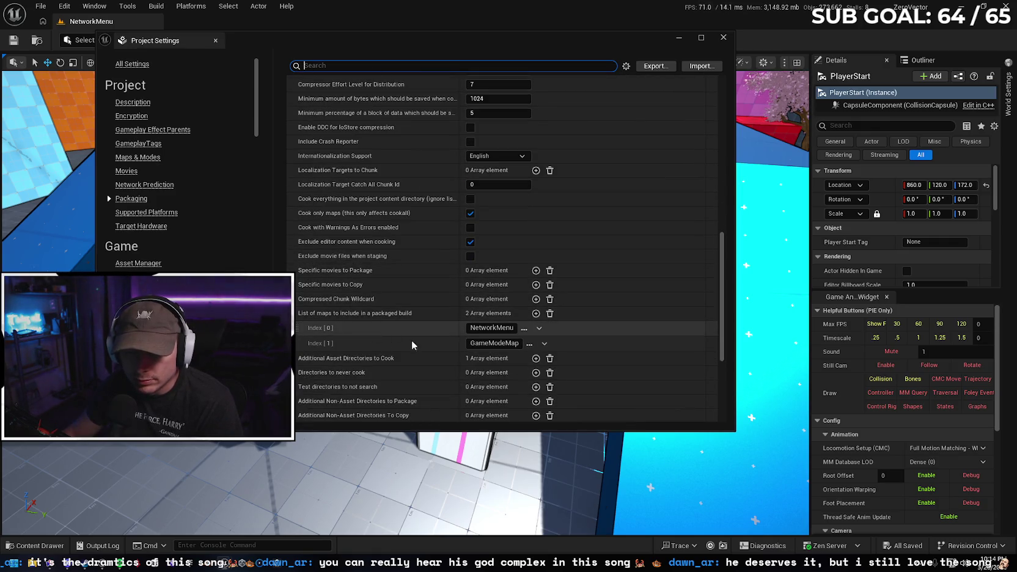
{"action": "left_click", "coordinate": [550, 314]}
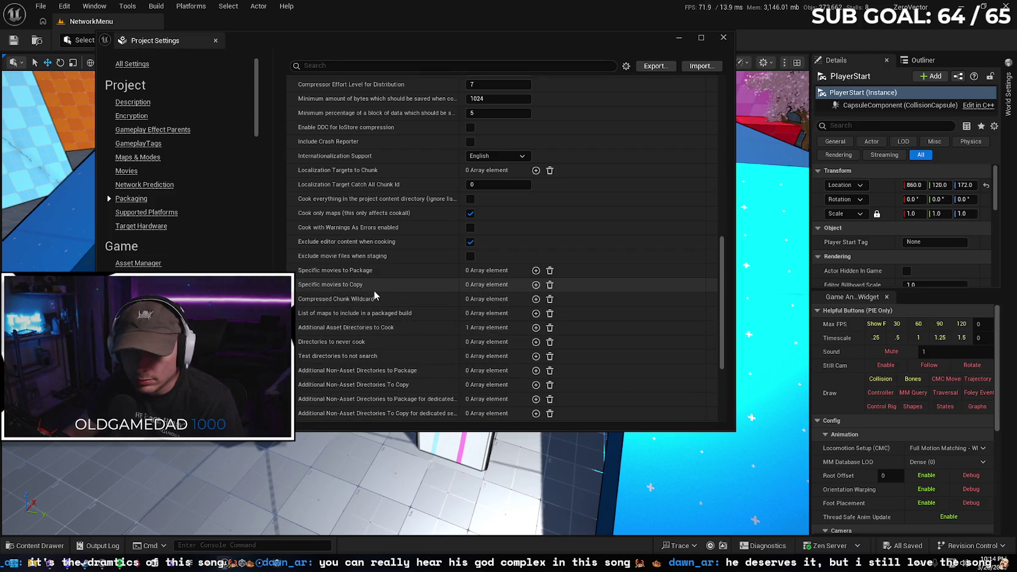
{"action": "left_click", "coordinate": [470, 214]}
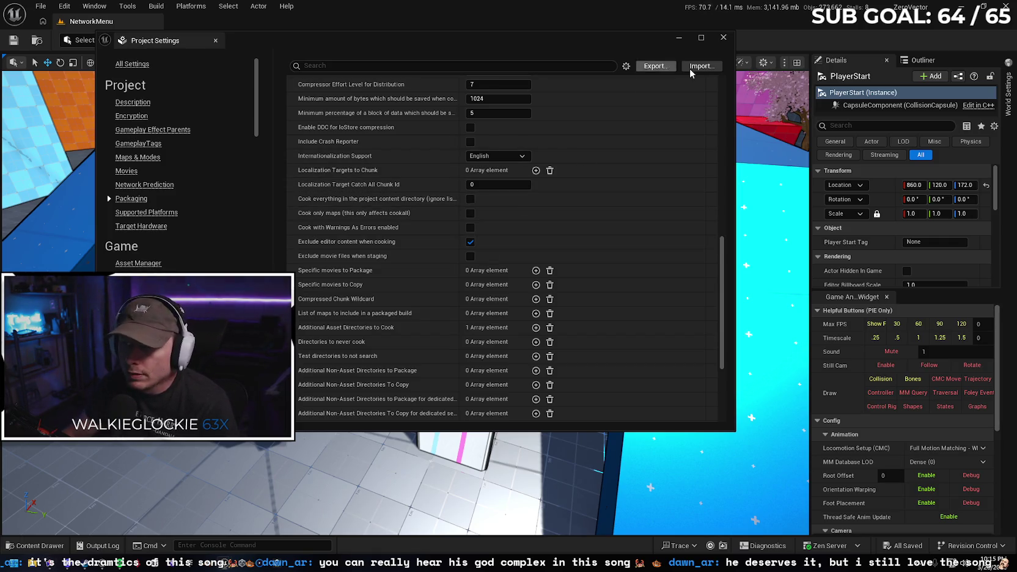
{"action": "left_click", "coordinate": [723, 37]}
{"action": "left_click", "coordinate": [35, 545]}
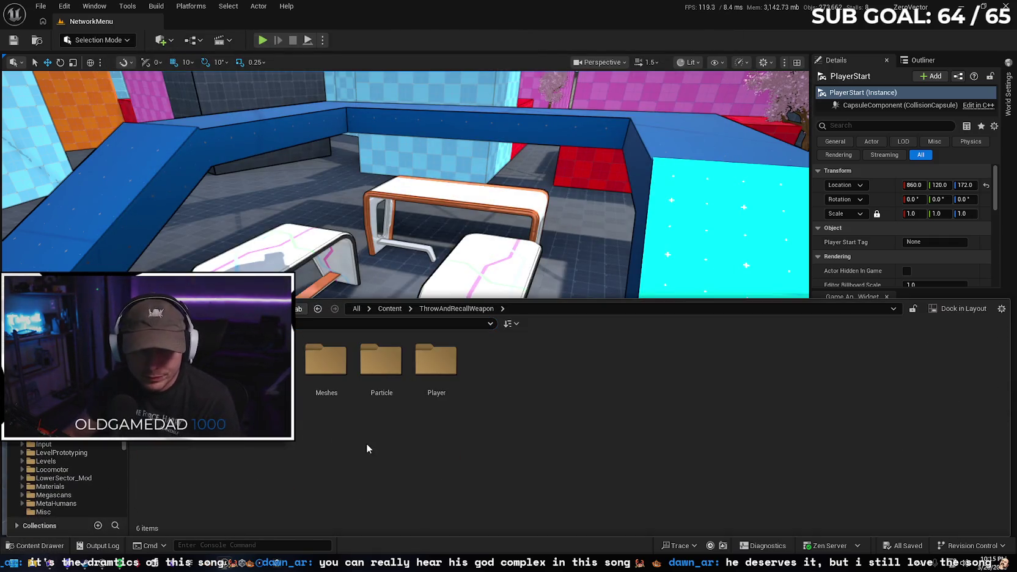
Step through the Anime_LowPoly, Fab and FancyDev folders, checking FancyDev's empty Maps folder
{"action": "scroll", "coordinate": [61, 427], "scroll_direction": "up", "scroll_amount": 2}
{"action": "left_click", "coordinate": [55, 379]}
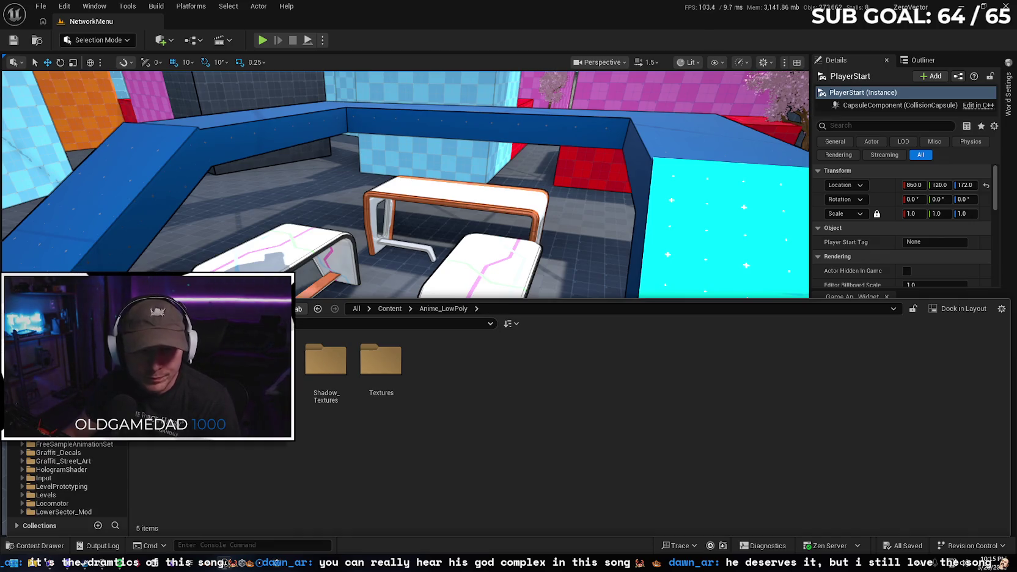
{"action": "key", "text": "Down"}
{"action": "key", "text": "Down"}
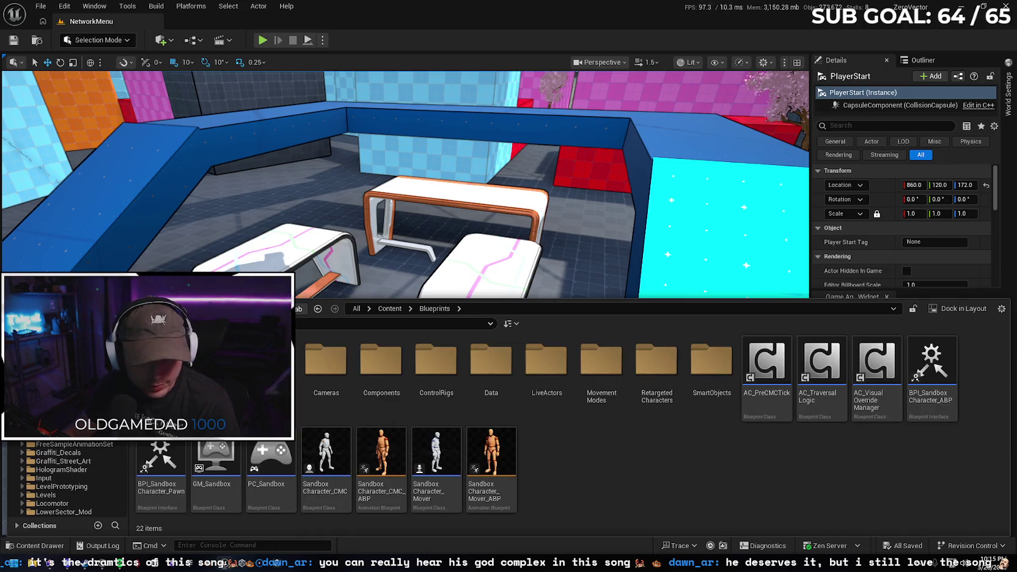
{"action": "key", "text": "Down"}
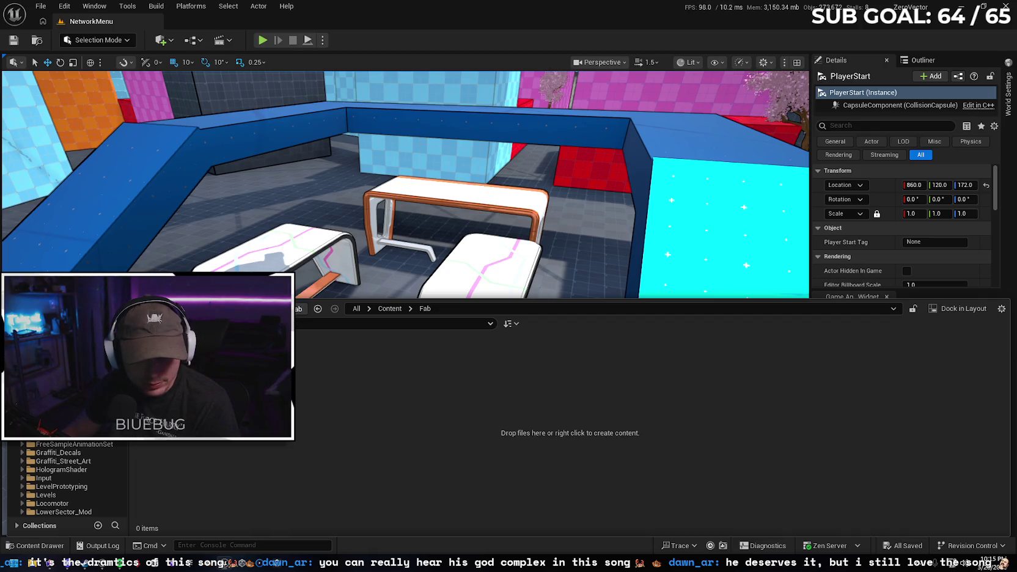
{"action": "key", "text": "Down"}
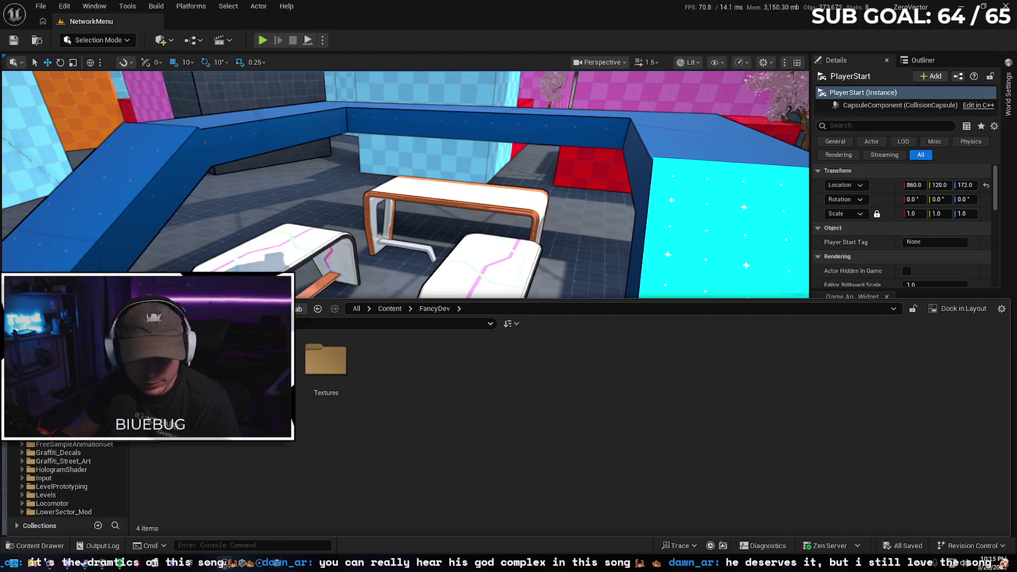
{"action": "key", "text": "Right"}
{"action": "key", "text": "Down"}
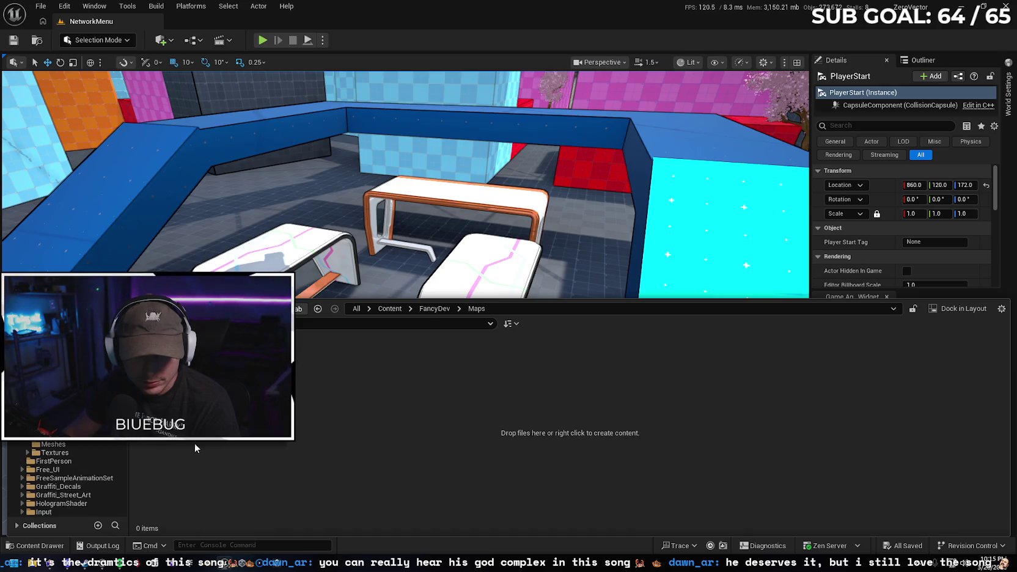
{"action": "key", "text": "Left"}
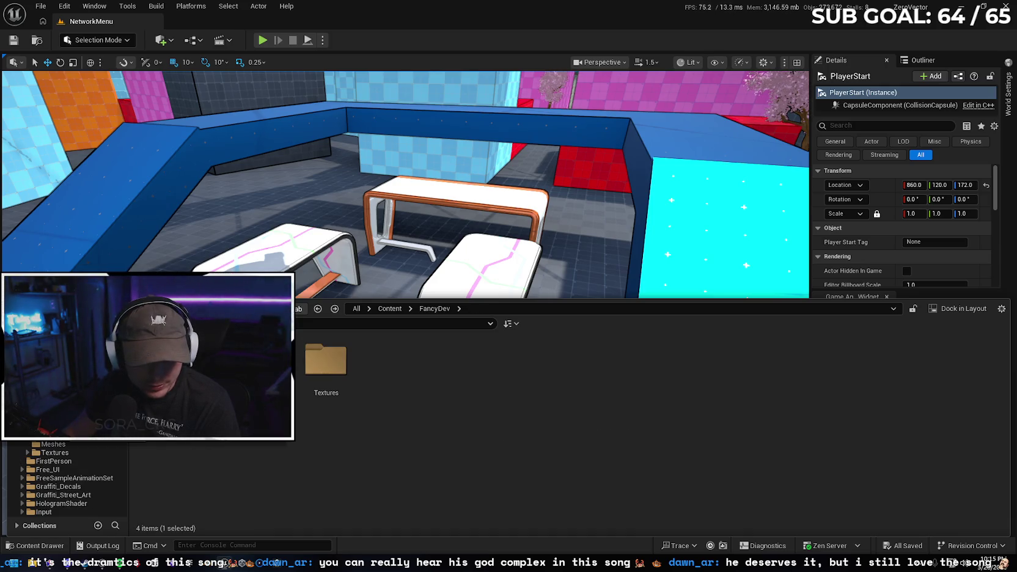
{"action": "key", "text": "Left"}
{"action": "key", "text": "Down"}
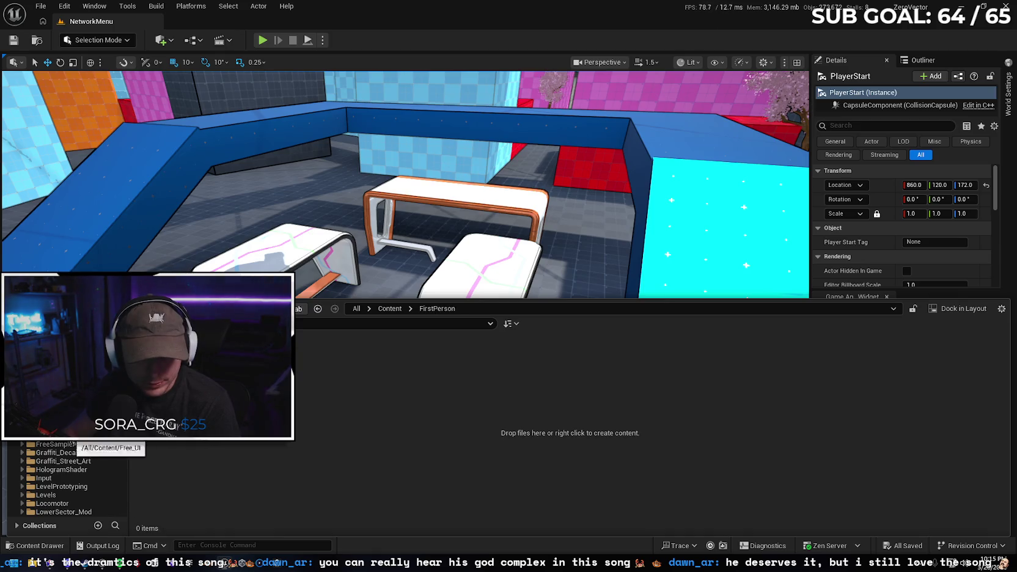
Inspect the Maps folders inside FreeSampleAnimationSet and Graffiti_Decals
{"action": "left_click", "coordinate": [74, 445]}
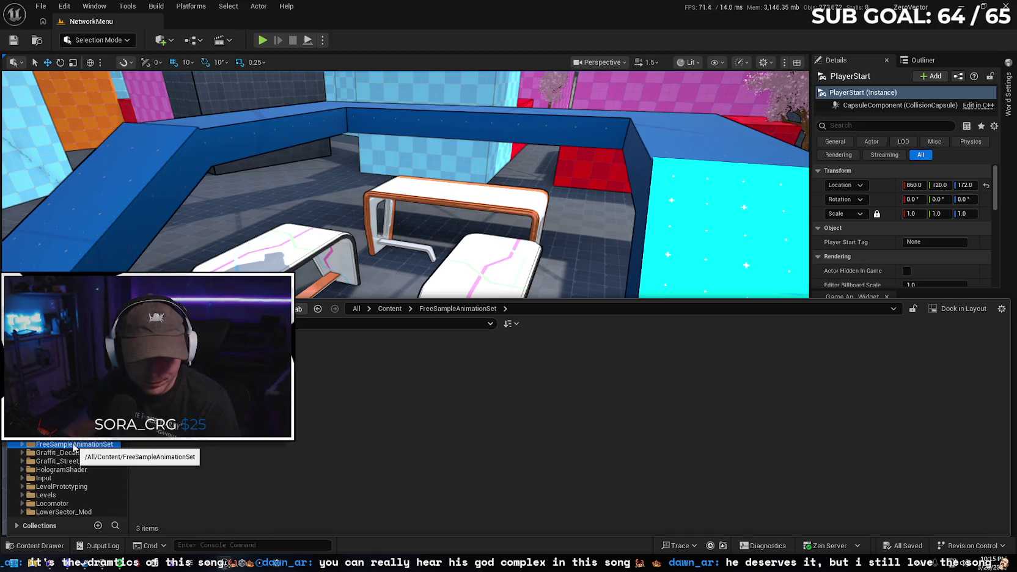
{"action": "double_click", "coordinate": [262, 361]}
{"action": "key", "text": "Left"}
{"action": "key", "text": "Left"}
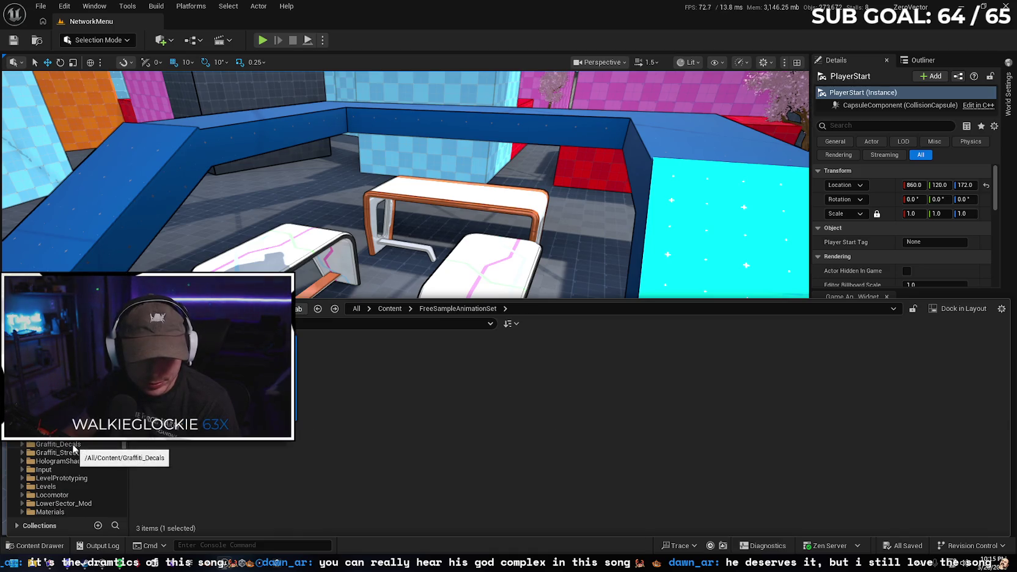
{"action": "left_click", "coordinate": [58, 444]}
{"action": "double_click", "coordinate": [210, 360]}
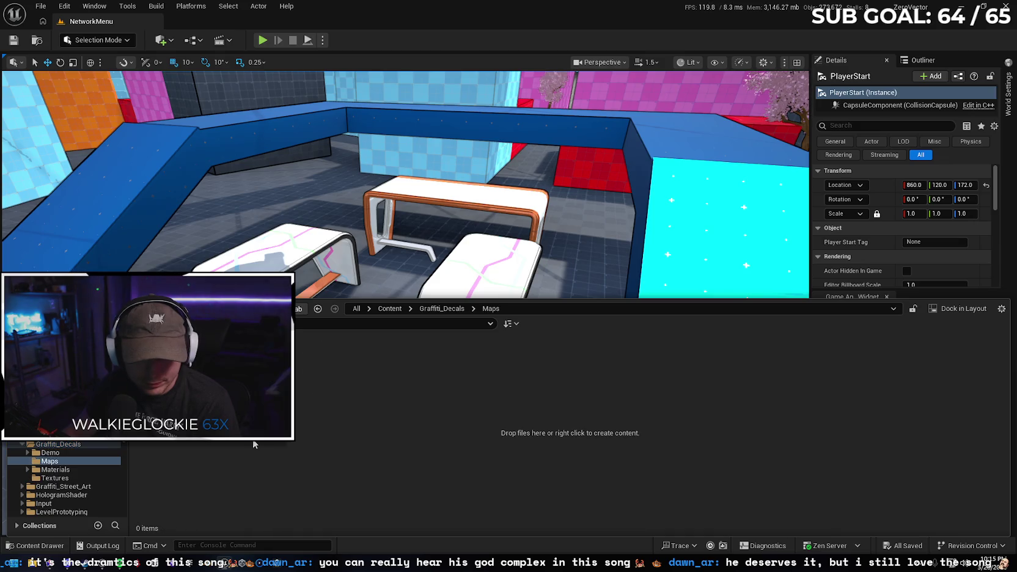
{"action": "key", "text": "alt+Left"}
Delete the empty Maps folder from Graffiti_Street_Art
{"action": "scroll", "coordinate": [64, 477], "scroll_direction": "down", "scroll_amount": 3}
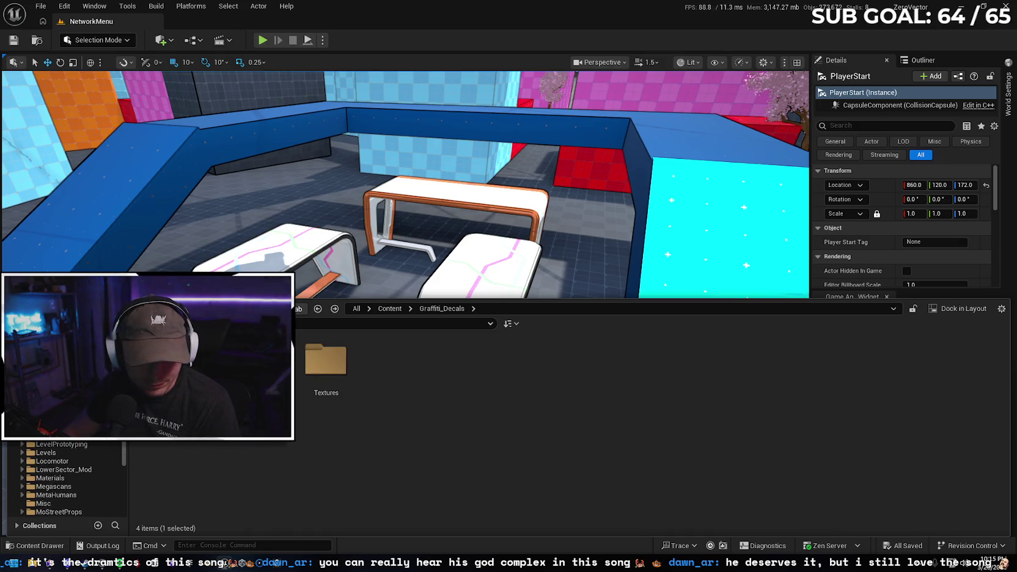
{"action": "left_click", "coordinate": [61, 427]}
{"action": "left_click", "coordinate": [55, 435]}
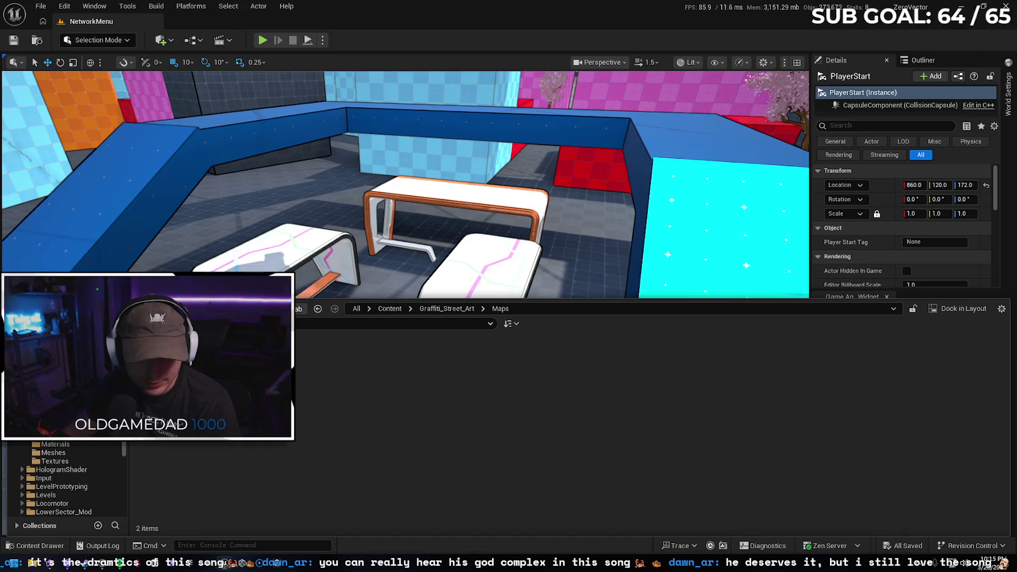
{"action": "key", "text": "alt+Left"}
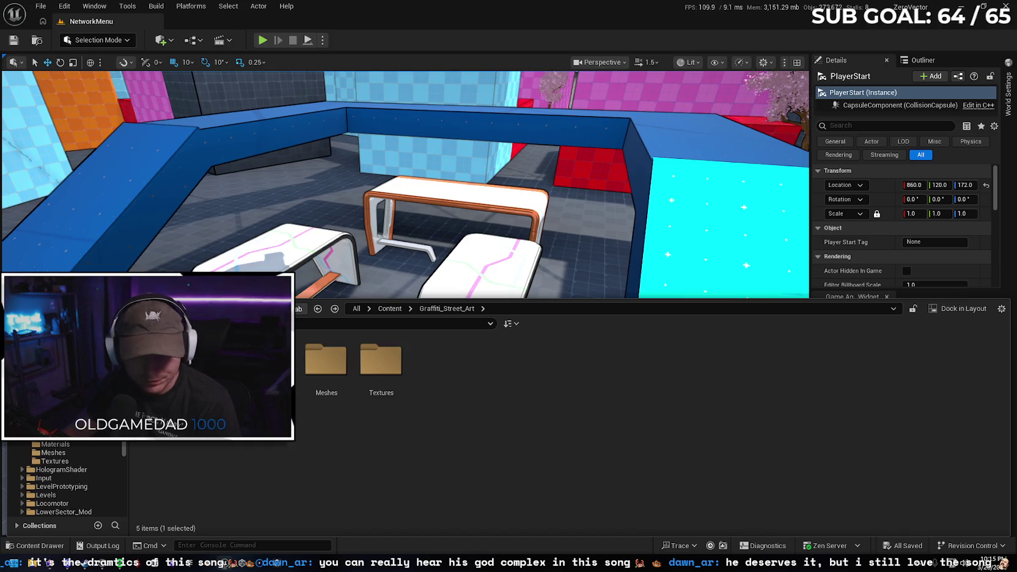
{"action": "key", "text": "Delete"}
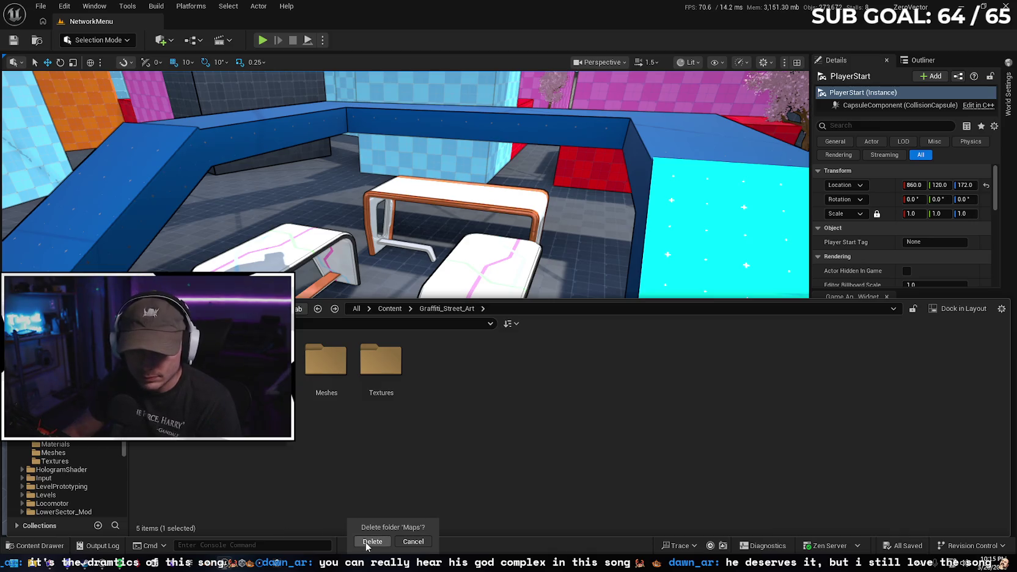
{"action": "left_click", "coordinate": [381, 539]}
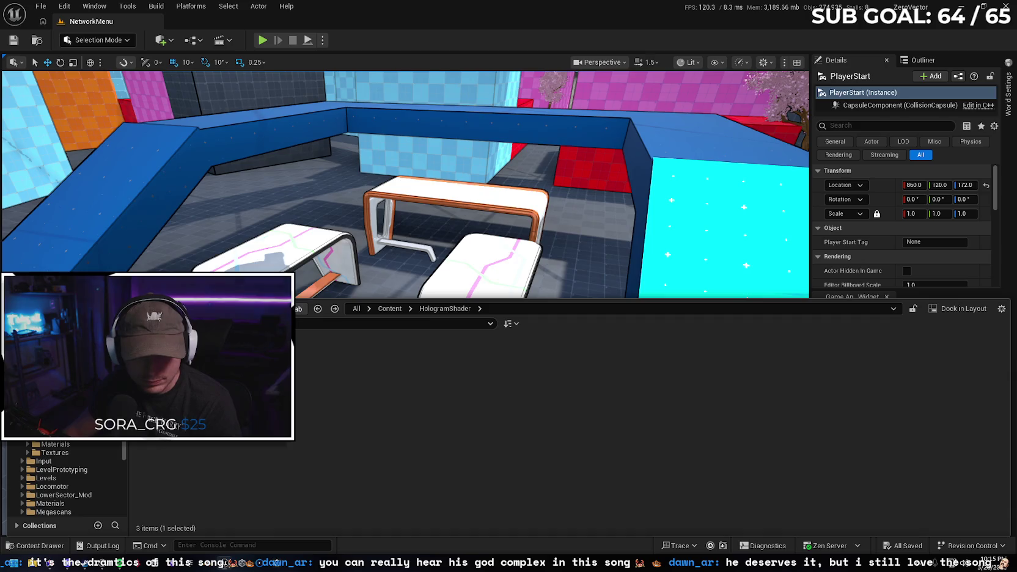
Delete HologramShader's Maps folder, then view the Input folder's 28 assets
{"action": "key", "text": "Delete"}
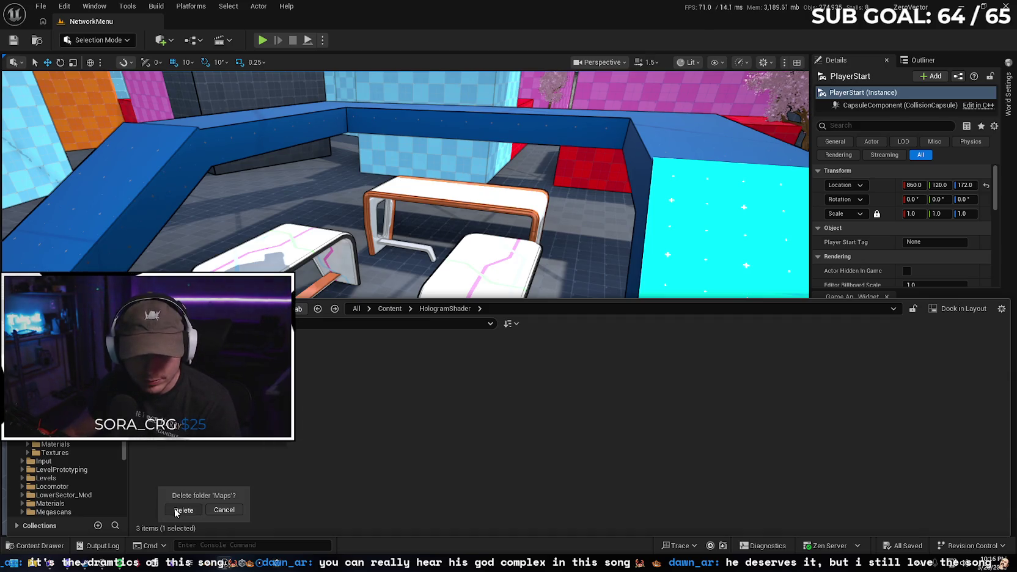
{"action": "left_click", "coordinate": [178, 509]}
{"action": "left_click", "coordinate": [58, 454]}
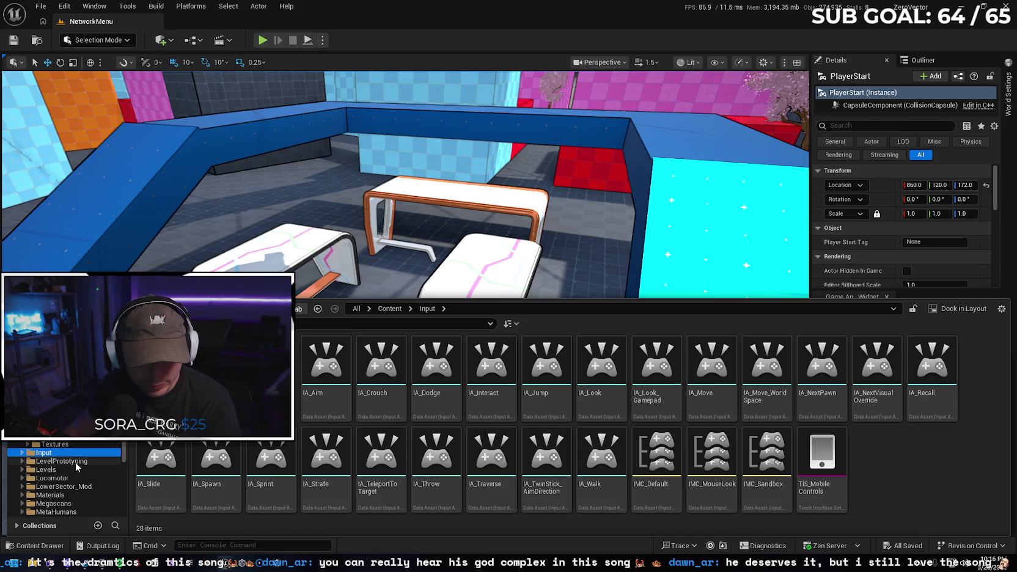
Browse the LevelPrototyping, Levels, Locomotor and LowerSector_Mod folders, peeking into LowerSector_Mod's subfolders
{"action": "left_click", "coordinate": [70, 461]}
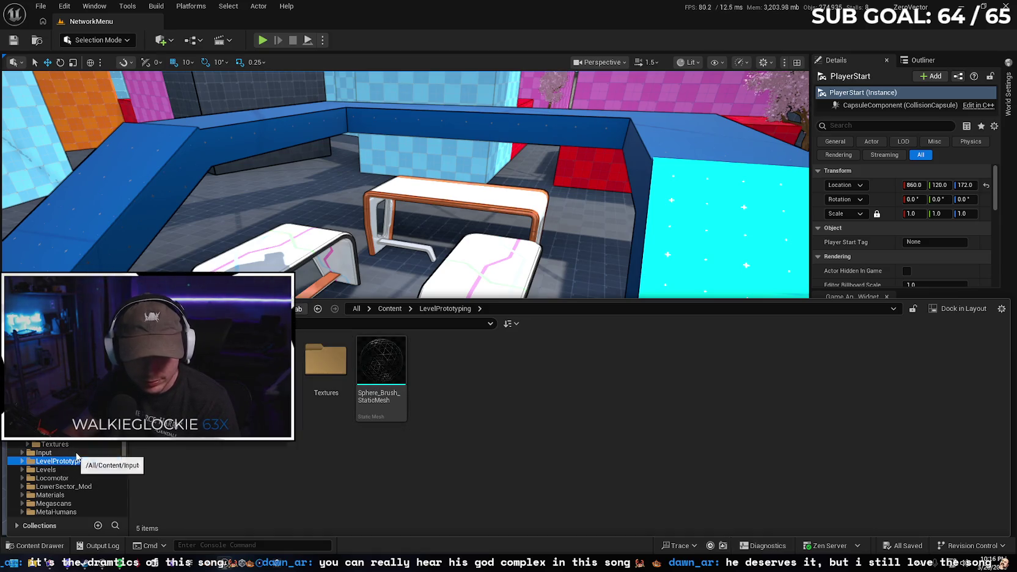
{"action": "scroll", "coordinate": [70, 460], "scroll_direction": "down", "scroll_amount": 1}
{"action": "left_click", "coordinate": [68, 455]}
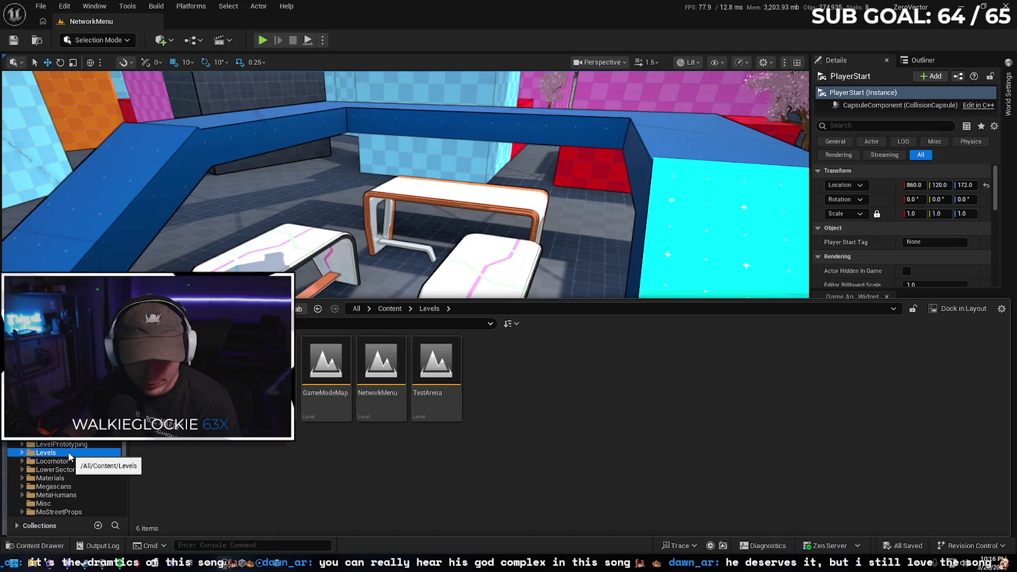
{"action": "left_click", "coordinate": [69, 461]}
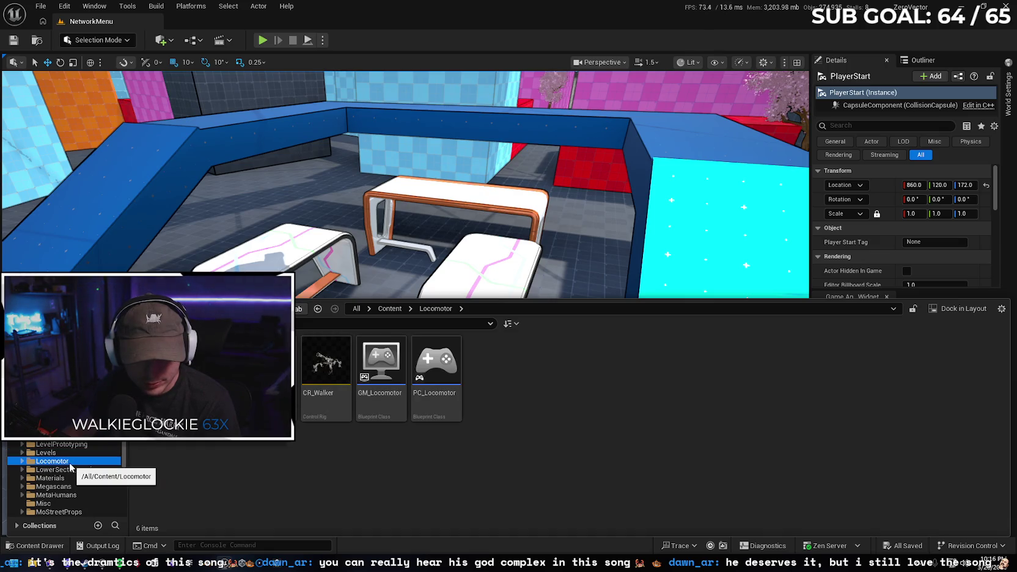
{"action": "left_click", "coordinate": [70, 469]}
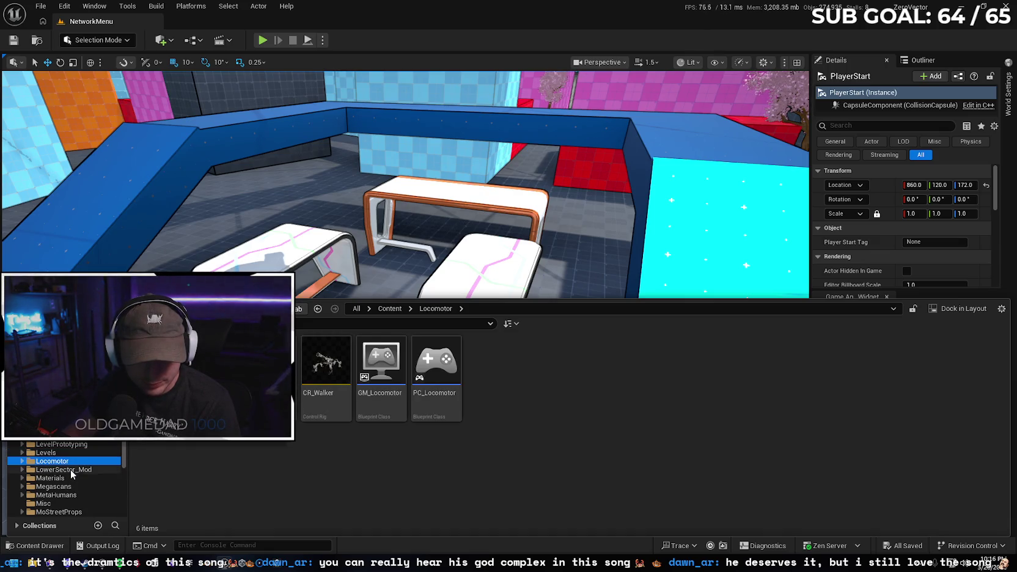
{"action": "scroll", "coordinate": [70, 469], "scroll_direction": "down", "scroll_amount": 1}
{"action": "left_click", "coordinate": [209, 468]}
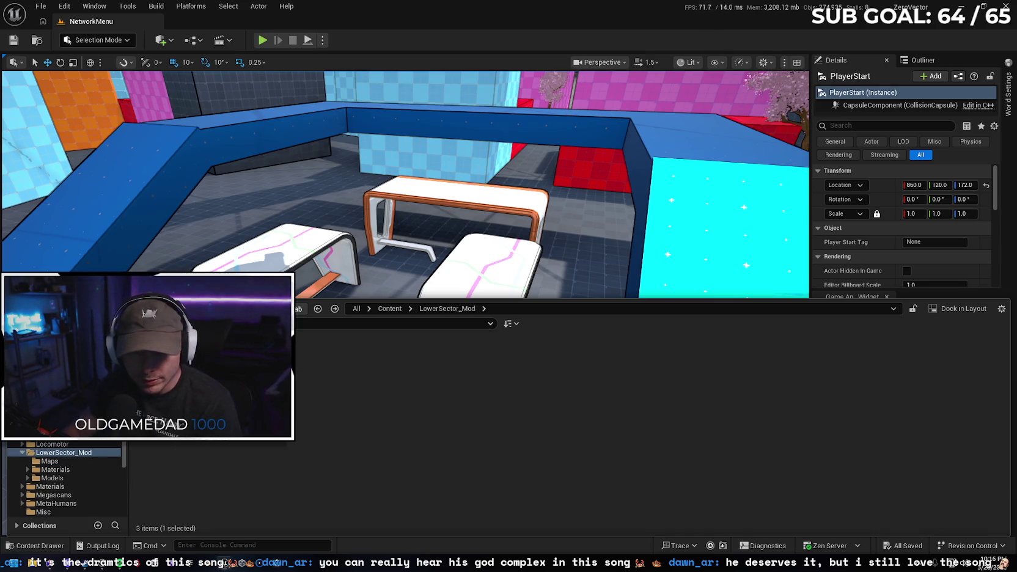
{"action": "left_click", "coordinate": [22, 452]}
Expand Megascans > Surfaces, then look through the LowerSector_Mod and Misc folders
{"action": "left_click", "coordinate": [53, 469]}
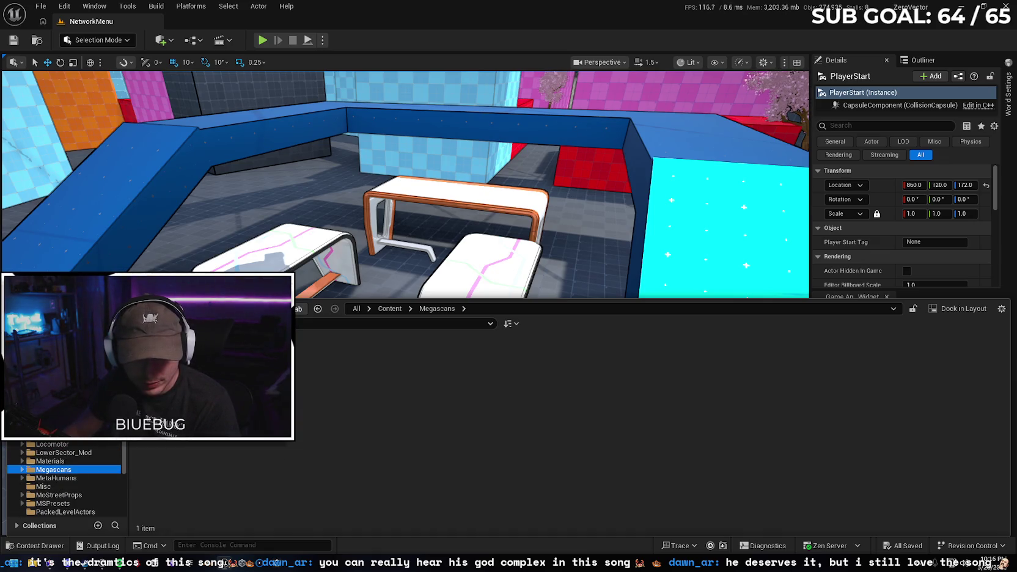
{"action": "double_click", "coordinate": [190, 461]}
{"action": "double_click", "coordinate": [162, 360]}
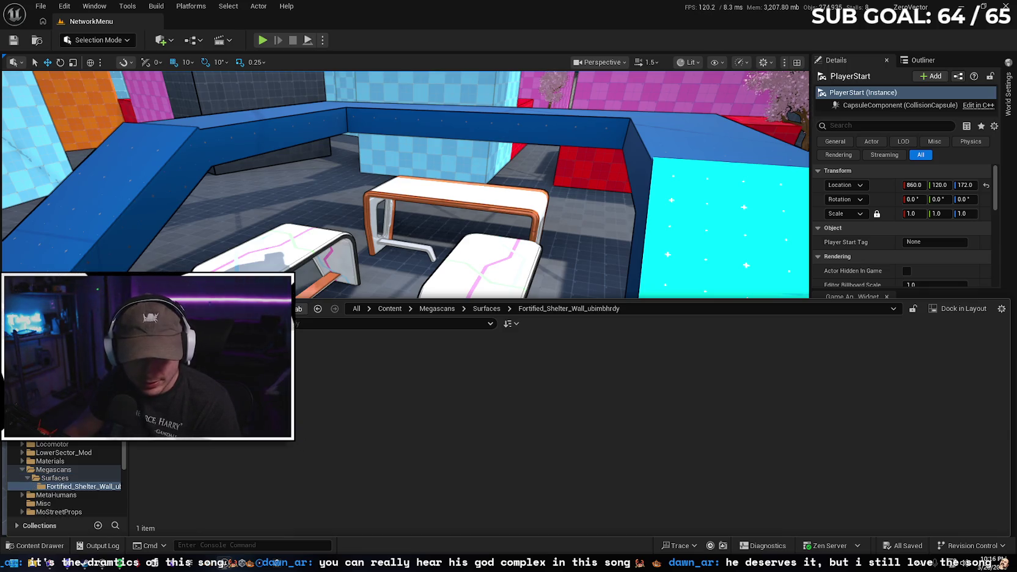
{"action": "left_click", "coordinate": [49, 452]}
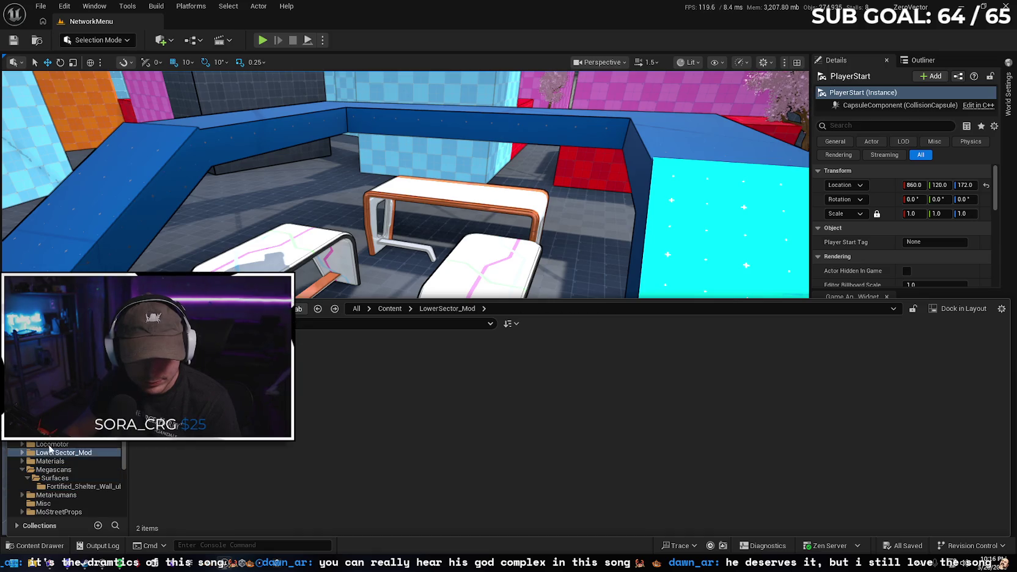
{"action": "scroll", "coordinate": [84, 466], "scroll_direction": "down", "scroll_amount": 2}
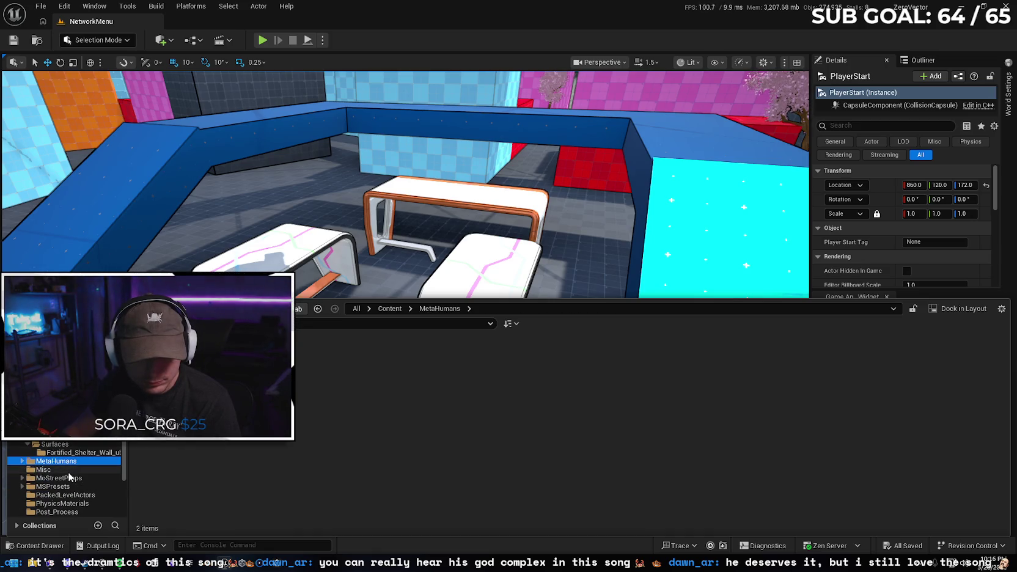
{"action": "left_click", "coordinate": [68, 469]}
Delete MoStreetProps' Maps folder, confirming both deletion prompts
{"action": "left_click", "coordinate": [73, 478]}
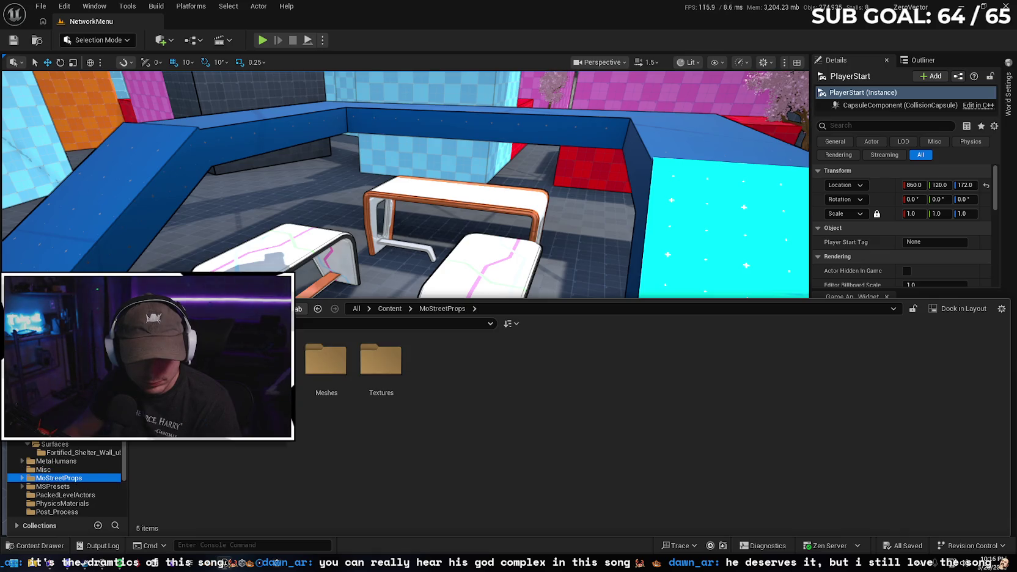
{"action": "double_click", "coordinate": [326, 357]}
{"action": "key", "text": "alt+Left"}
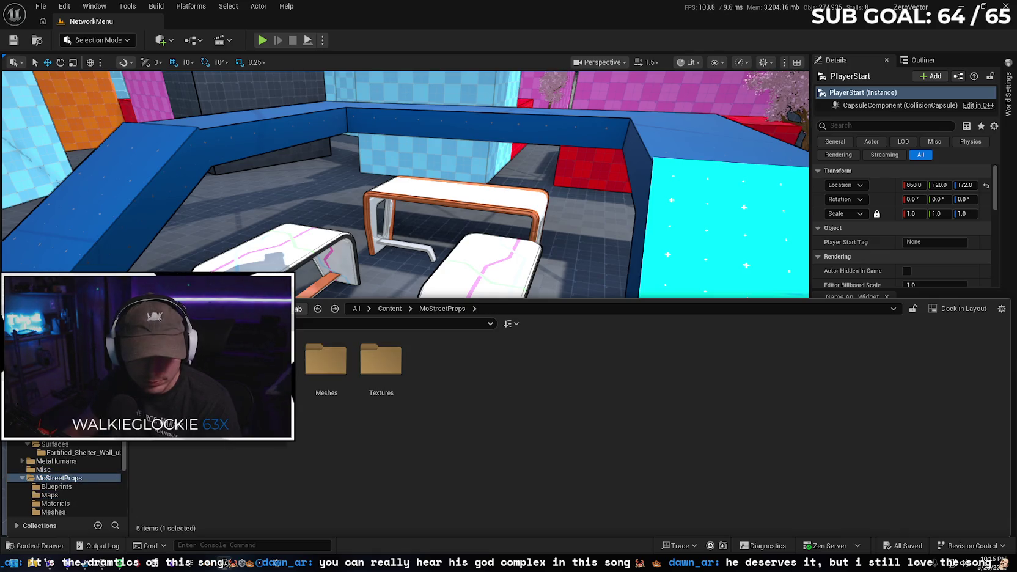
{"action": "key", "text": "Delete"}
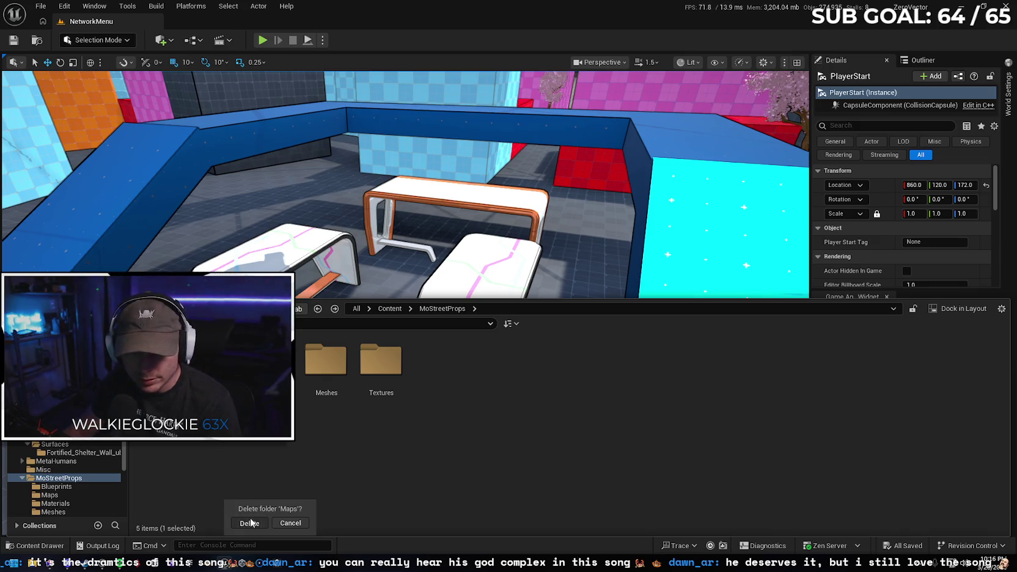
{"action": "left_click", "coordinate": [251, 523]}
{"action": "left_click", "coordinate": [421, 453]}
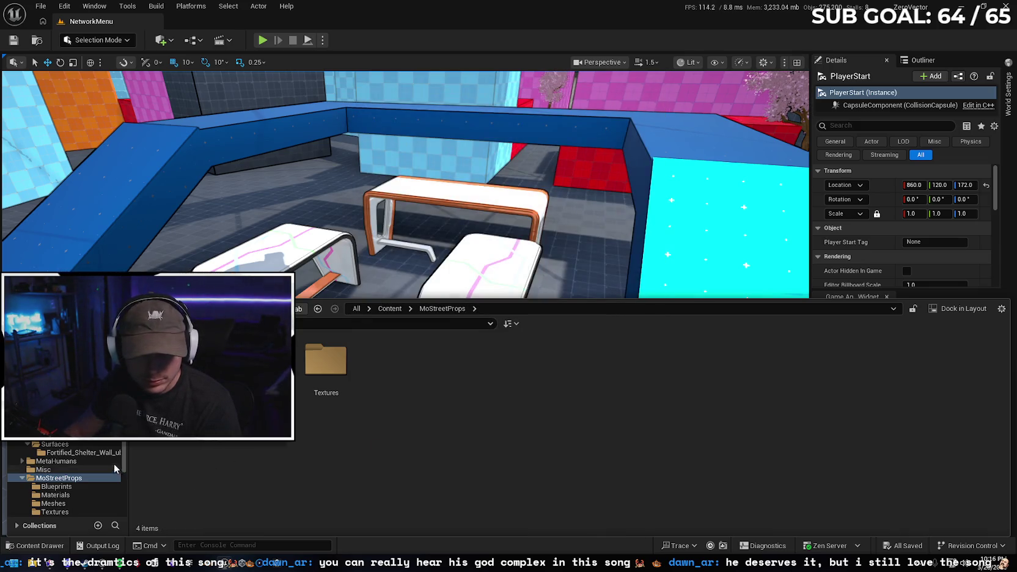
Collapse MoStreetProps and show the PackedLevelActors folder's 62 items
{"action": "scroll", "coordinate": [115, 464], "scroll_direction": "down", "scroll_amount": 2}
{"action": "left_click", "coordinate": [22, 444]}
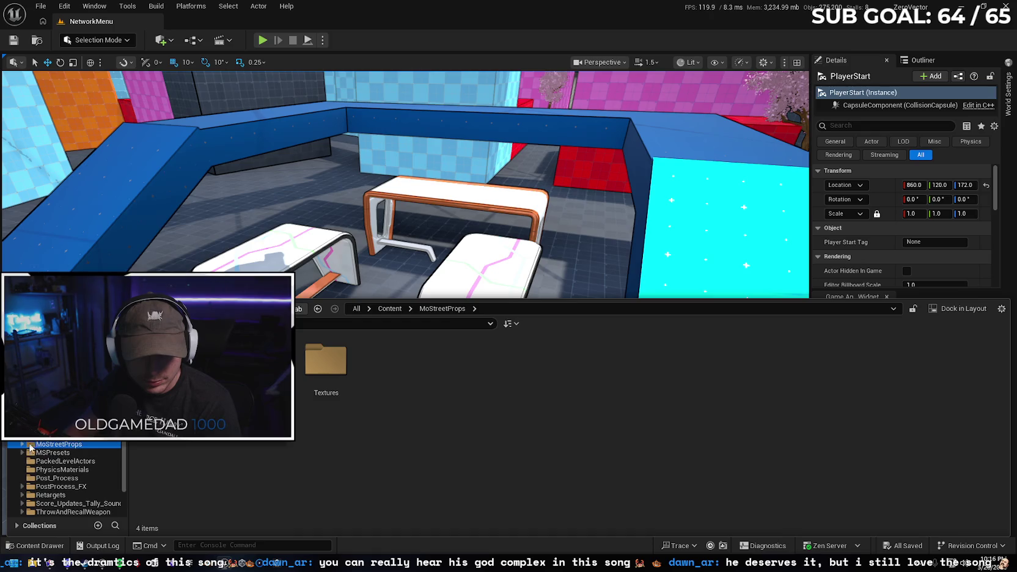
{"action": "left_click", "coordinate": [61, 461]}
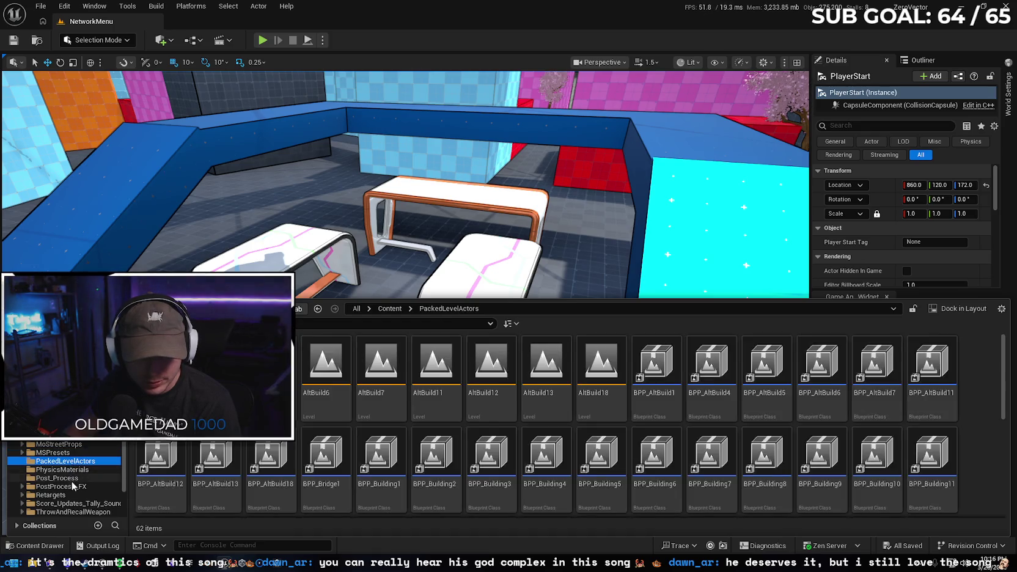
Delete the DemoLevel asset from the PostProcess_FX folder
{"action": "scroll", "coordinate": [72, 486], "scroll_direction": "down", "scroll_amount": 2}
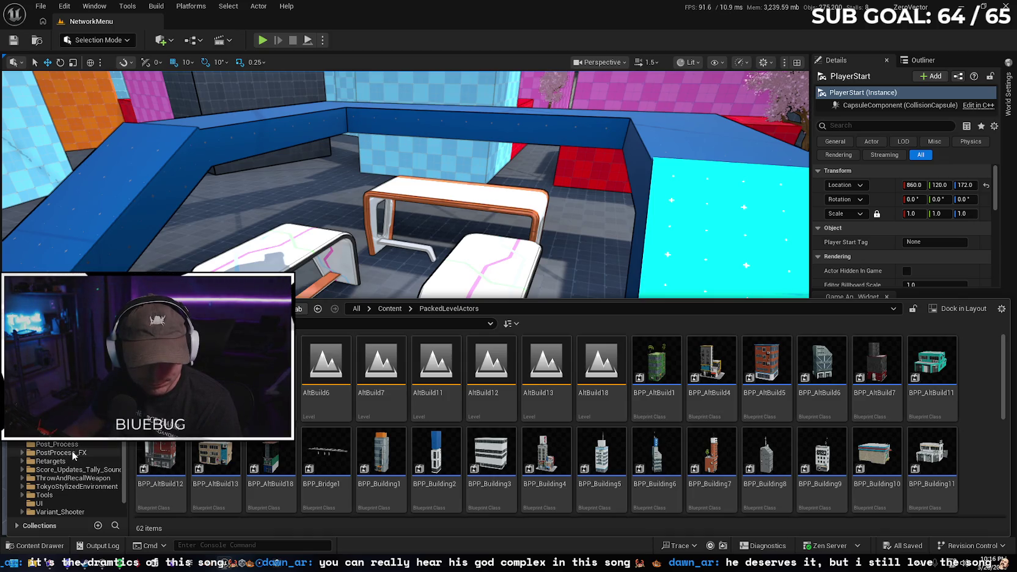
{"action": "left_click", "coordinate": [72, 452]}
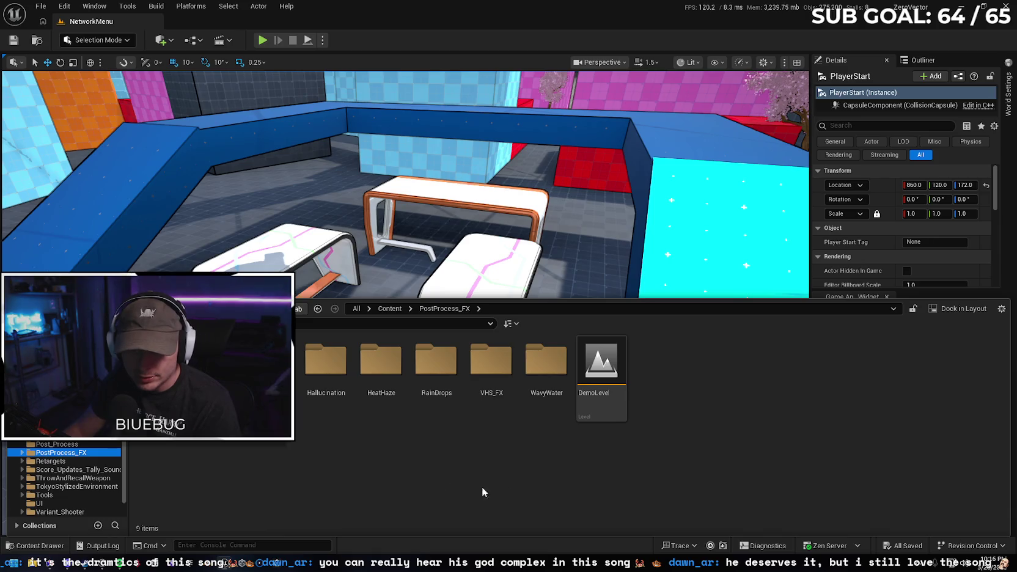
{"action": "left_click", "coordinate": [617, 411]}
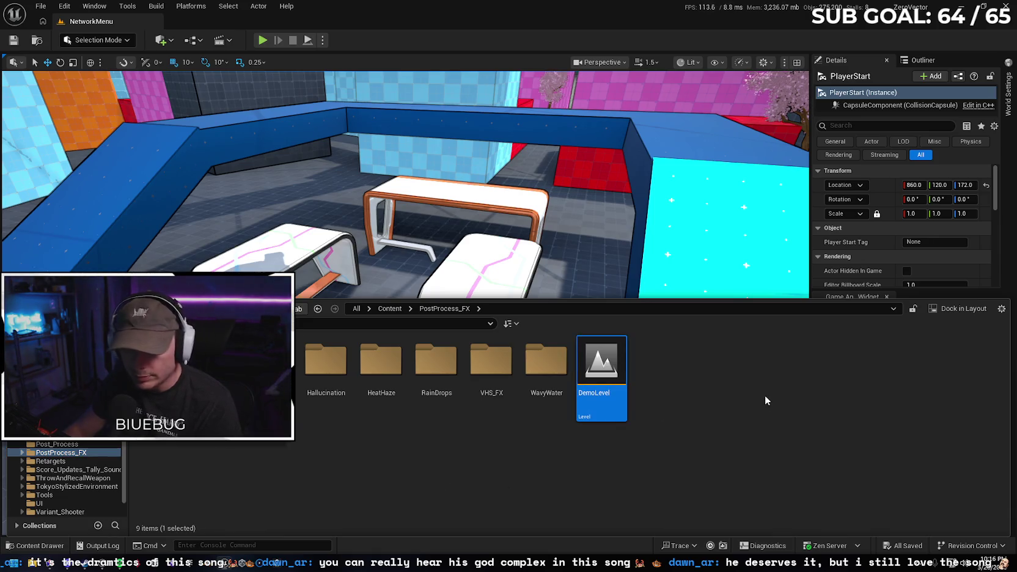
{"action": "key", "text": "Delete"}
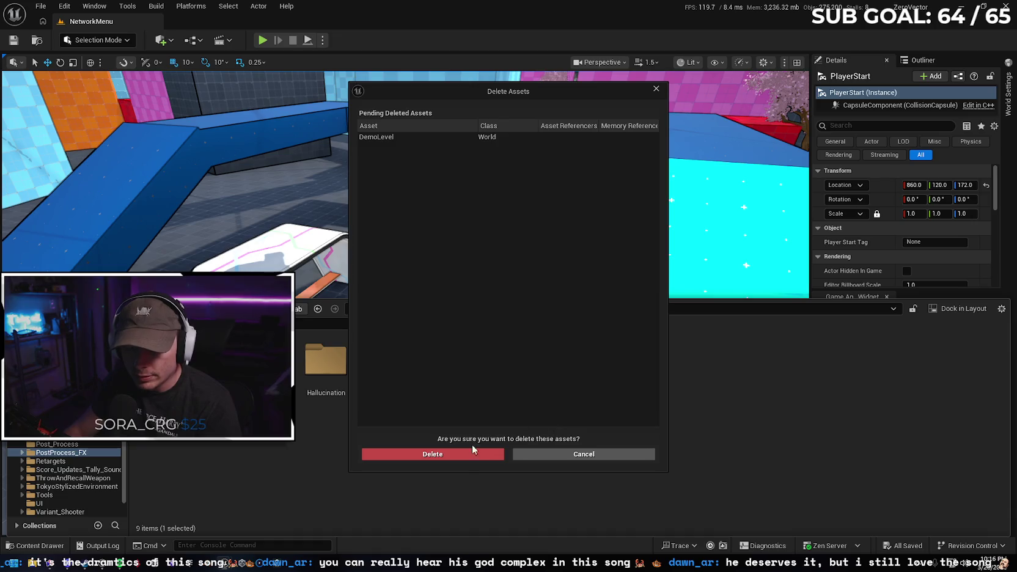
{"action": "left_click", "coordinate": [464, 454]}
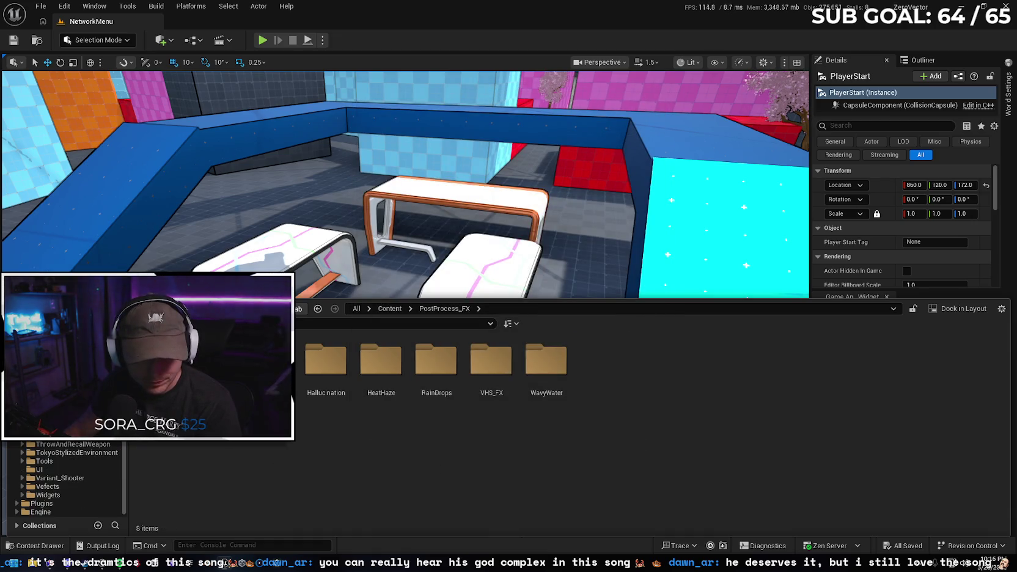
Force-delete TokyoStylizedEnvironment's Maps folder despite its level references
{"action": "left_click", "coordinate": [71, 452]}
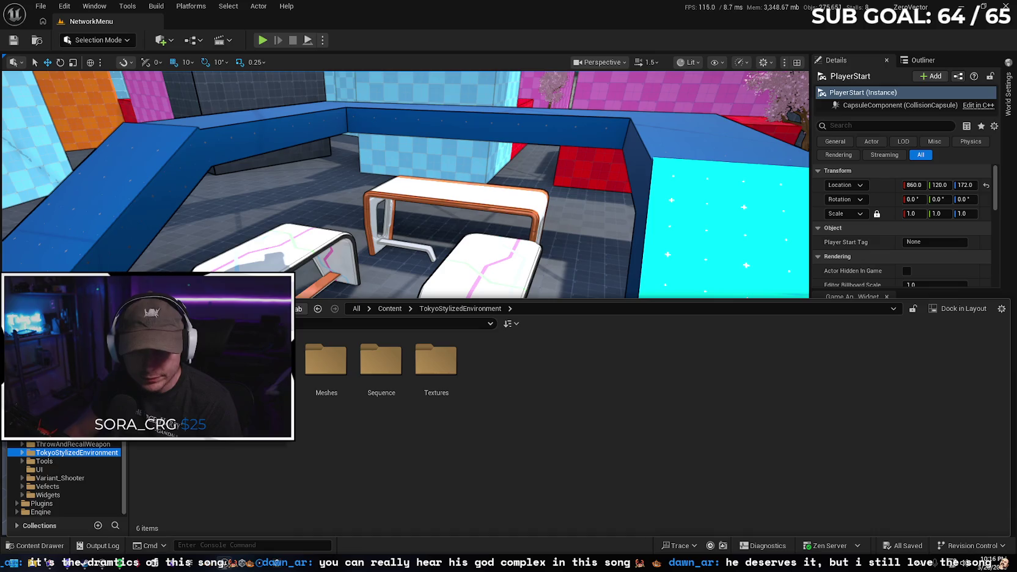
{"action": "left_click", "coordinate": [22, 453]}
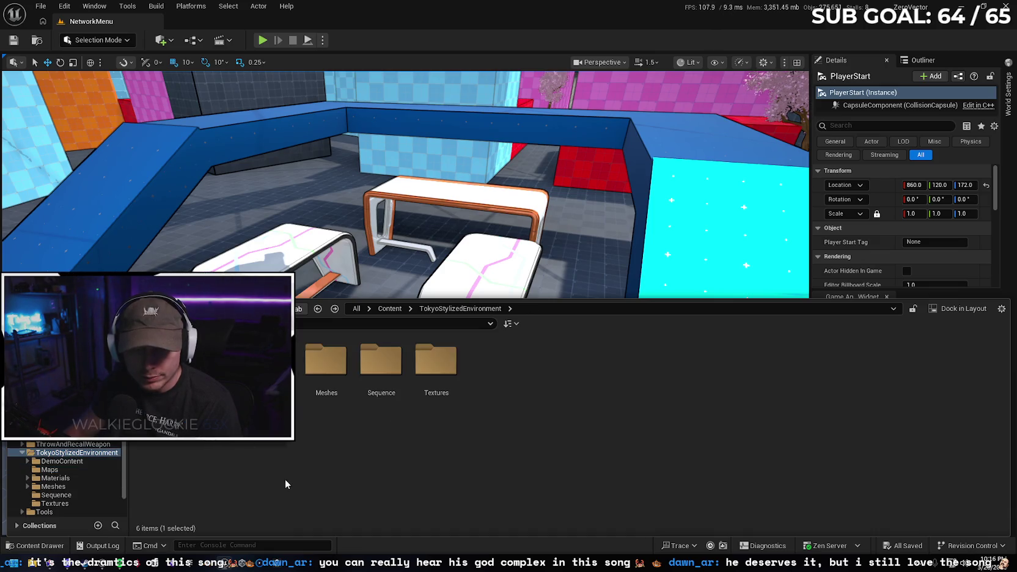
{"action": "key", "text": "Delete"}
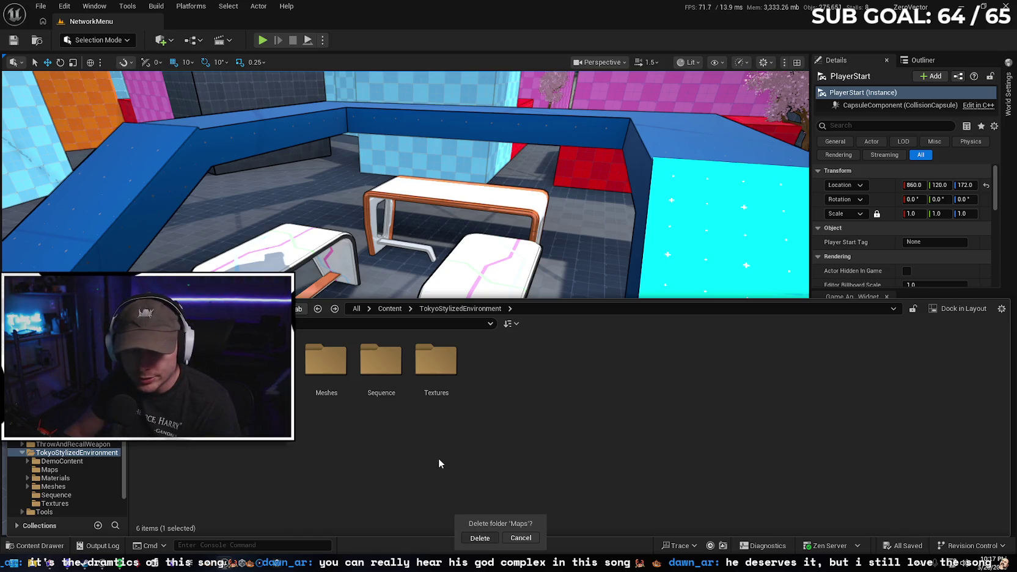
{"action": "key", "text": "Return"}
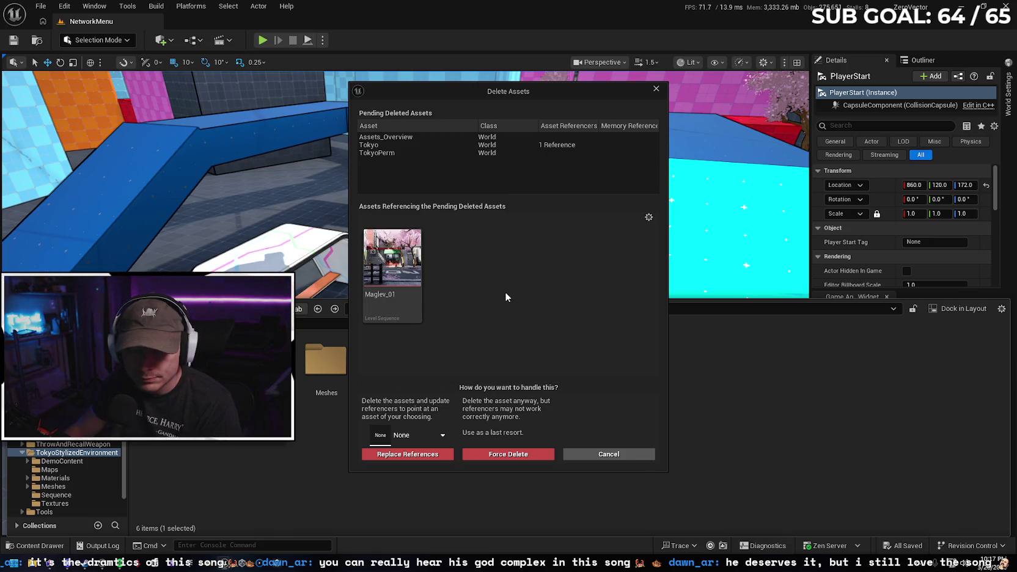
{"action": "left_click", "coordinate": [508, 454]}
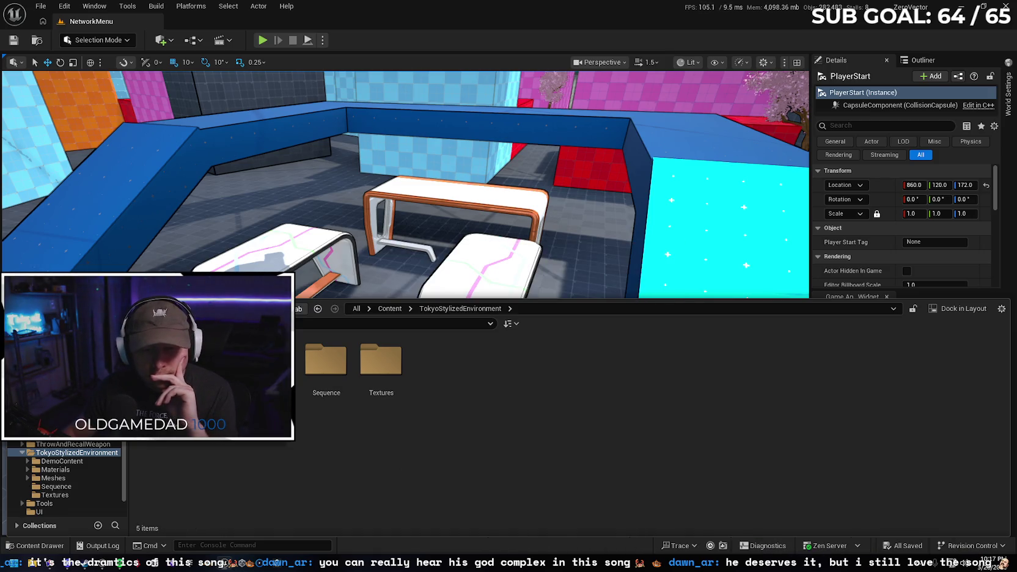
Delete the Maps folder in DemoContent > ThirdPerson, removing ThirdPersonMap and its built data
{"action": "left_click", "coordinate": [61, 461]}
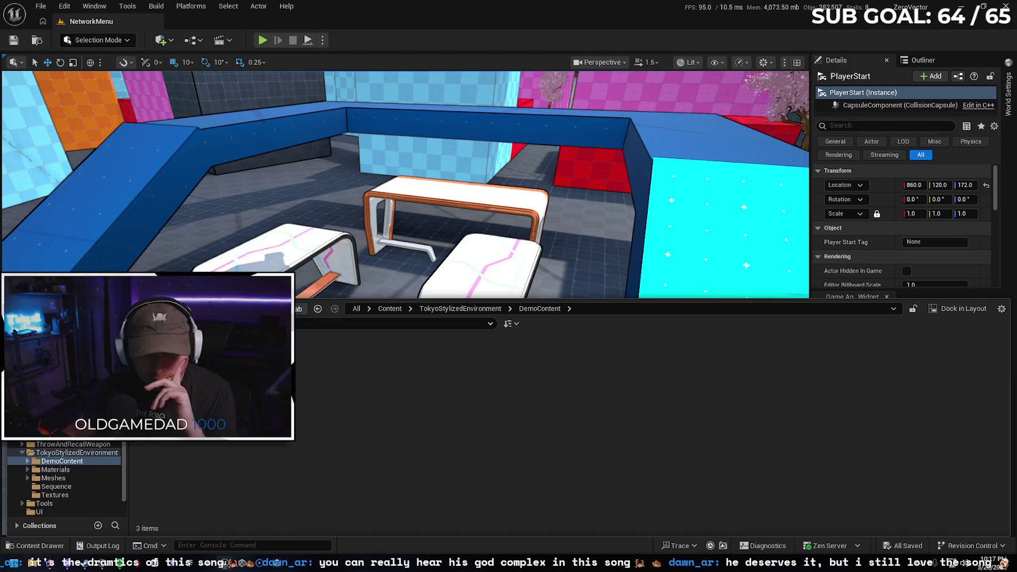
{"action": "left_click", "coordinate": [269, 373]}
{"action": "double_click", "coordinate": [269, 373]}
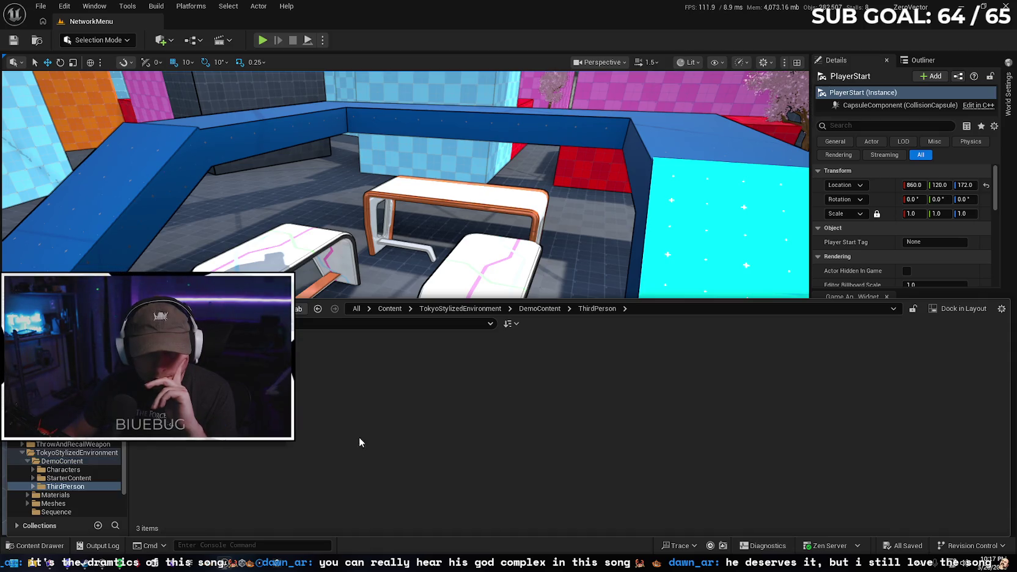
{"action": "key", "text": "alt+Left"}
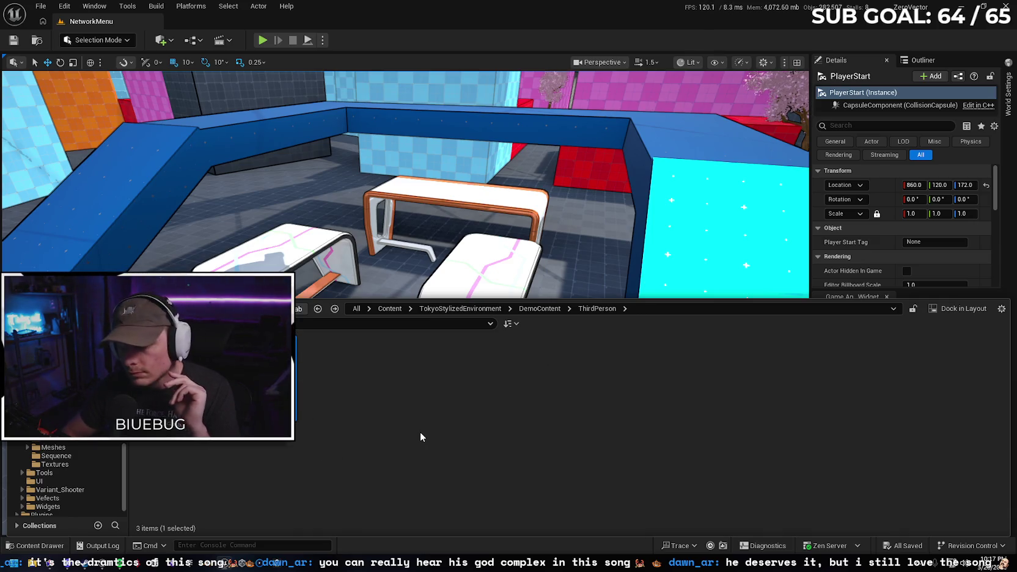
{"action": "key", "text": "Delete"}
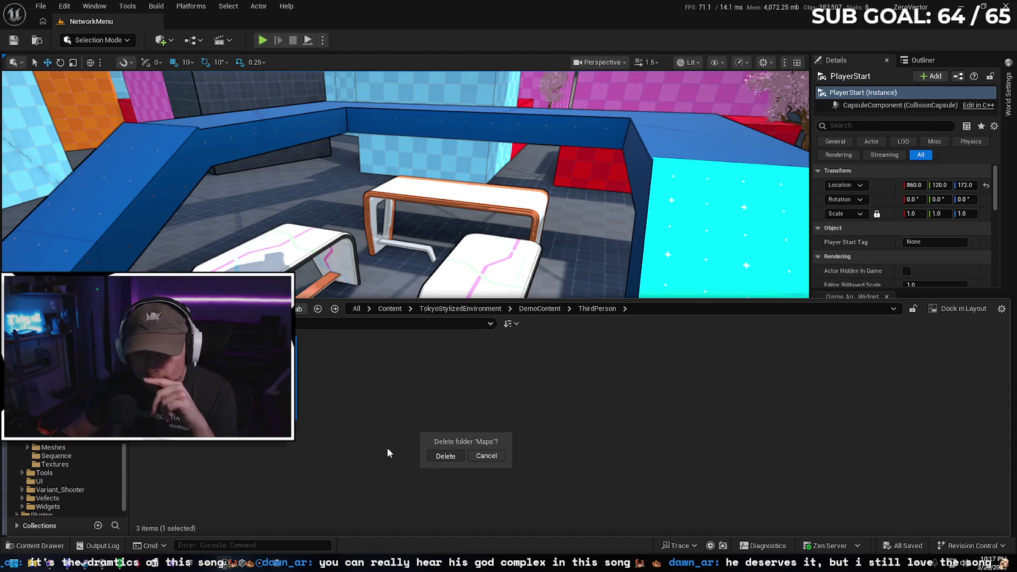
{"action": "left_click", "coordinate": [445, 456]}
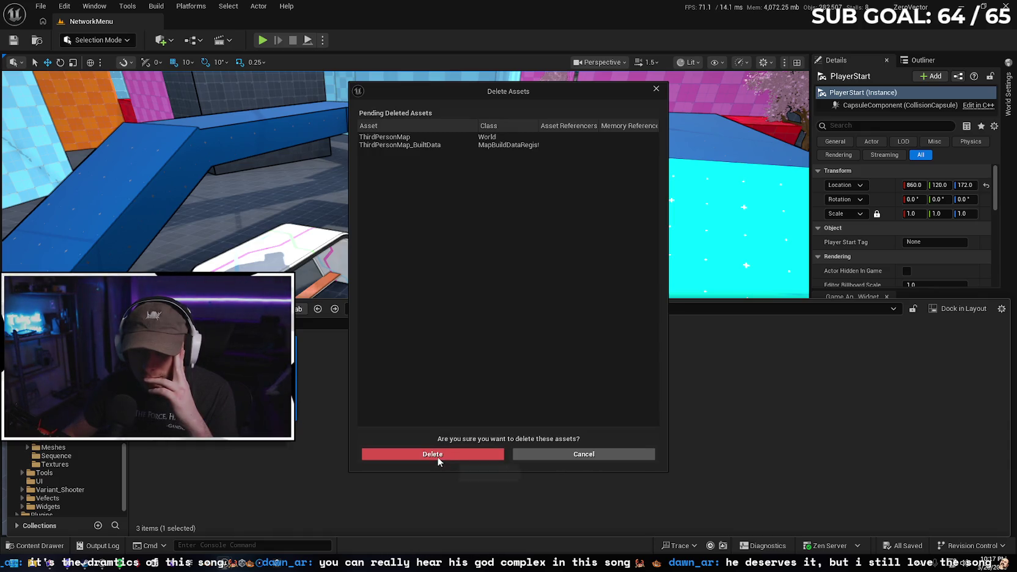
{"action": "left_click", "coordinate": [439, 457]}
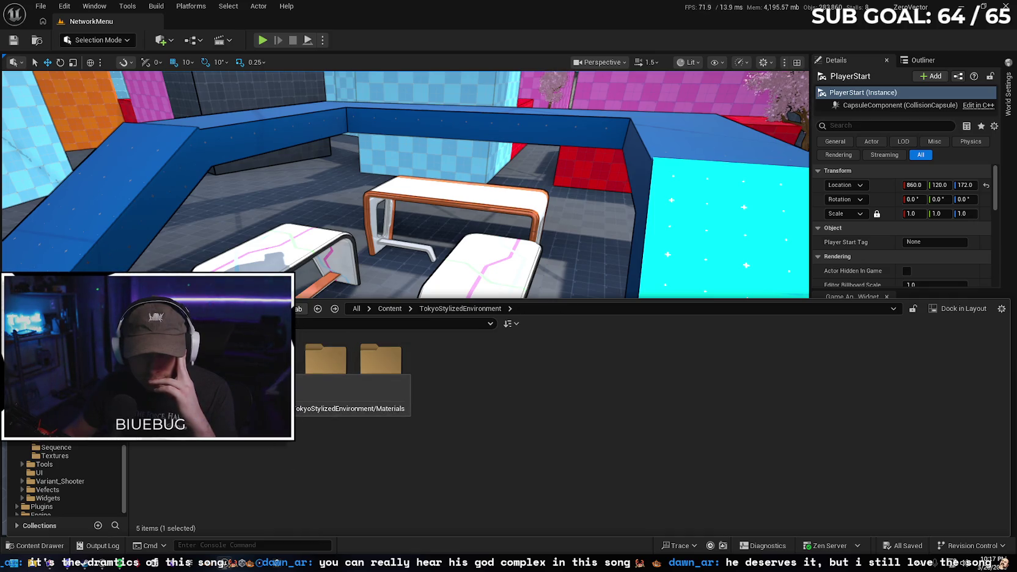
Browse the Sequence folder, then the Variant_Shooter folder with its 1 item
{"action": "double_click", "coordinate": [340, 366]}
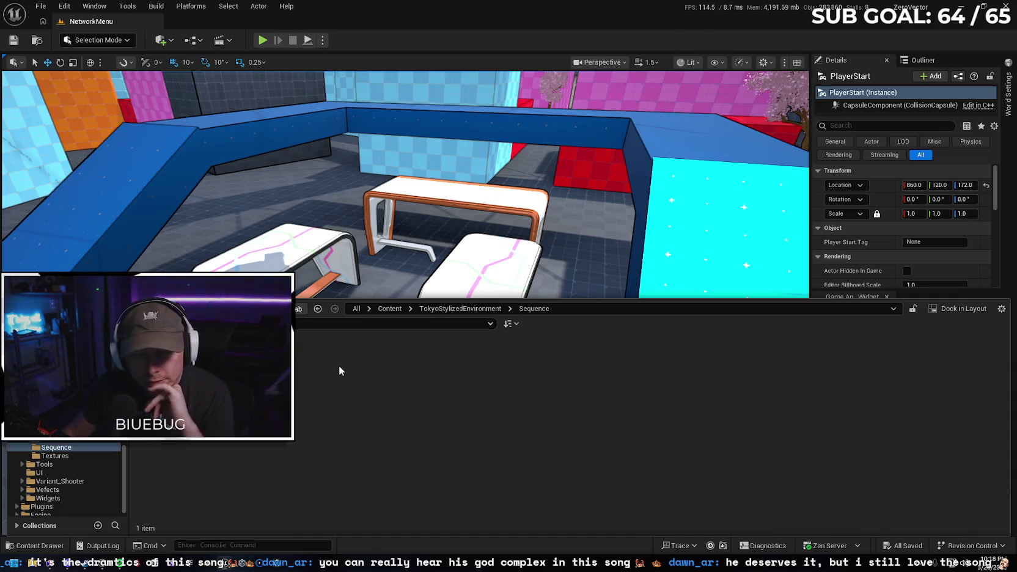
{"action": "left_click", "coordinate": [61, 482]}
{"action": "scroll", "coordinate": [55, 508], "scroll_direction": "up", "scroll_amount": 10}
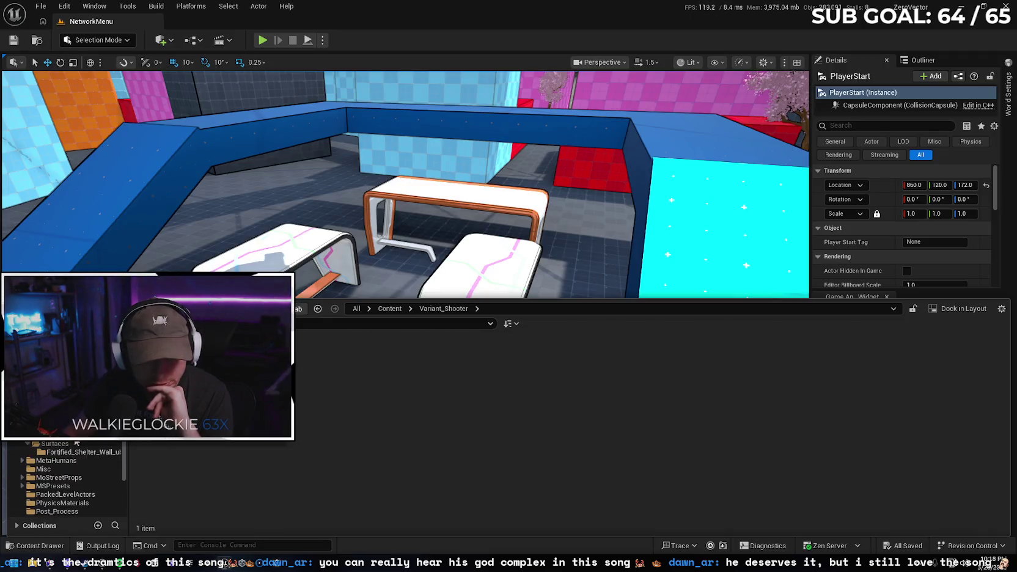
{"action": "scroll", "coordinate": [61, 483], "scroll_direction": "up", "scroll_amount": 2}
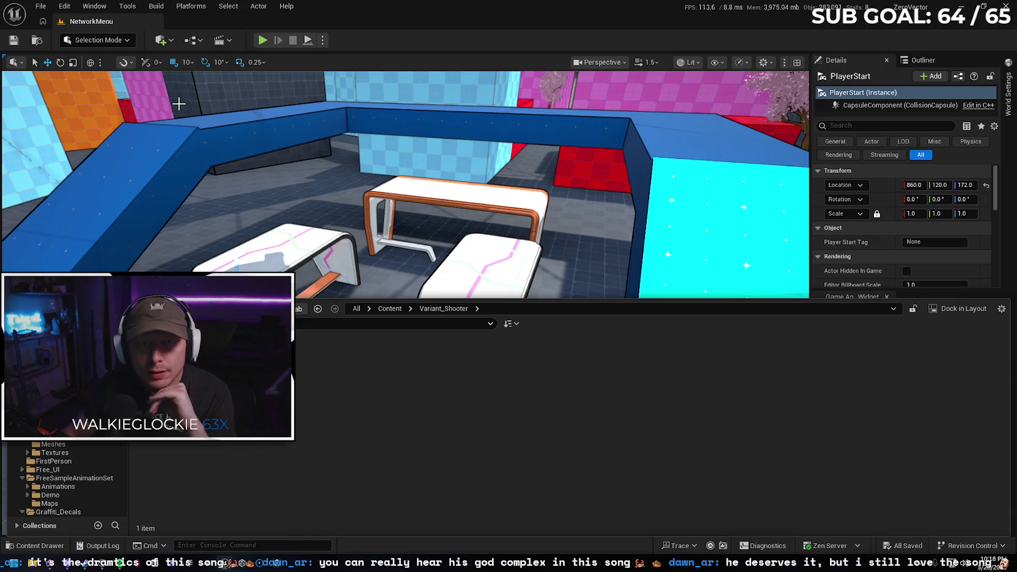
Package the project for Windows into C:\Builds\MBL and open the packaging output log
{"action": "left_click", "coordinate": [156, 7]}
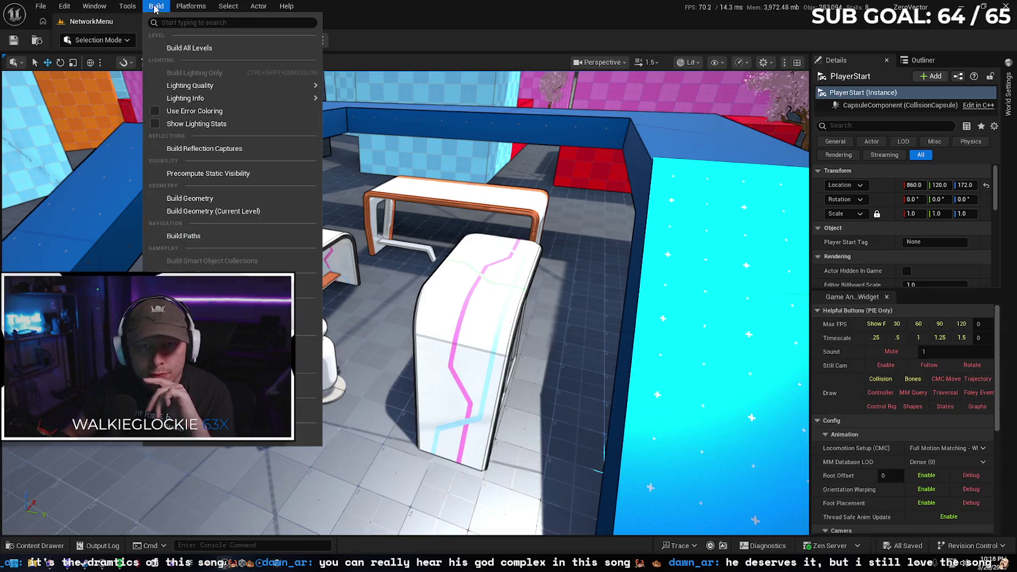
{"action": "mouse_move", "coordinate": [191, 6]}
{"action": "mouse_move", "coordinate": [231, 111]}
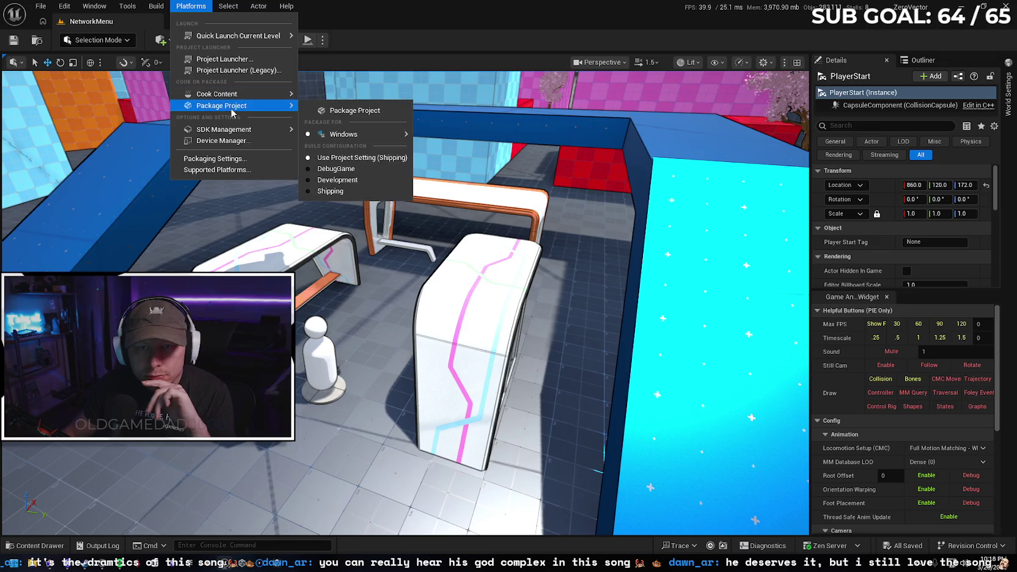
{"action": "left_click", "coordinate": [322, 113]}
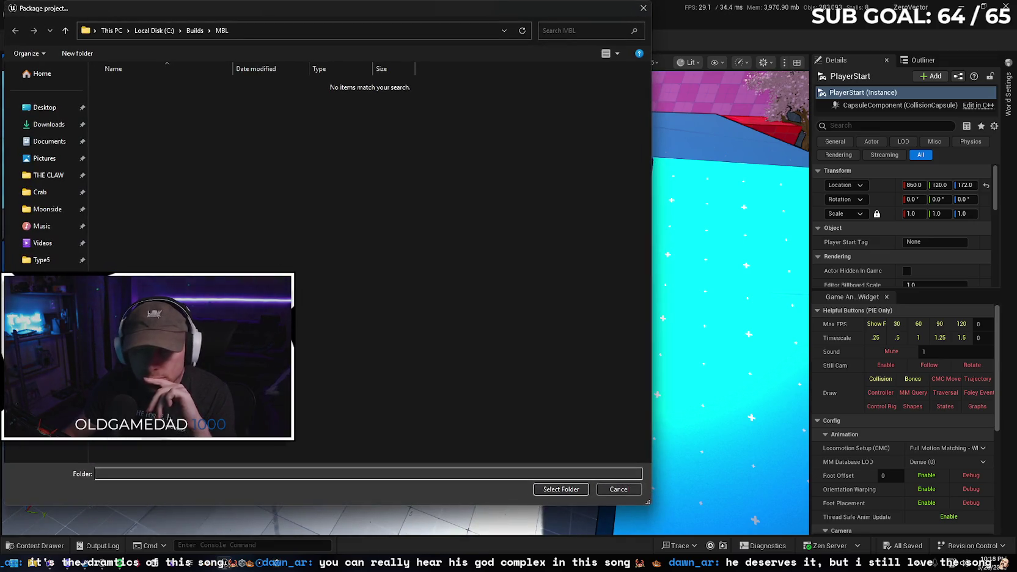
{"action": "left_click", "coordinate": [545, 490]}
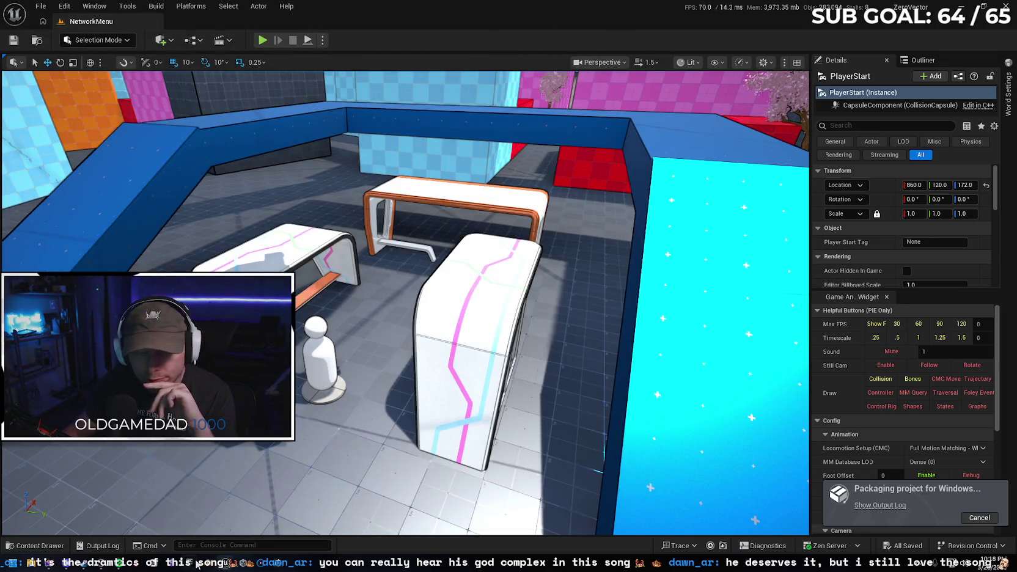
{"action": "left_click", "coordinate": [880, 505]}
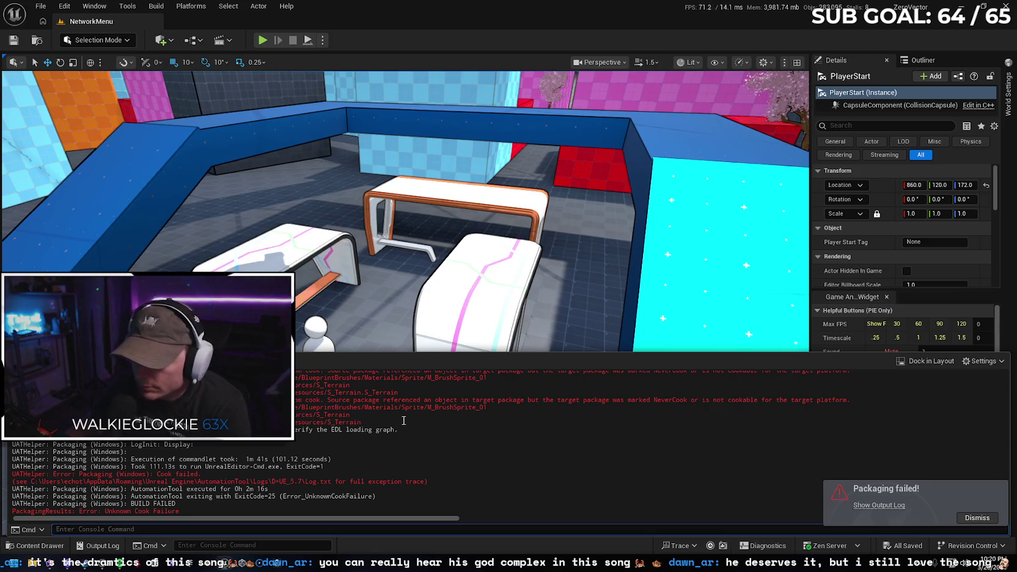
{"action": "mouse_move", "coordinate": [403, 421]}
{"action": "left_mouse_down"}
{"action": "mouse_move", "coordinate": [287, 414]}
{"action": "mouse_move", "coordinate": [293, 400]}
{"action": "mouse_move", "coordinate": [342, 423]}
{"action": "mouse_move", "coordinate": [389, 421]}
{"action": "left_mouse_up"}
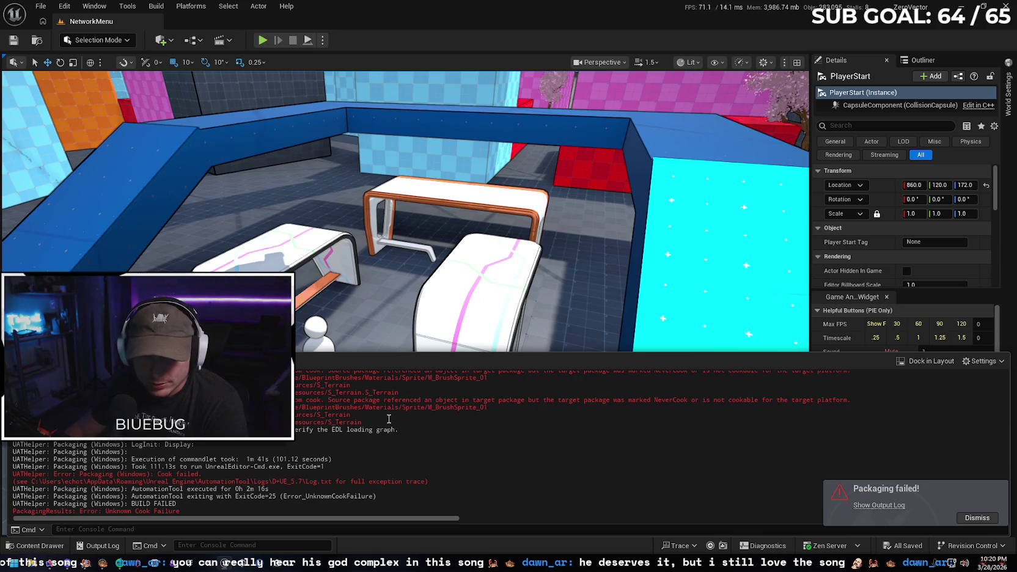
{"action": "scroll", "coordinate": [389, 419], "scroll_direction": "up", "scroll_amount": 1}
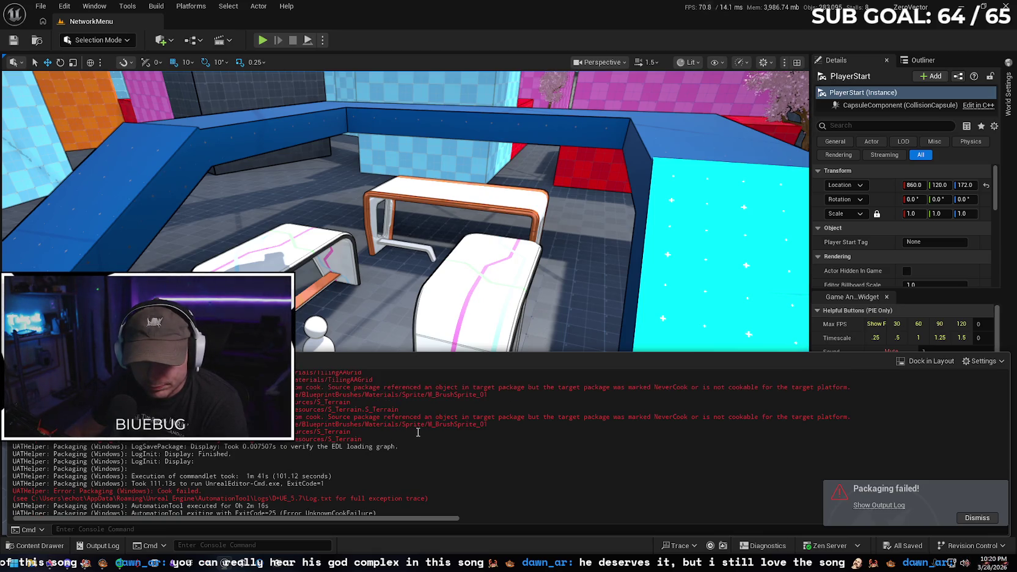
{"action": "scroll", "coordinate": [416, 434], "scroll_direction": "up", "scroll_amount": 1}
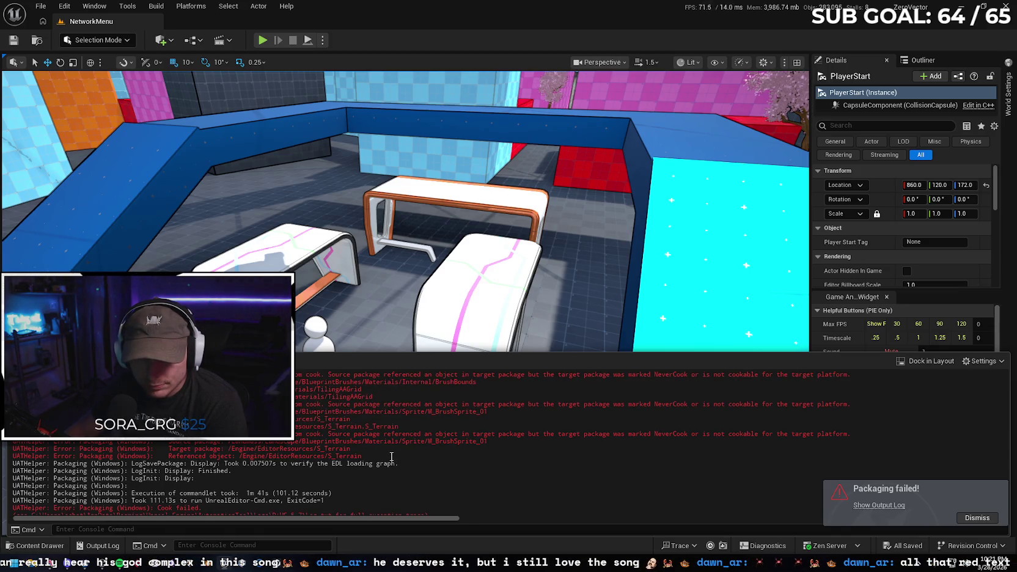
{"action": "scroll", "coordinate": [374, 457], "scroll_direction": "up", "scroll_amount": 1}
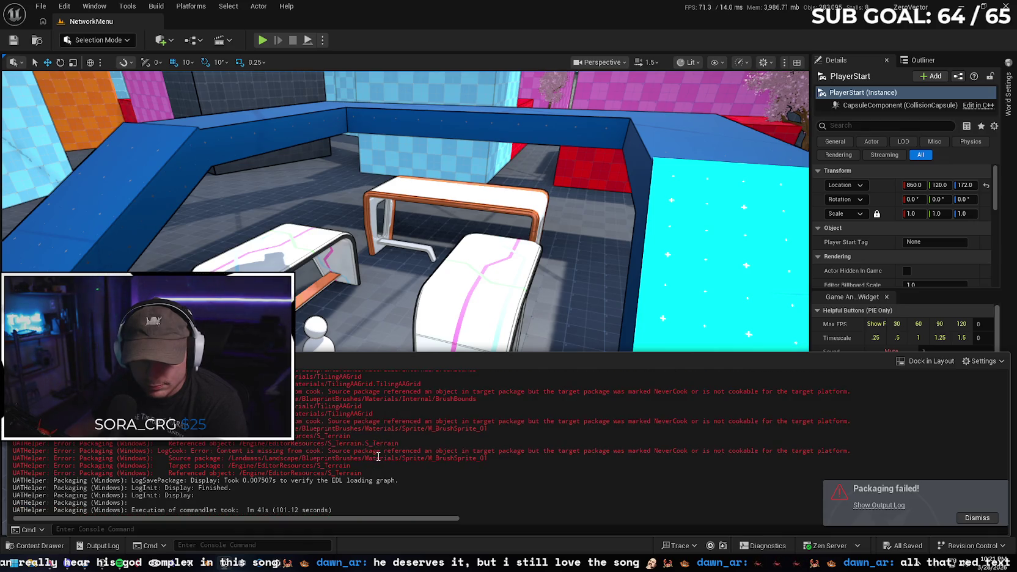
{"action": "scroll", "coordinate": [378, 455], "scroll_direction": "up", "scroll_amount": 2}
{"action": "scroll", "coordinate": [379, 455], "scroll_direction": "down", "scroll_amount": 2}
{"action": "scroll", "coordinate": [379, 456], "scroll_direction": "down", "scroll_amount": 1}
{"action": "mouse_move", "coordinate": [361, 456]}
{"action": "left_mouse_down"}
{"action": "mouse_move", "coordinate": [168, 455]}
{"action": "mouse_move", "coordinate": [152, 434]}
{"action": "left_mouse_up"}
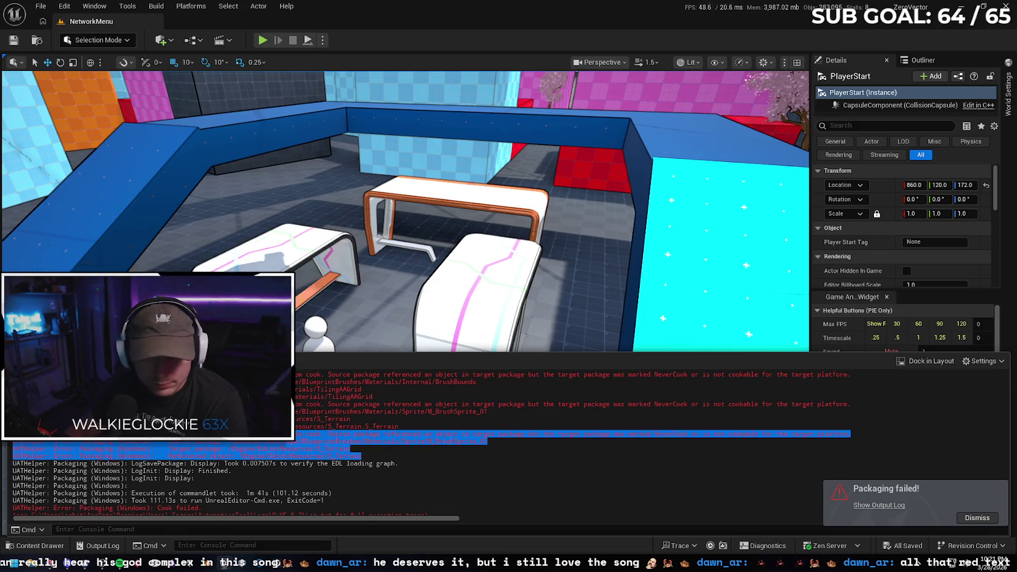
{"action": "scroll", "coordinate": [366, 428], "scroll_direction": "down", "scroll_amount": 2}
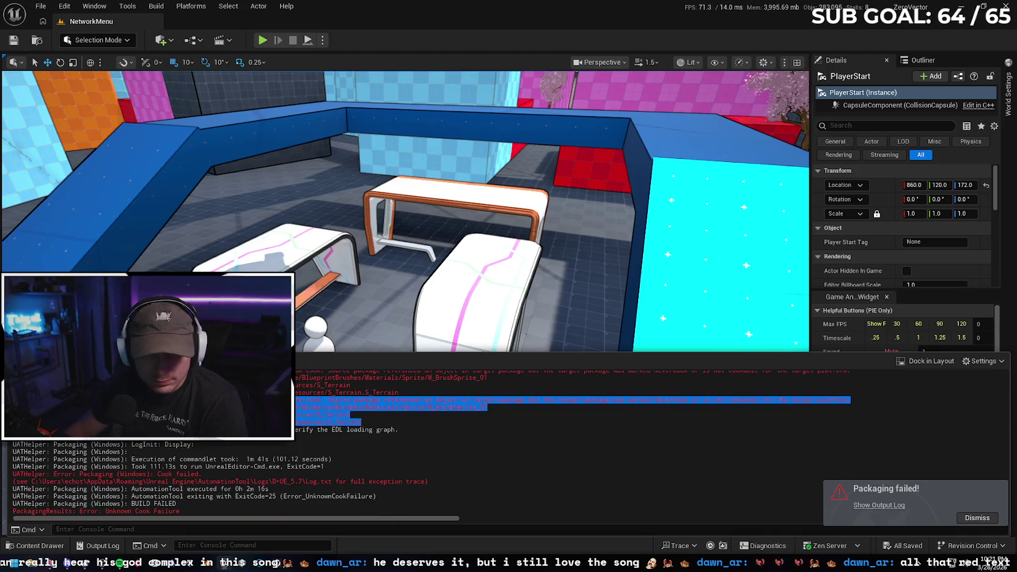
{"action": "left_click", "coordinate": [398, 436]}
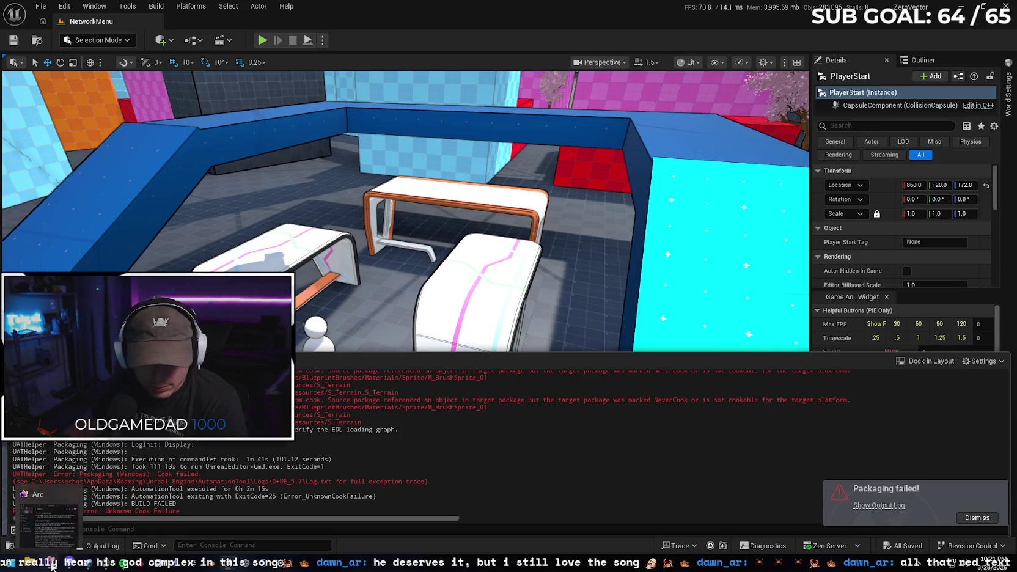
Tell Gemini the fix failed and send the top 'Content is missing from cook' error
{"action": "key", "text": "alt+Tab"}
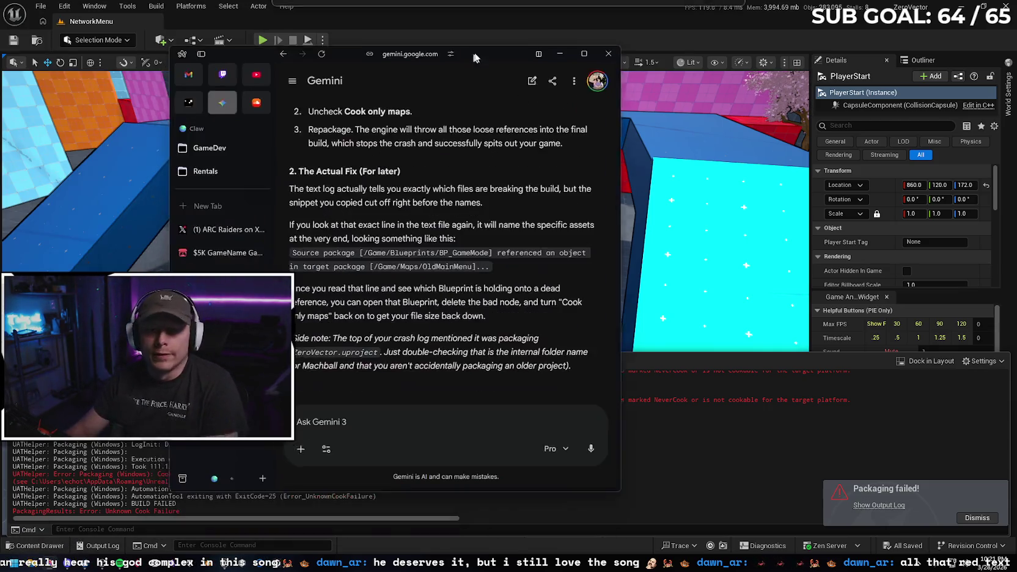
{"action": "type", "text": "that did not fi"}
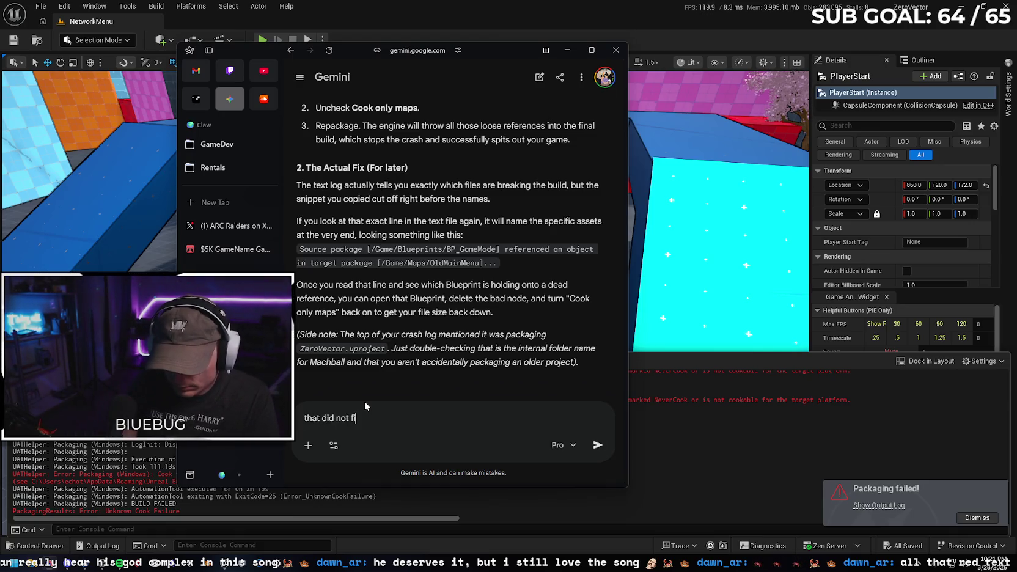
{"action": "type", "text": "x it. this "}
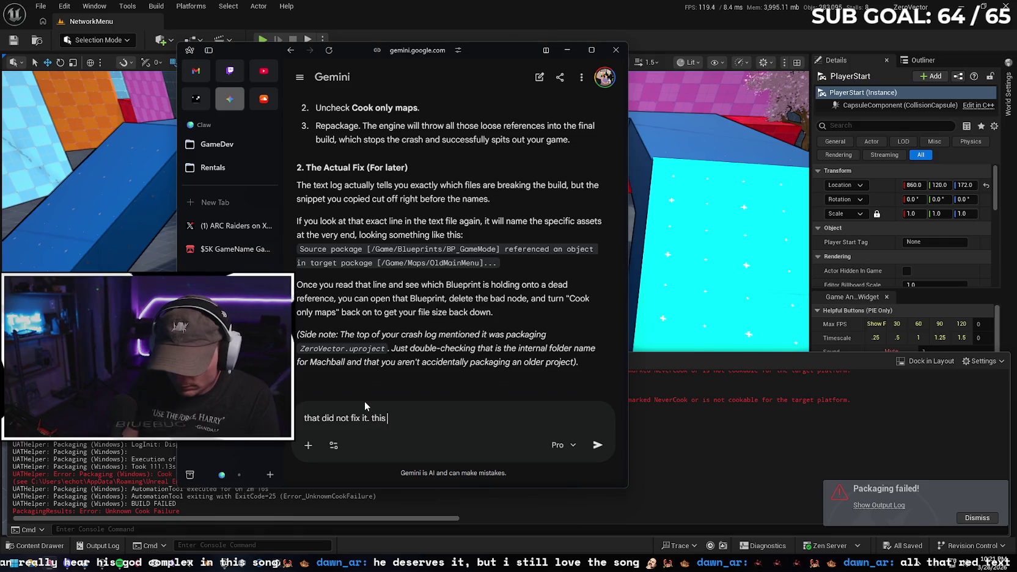
{"action": "type", "text": "is the top er"}
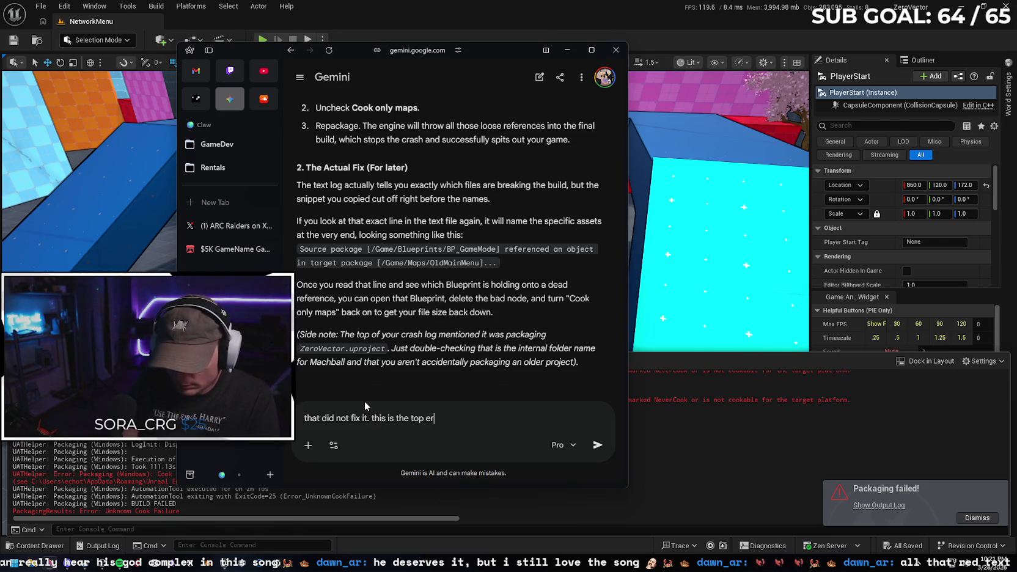
{"action": "type", "text": "ror but there is"}
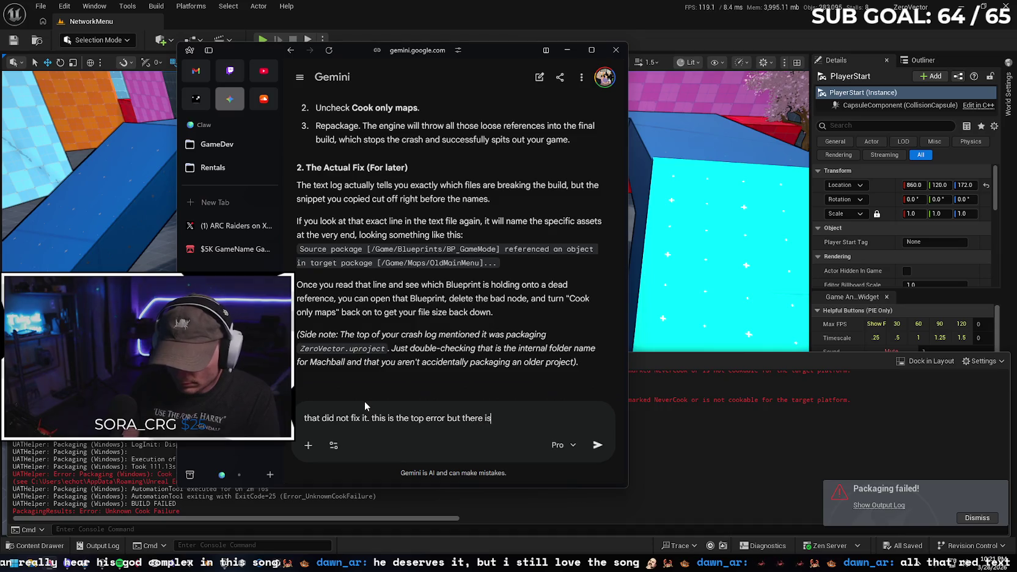
{"action": "type", "text": " a LOT of "}
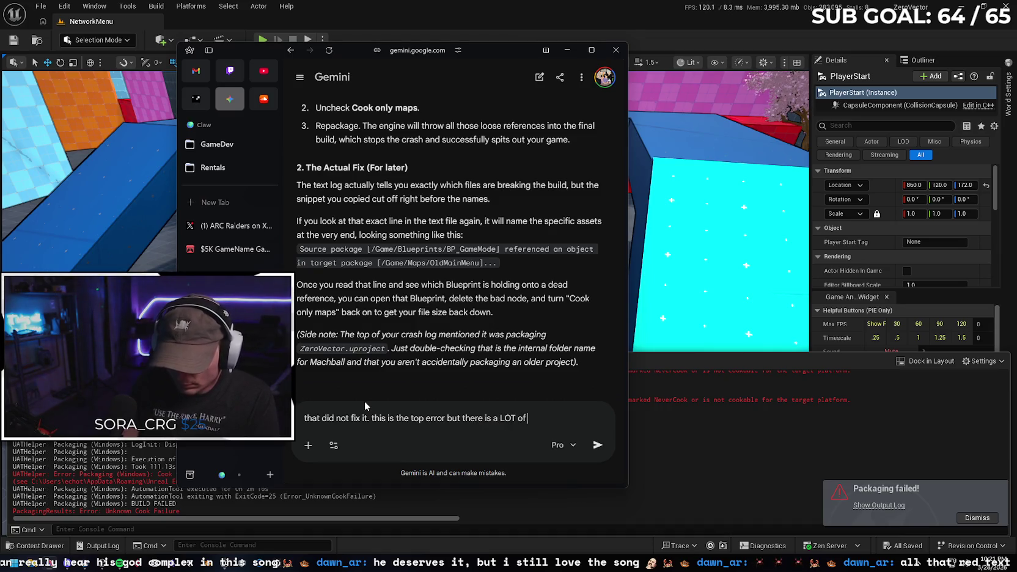
{"action": "type", "text": "them"}
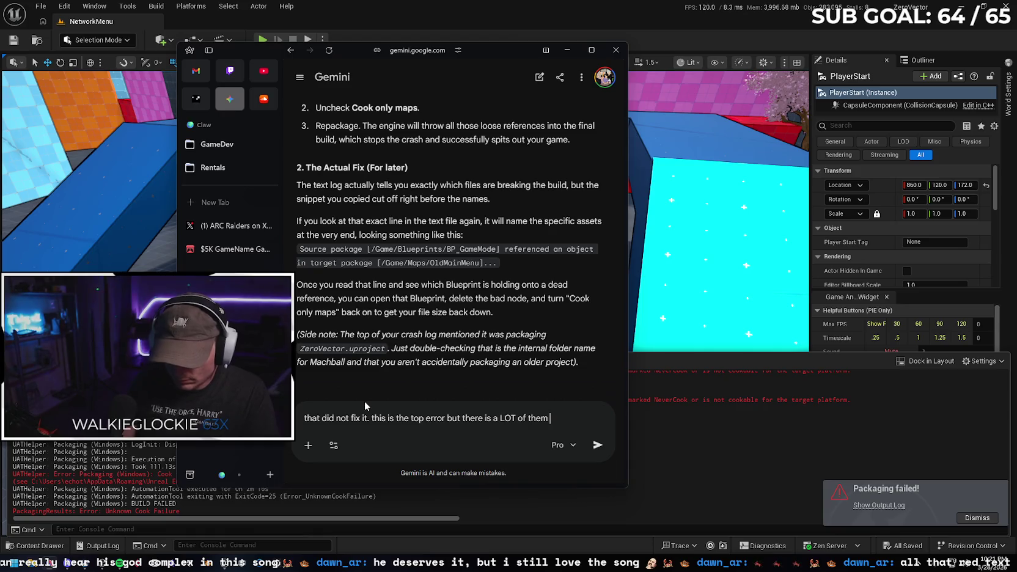
{"action": "key", "text": "Return"}
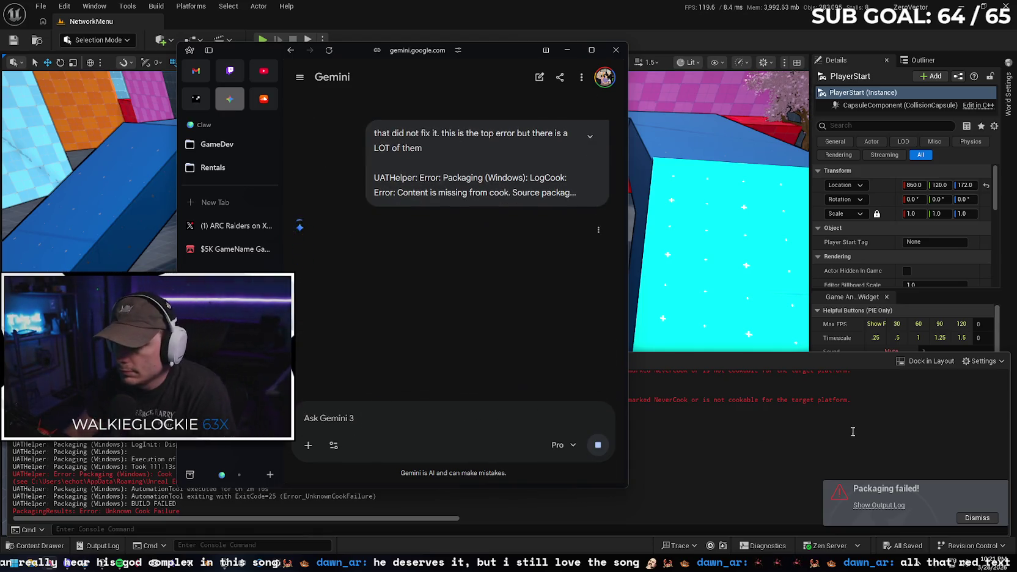
{"action": "key", "text": "alt+Tab"}
{"action": "scroll", "coordinate": [474, 439], "scroll_direction": "up", "scroll_amount": 10}
{"action": "scroll", "coordinate": [474, 439], "scroll_direction": "up", "scroll_amount": 3}
{"action": "scroll", "coordinate": [470, 440], "scroll_direction": "up", "scroll_amount": 3}
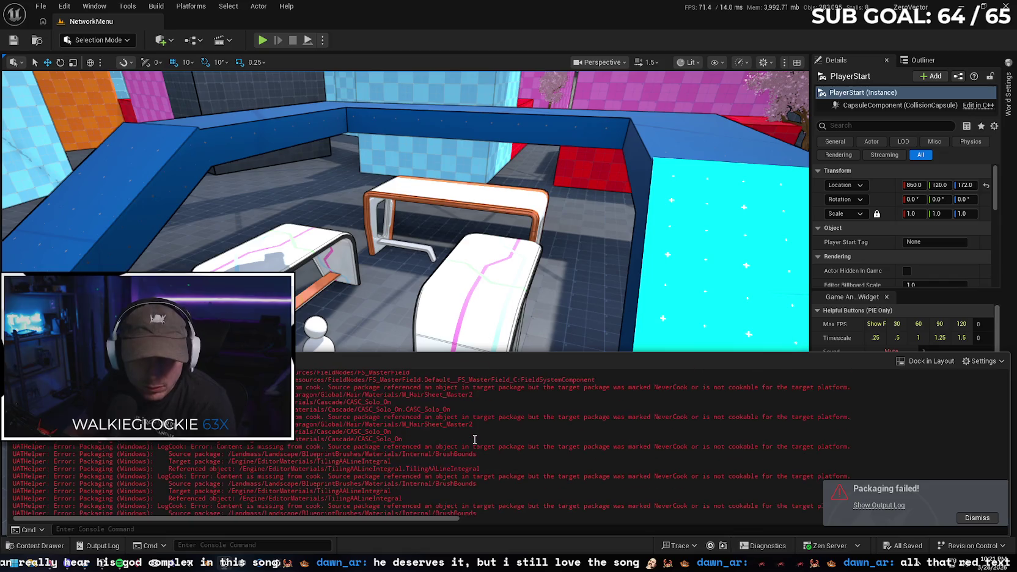
Scroll through the LogCook errors in the Output Log
{"action": "scroll", "coordinate": [455, 446], "scroll_direction": "up", "scroll_amount": 3}
{"action": "scroll", "coordinate": [455, 446], "scroll_direction": "up", "scroll_amount": 3}
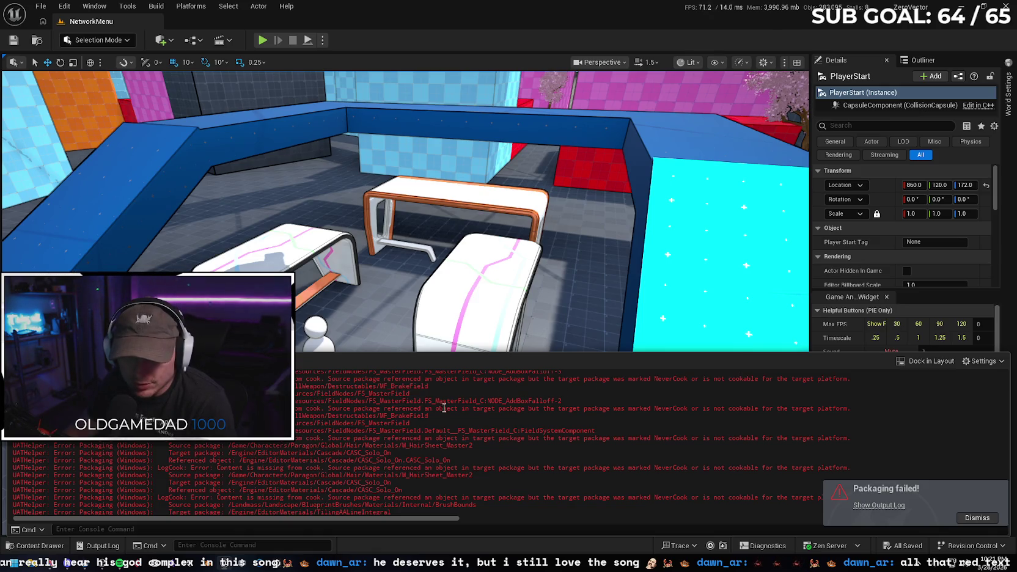
{"action": "scroll", "coordinate": [415, 441], "scroll_direction": "up", "scroll_amount": 1}
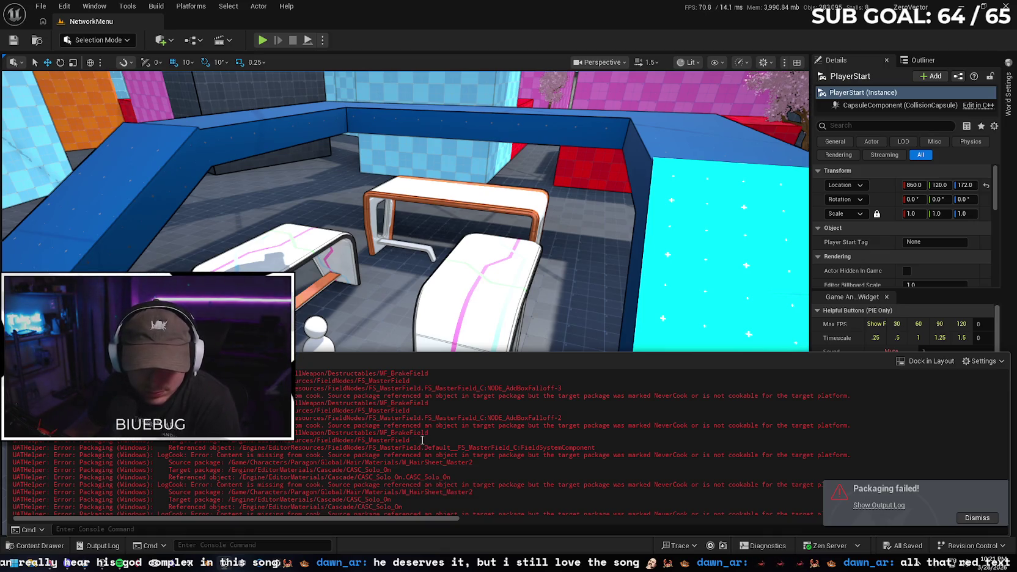
{"action": "scroll", "coordinate": [415, 435], "scroll_direction": "up", "scroll_amount": 2}
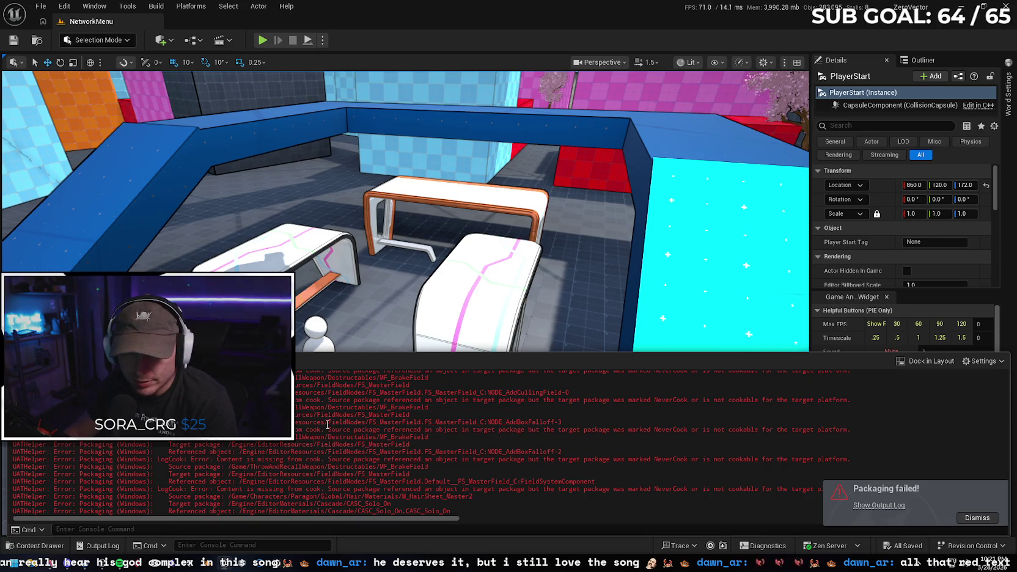
{"action": "scroll", "coordinate": [324, 426], "scroll_direction": "up", "scroll_amount": 3}
{"action": "scroll", "coordinate": [333, 427], "scroll_direction": "up", "scroll_amount": 3}
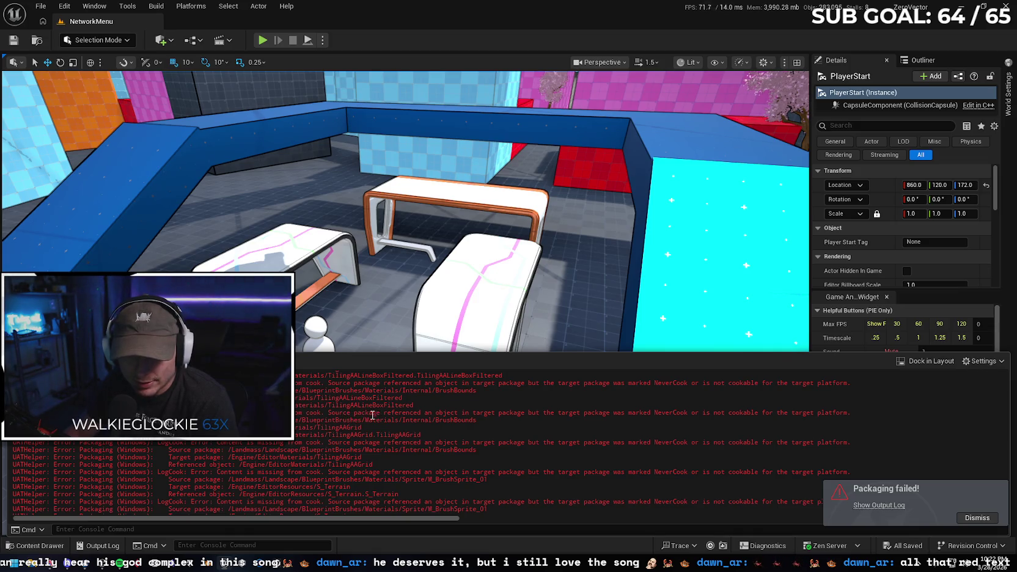
{"action": "scroll", "coordinate": [363, 416], "scroll_direction": "down", "scroll_amount": 2}
{"action": "scroll", "coordinate": [362, 413], "scroll_direction": "down", "scroll_amount": 2}
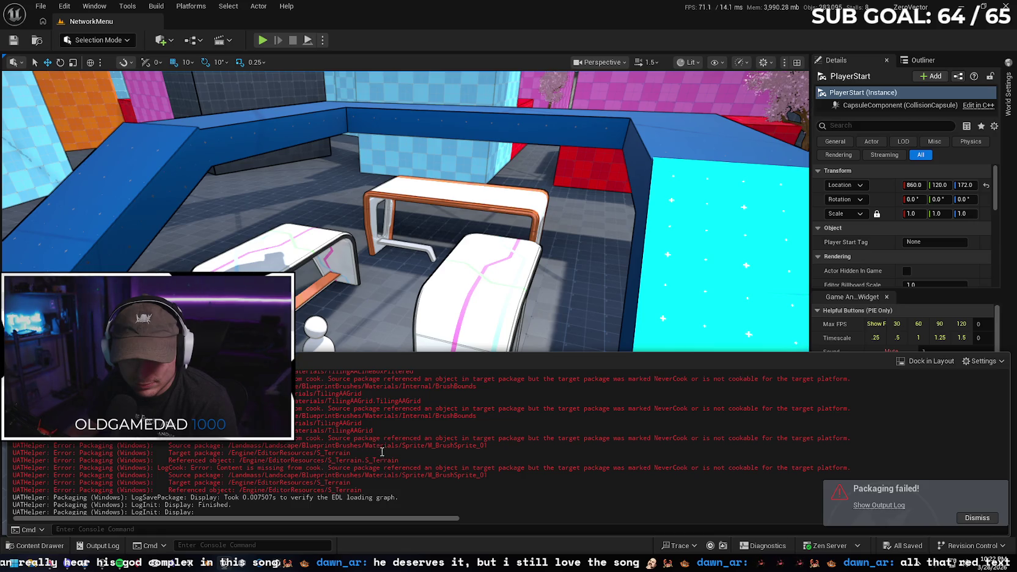
{"action": "scroll", "coordinate": [403, 449], "scroll_direction": "down", "scroll_amount": 5}
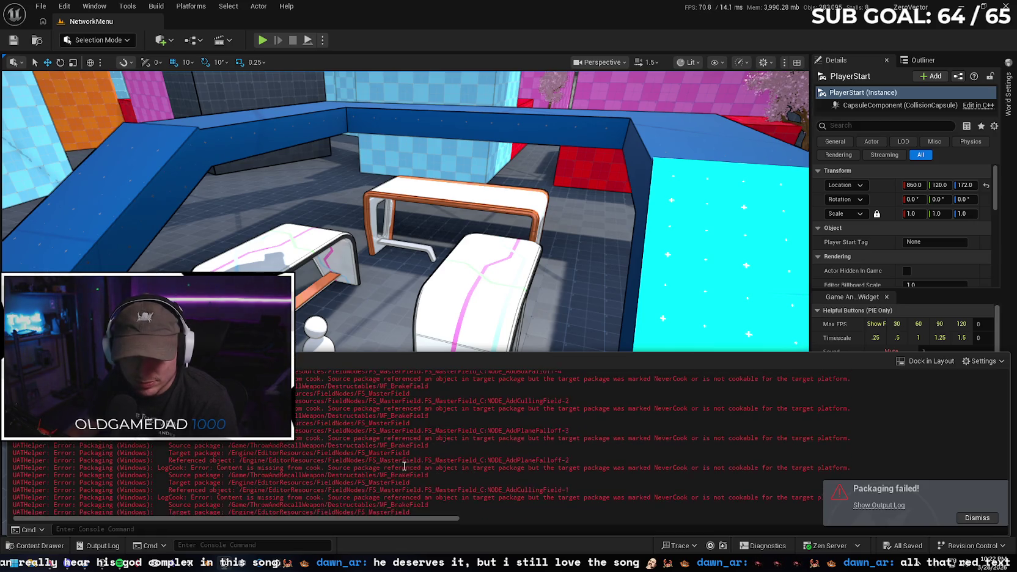
{"action": "scroll", "coordinate": [378, 452], "scroll_direction": "up", "scroll_amount": 5}
{"action": "scroll", "coordinate": [357, 455], "scroll_direction": "up", "scroll_amount": 10}
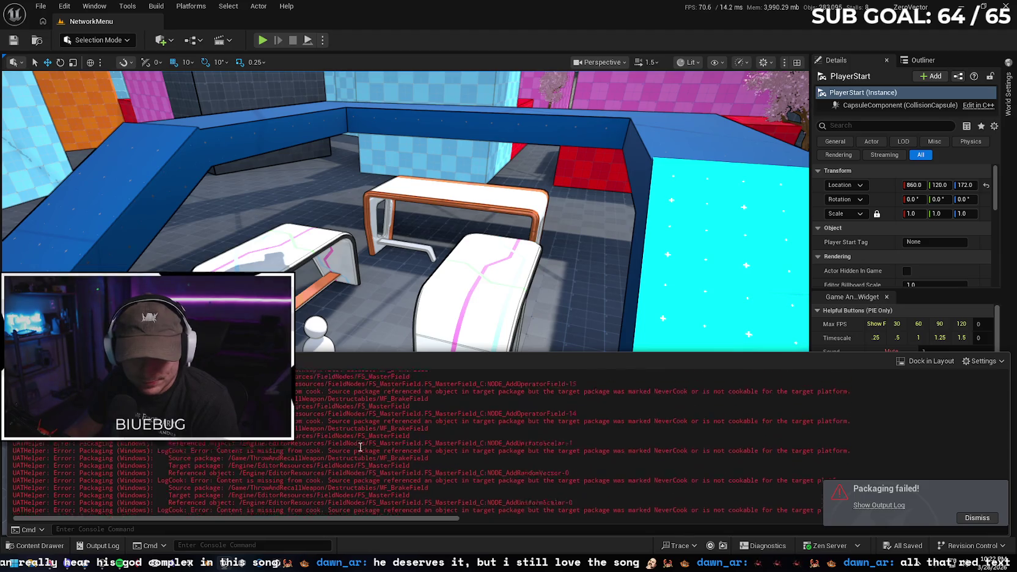
{"action": "scroll", "coordinate": [330, 440], "scroll_direction": "up", "scroll_amount": 10}
{"action": "scroll", "coordinate": [348, 437], "scroll_direction": "up", "scroll_amount": 10}
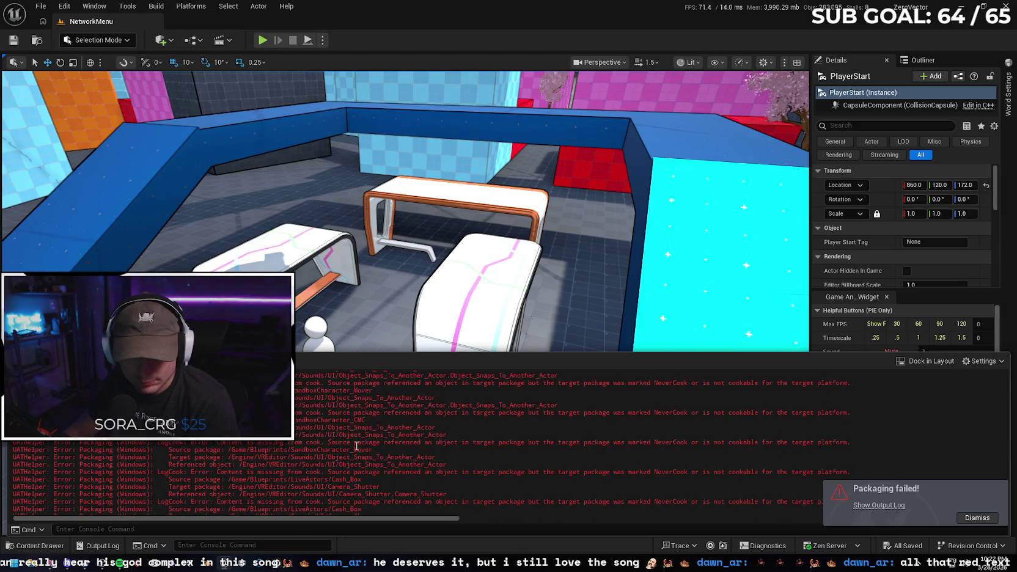
{"action": "scroll", "coordinate": [356, 446], "scroll_direction": "up", "scroll_amount": 5}
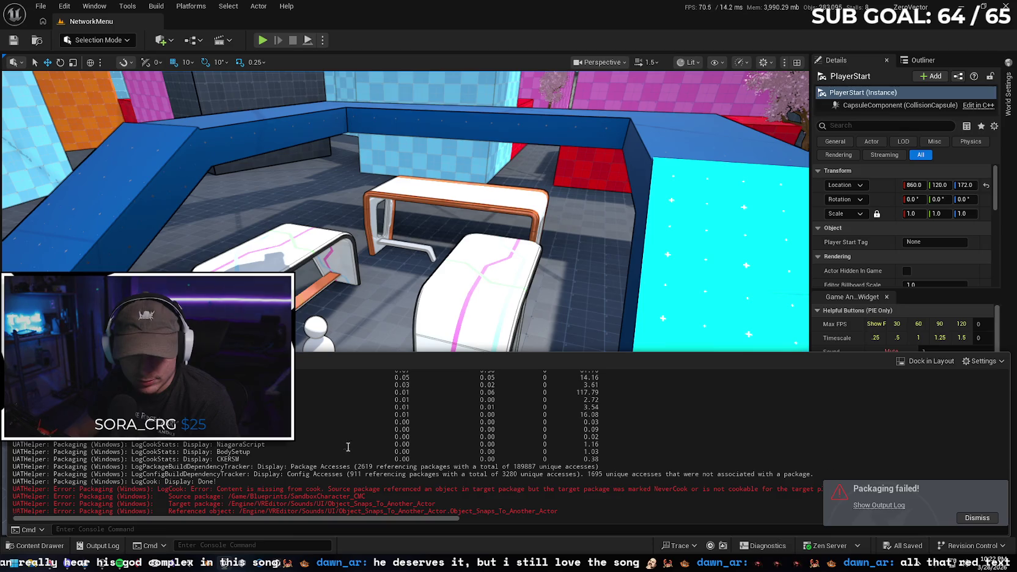
{"action": "scroll", "coordinate": [348, 447], "scroll_direction": "down", "scroll_amount": 2}
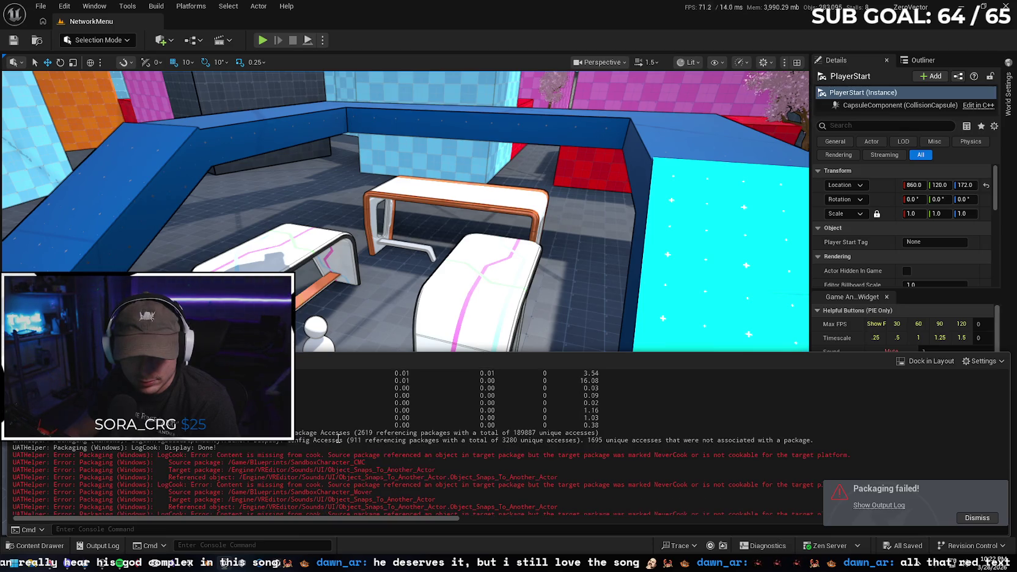
Dismiss the Packaging failed notice and bring up Gemini's Landmass plugin reply
{"action": "left_click", "coordinate": [976, 517]}
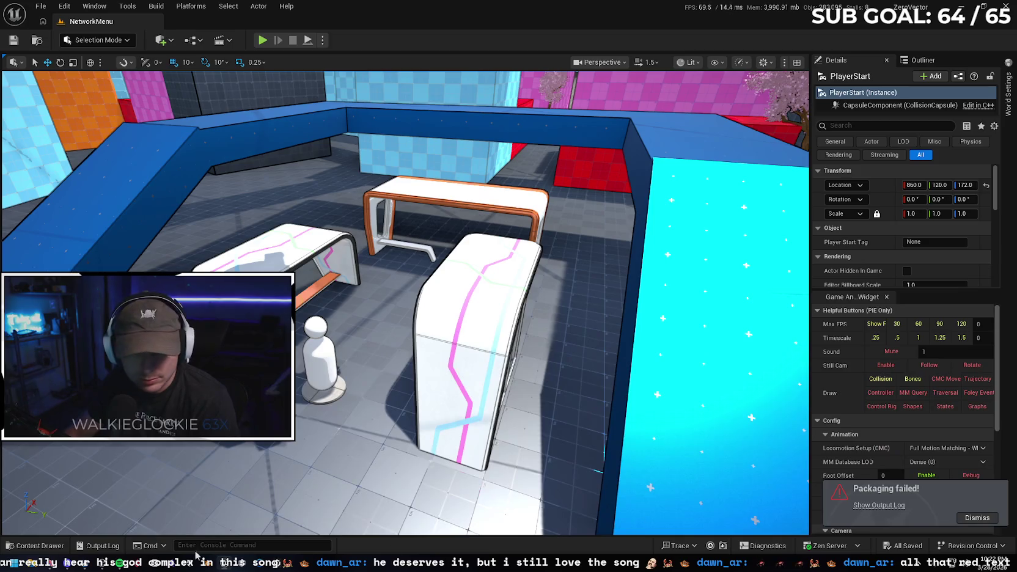
{"action": "key", "text": "alt+Tab"}
{"action": "scroll", "coordinate": [465, 323], "scroll_direction": "down", "scroll_amount": 1}
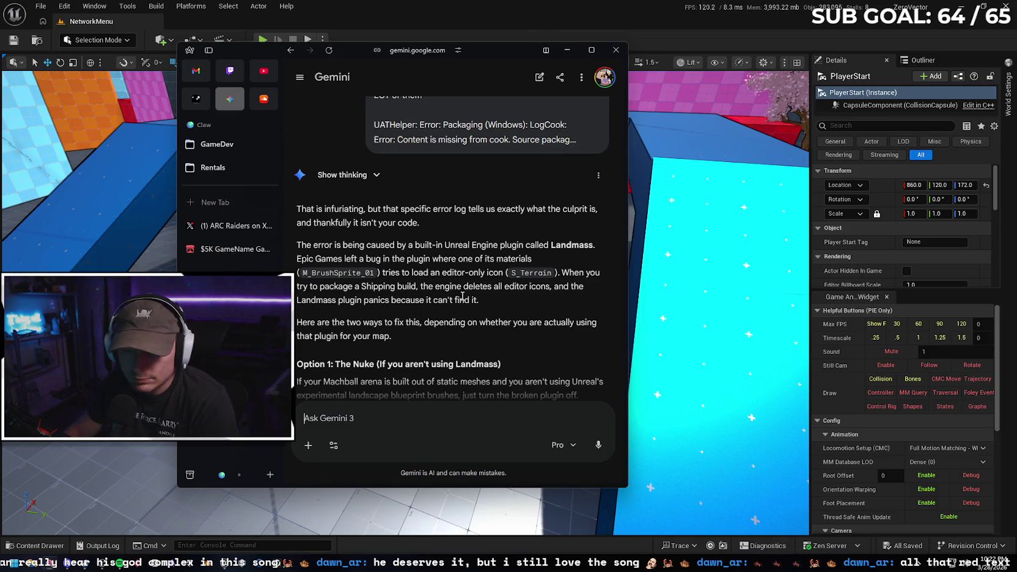
Tell Gemini there are tons of such errors across subfolders and to think harder
{"action": "scroll", "coordinate": [427, 295], "scroll_direction": "down", "scroll_amount": 2}
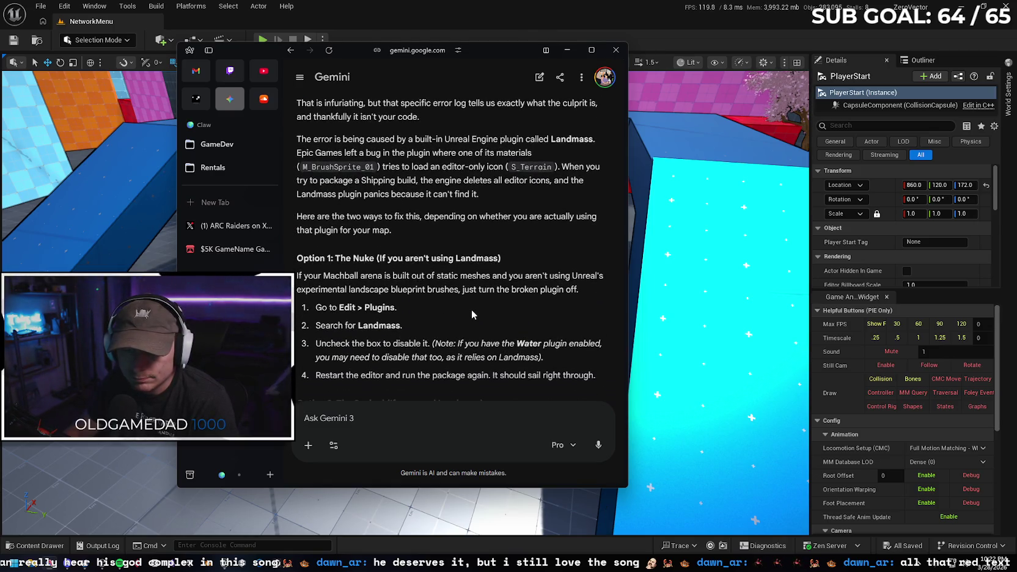
{"action": "scroll", "coordinate": [472, 310], "scroll_direction": "down", "scroll_amount": 1}
{"action": "scroll", "coordinate": [452, 248], "scroll_direction": "down", "scroll_amount": 4}
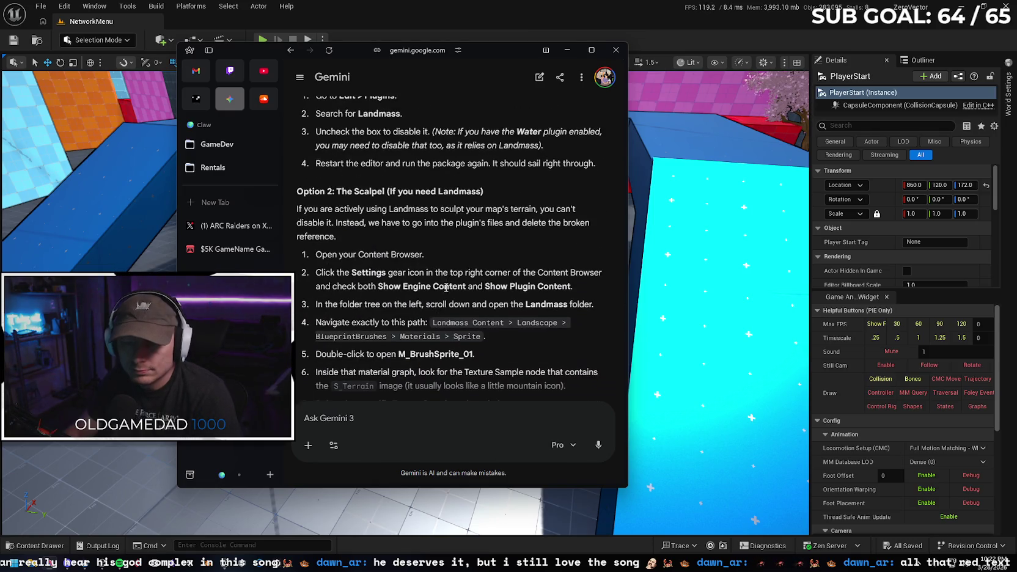
{"action": "scroll", "coordinate": [397, 390], "scroll_direction": "down", "scroll_amount": 1}
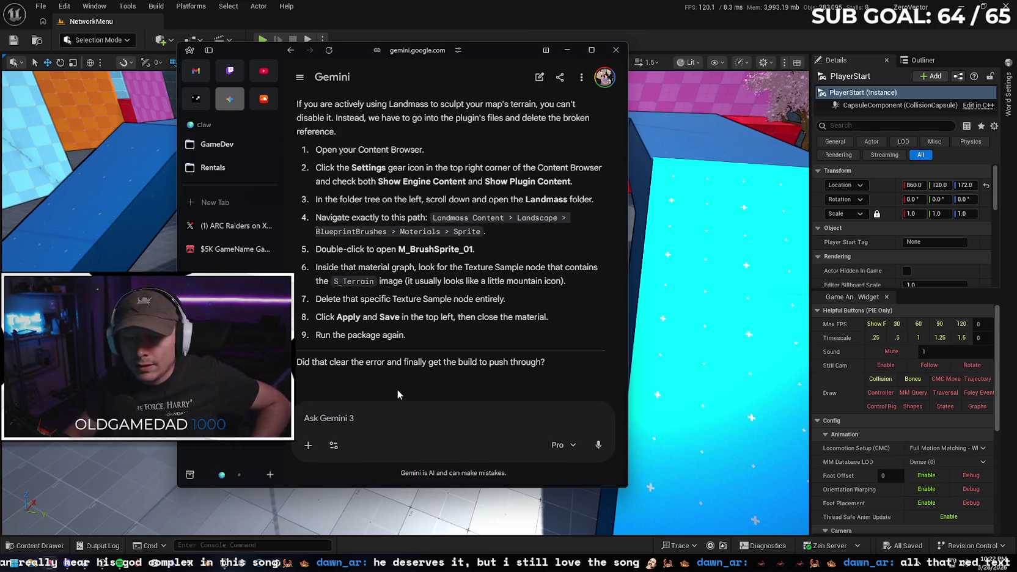
{"action": "left_click", "coordinate": [420, 413]}
{"action": "type", "text": "no thats not it, t"}
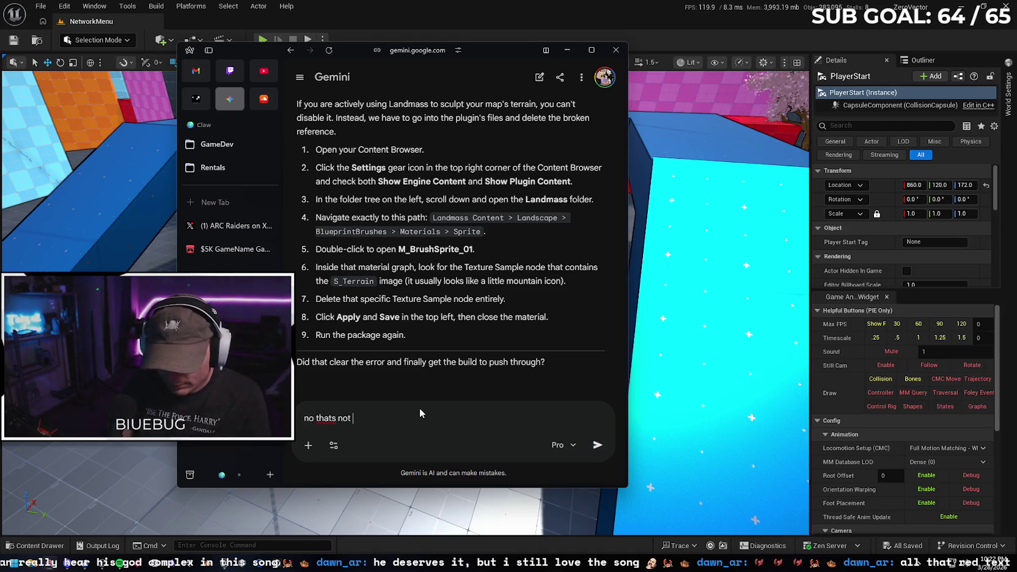
{"action": "type", "text": "hats just th"}
{"action": "type", "text": "at specific rro"}
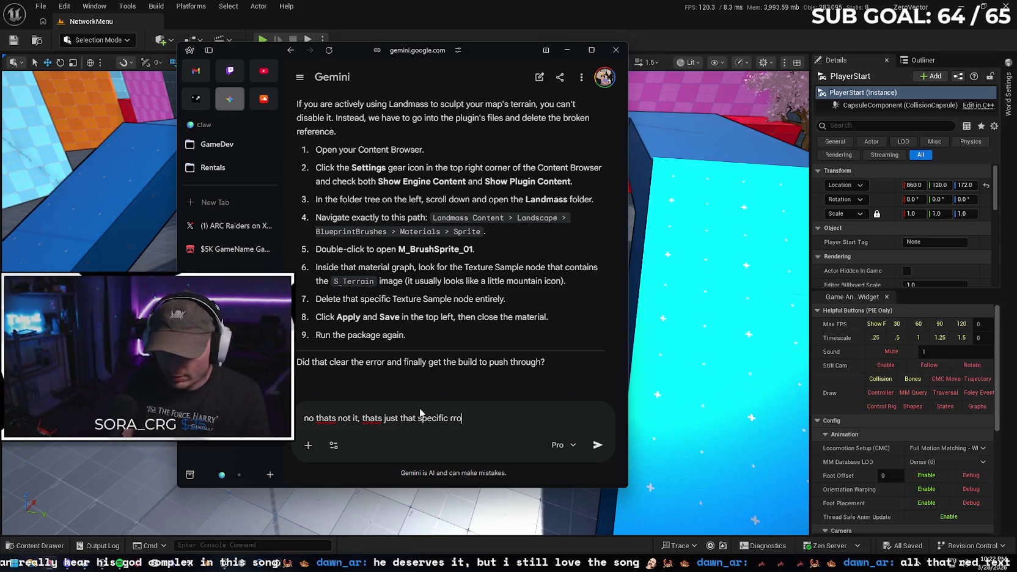
{"action": "key", "text": "BackSpace"}
{"action": "key", "text": "BackSpace"}
{"action": "key", "text": "BackSpace"}
{"action": "type", "text": "error, "}
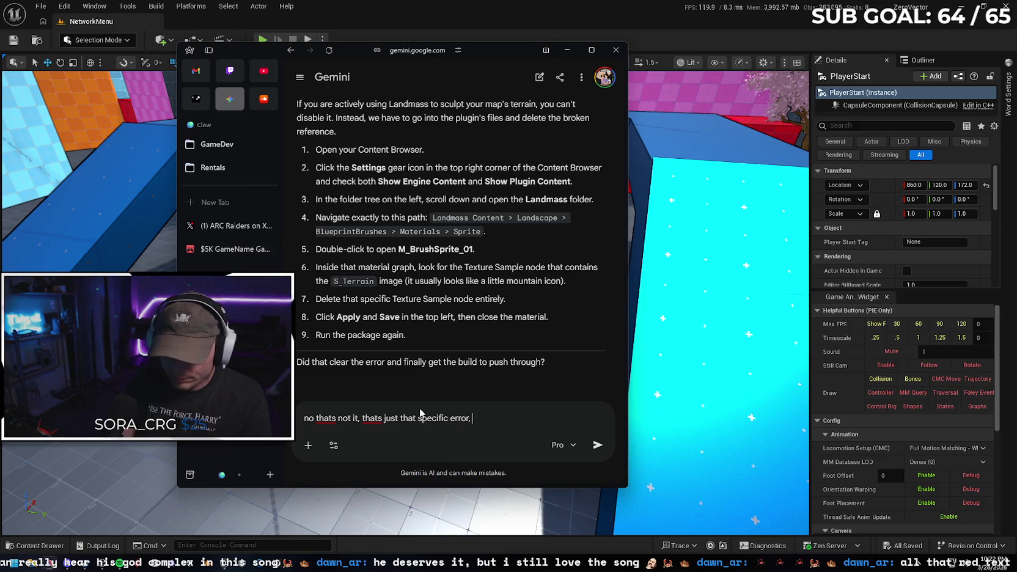
{"action": "type", "text": "there are tons of d"}
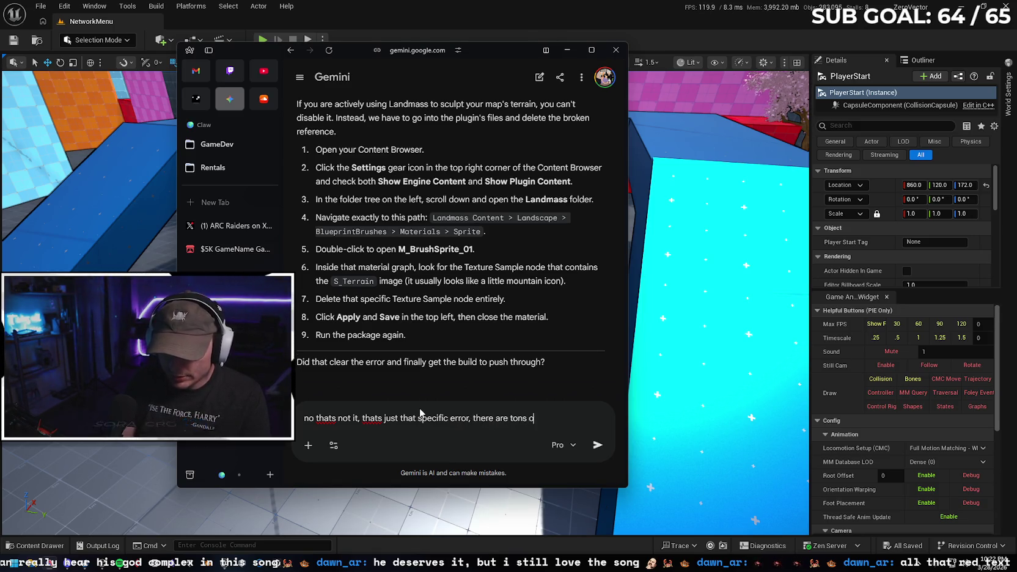
{"action": "key", "text": "BackSpace"}
{"action": "type", "text": "them in "}
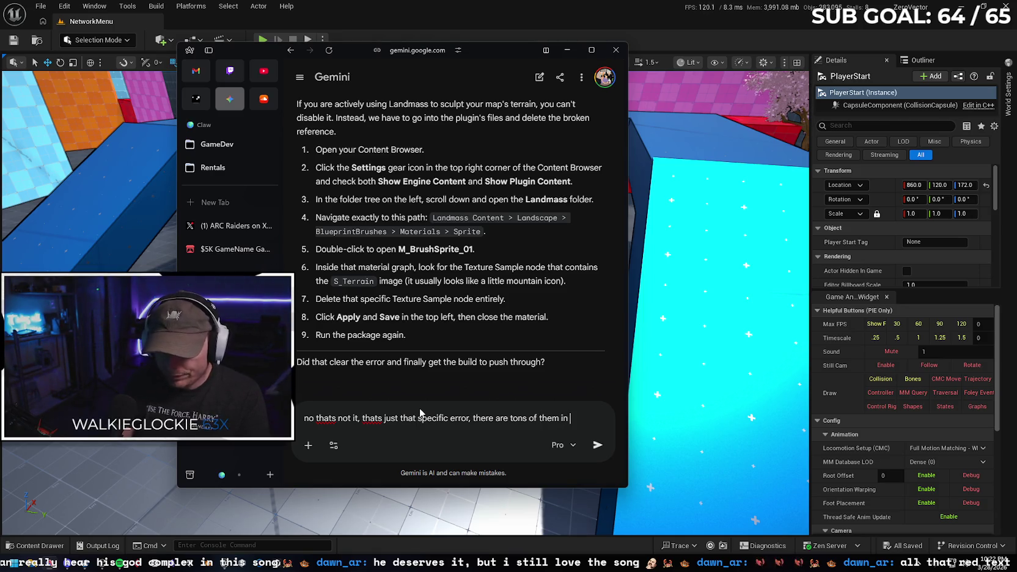
{"action": "type", "text": "different sub"}
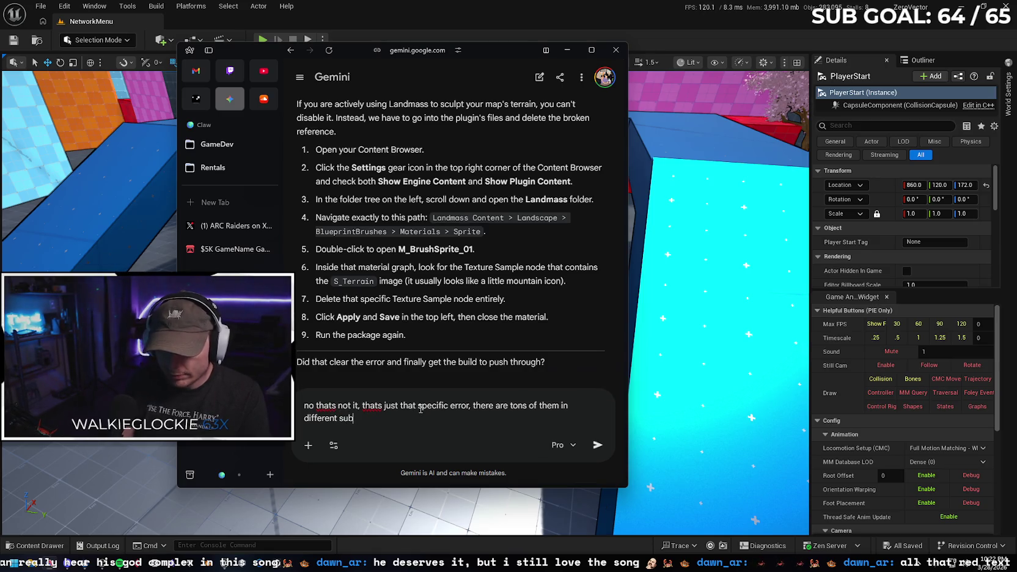
{"action": "type", "text": "folders, thionk"}
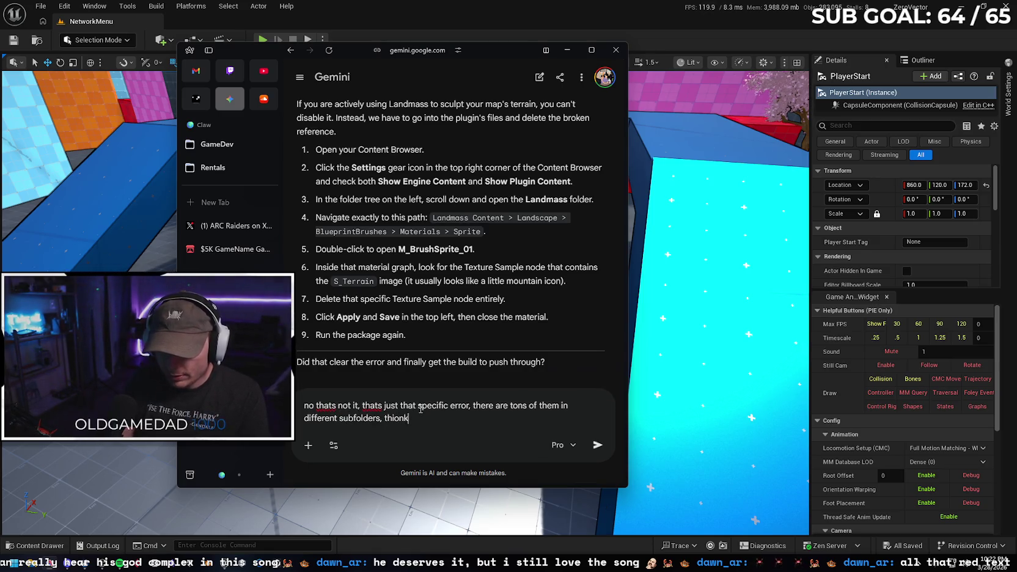
{"action": "key", "text": "BackSpace"}
{"action": "key", "text": "BackSpace"}
{"action": "key", "text": "BackSpace"}
{"action": "type", "text": "nk harder"}
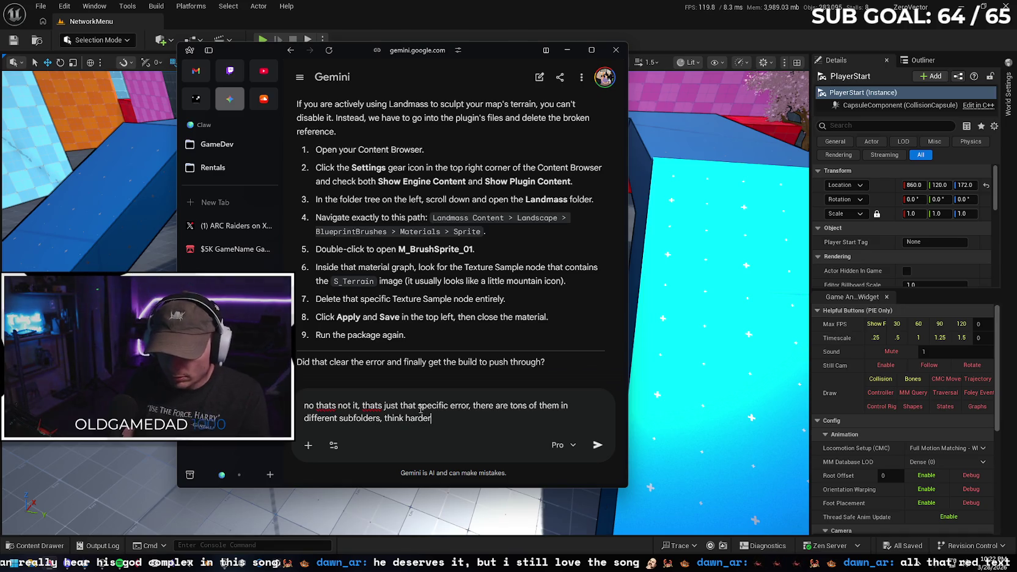
{"action": "key", "text": "Return"}
{"action": "left_click", "coordinate": [59, 546]}
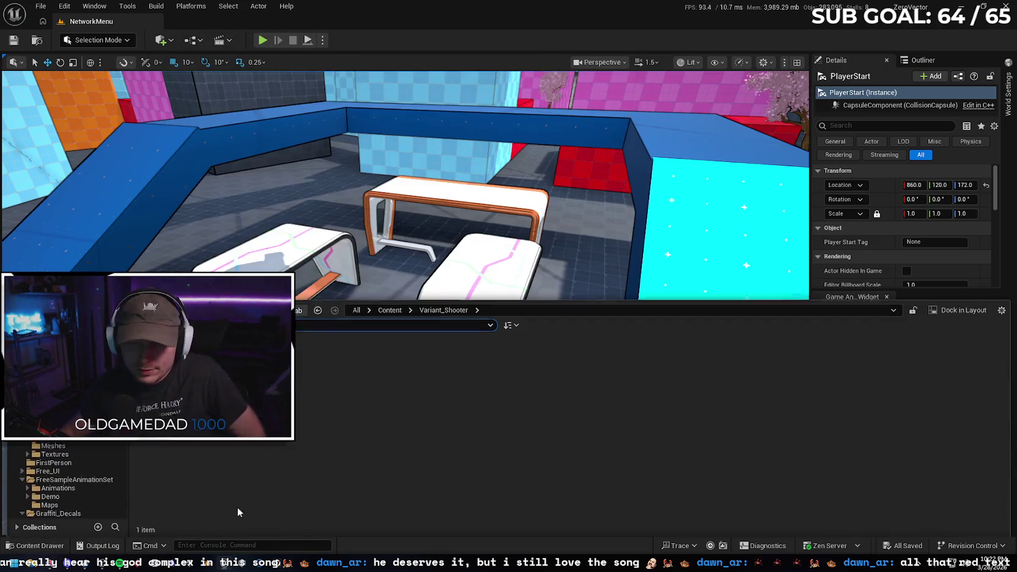
Close the content browser and scroll through the red packaging errors in the Output Log
{"action": "left_click", "coordinate": [59, 546]}
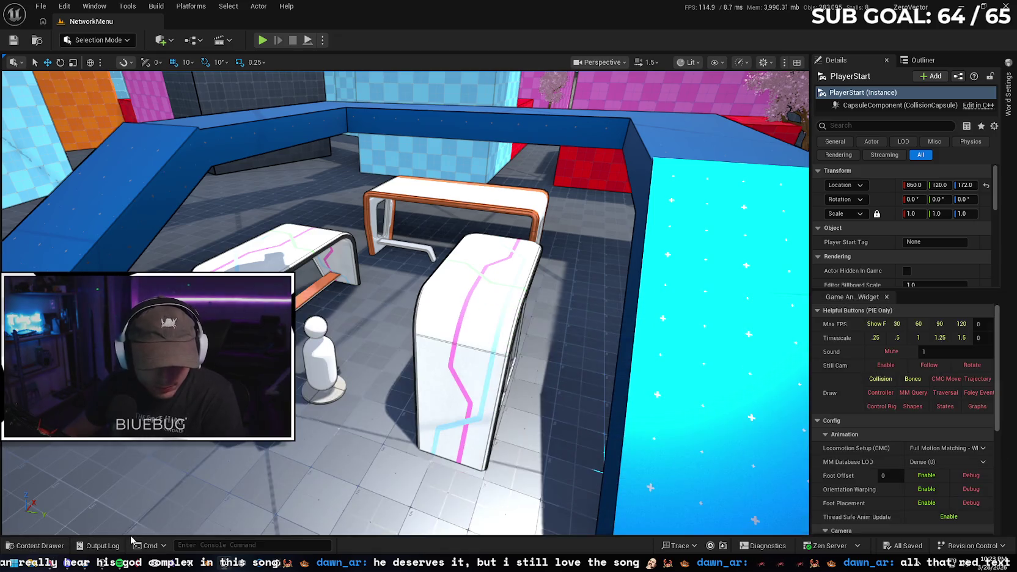
{"action": "left_click", "coordinate": [98, 546]}
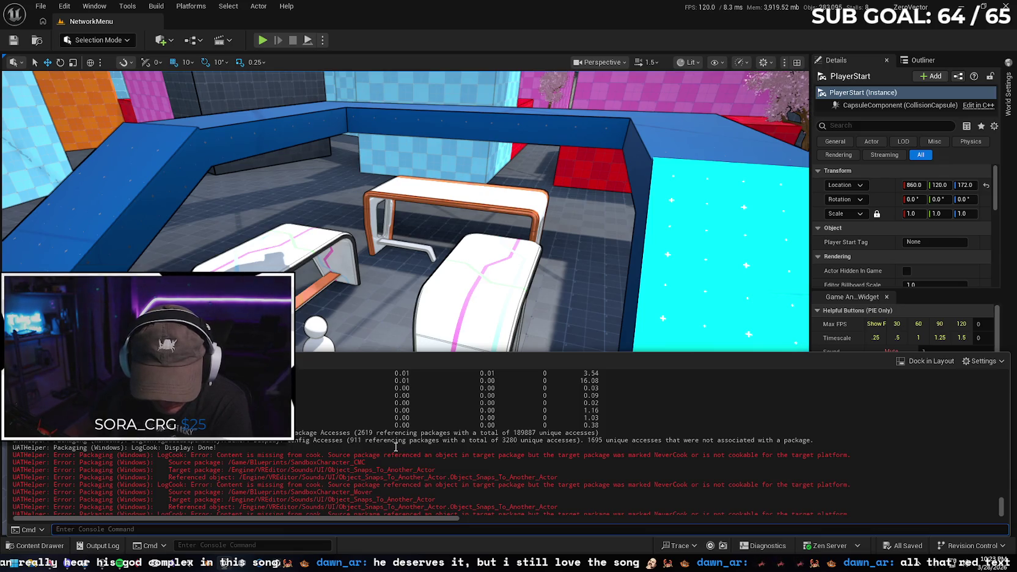
{"action": "scroll", "coordinate": [396, 446], "scroll_direction": "down", "scroll_amount": 1}
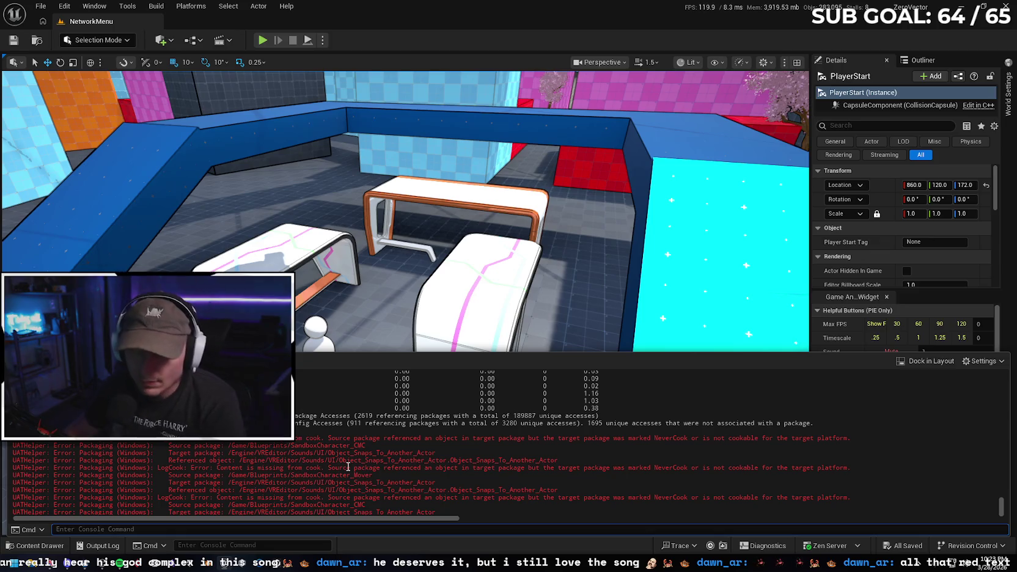
{"action": "scroll", "coordinate": [336, 464], "scroll_direction": "down", "scroll_amount": 2}
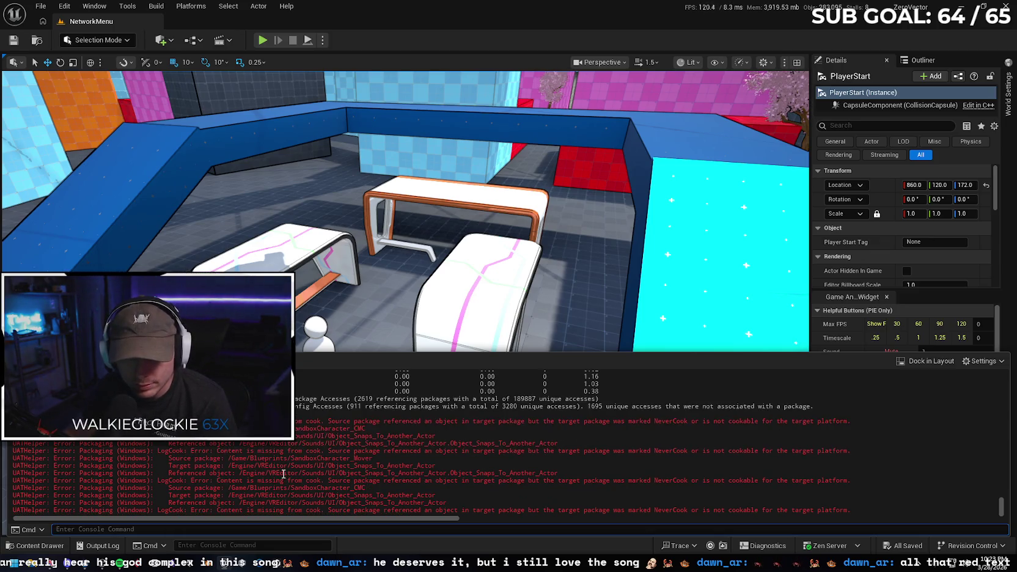
{"action": "scroll", "coordinate": [293, 449], "scroll_direction": "down", "scroll_amount": 1}
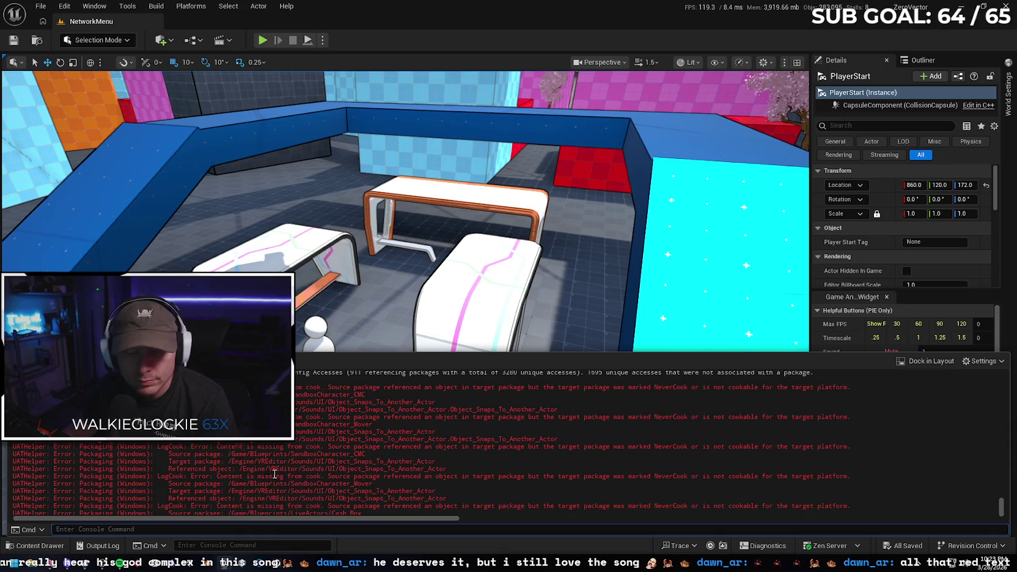
{"action": "scroll", "coordinate": [276, 465], "scroll_direction": "down", "scroll_amount": 1}
{"action": "scroll", "coordinate": [278, 455], "scroll_direction": "down", "scroll_amount": 1}
{"action": "scroll", "coordinate": [302, 449], "scroll_direction": "down", "scroll_amount": 1}
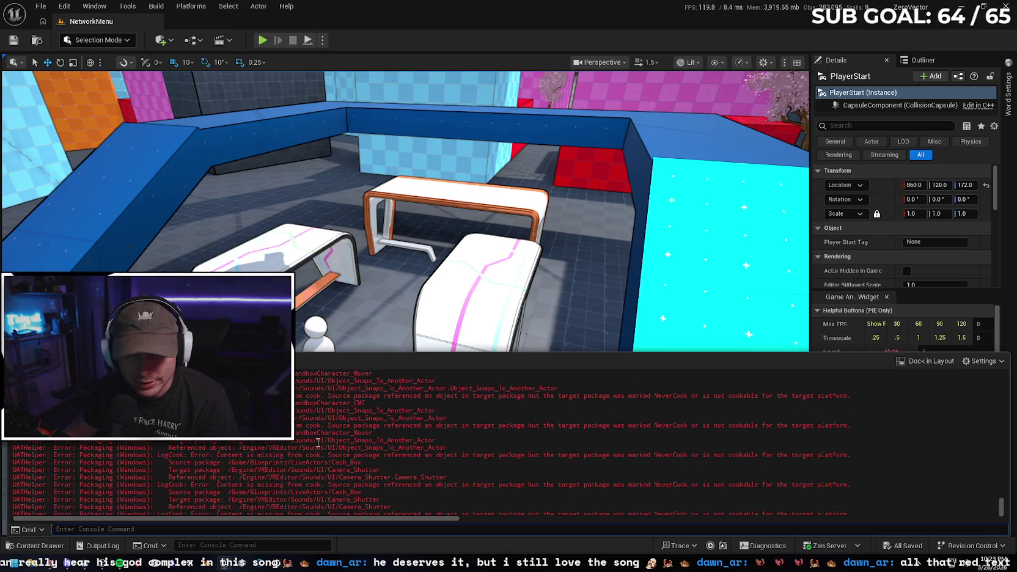
{"action": "scroll", "coordinate": [320, 451], "scroll_direction": "down", "scroll_amount": 2}
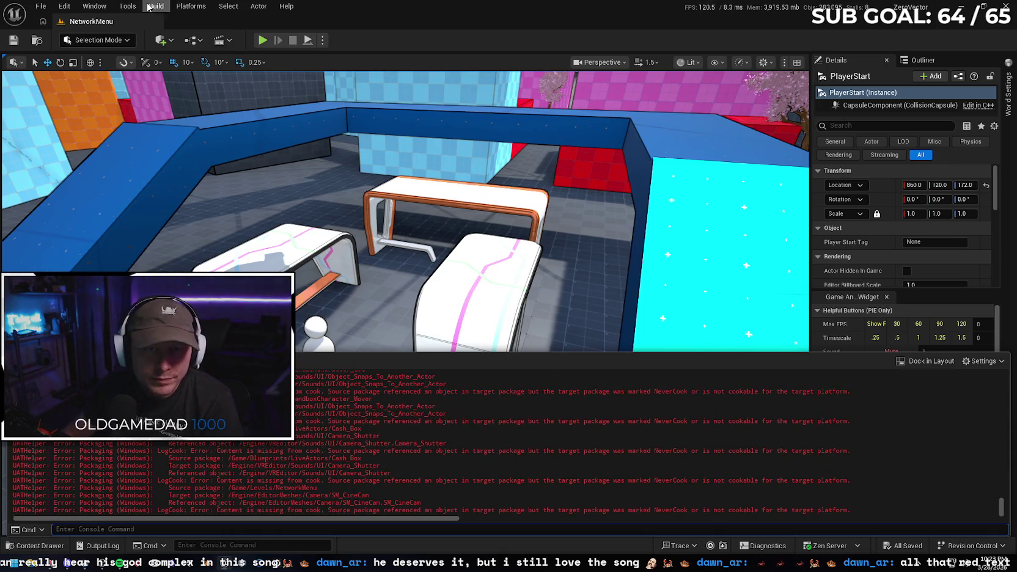
Skip to the next song in Spotify and close it to return to the NetworkMenu level
{"action": "left_click", "coordinate": [149, 6]}
{"action": "mouse_move", "coordinate": [95, 6]}
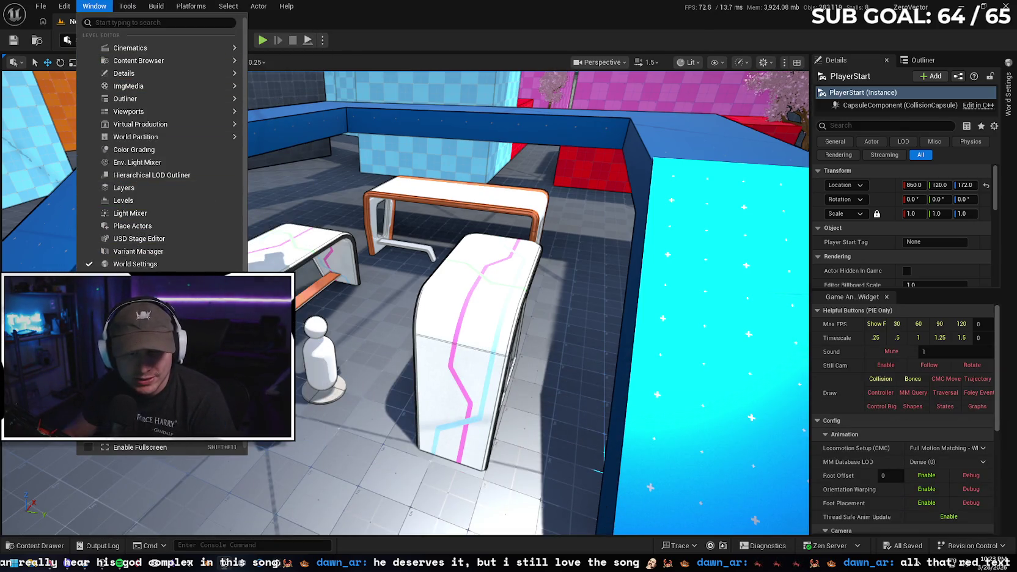
{"action": "left_click", "coordinate": [131, 289]}
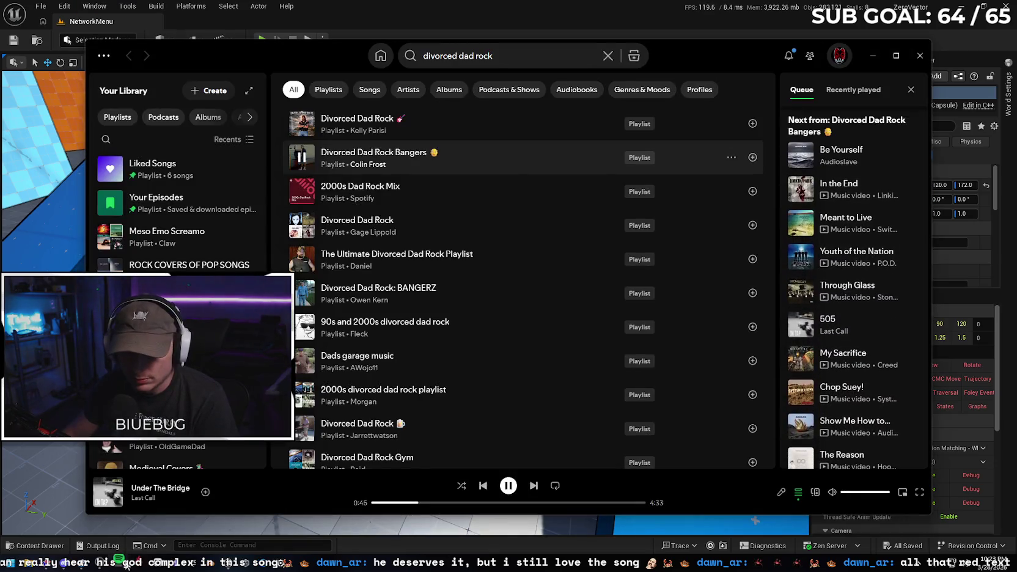
{"action": "left_click", "coordinate": [533, 486]}
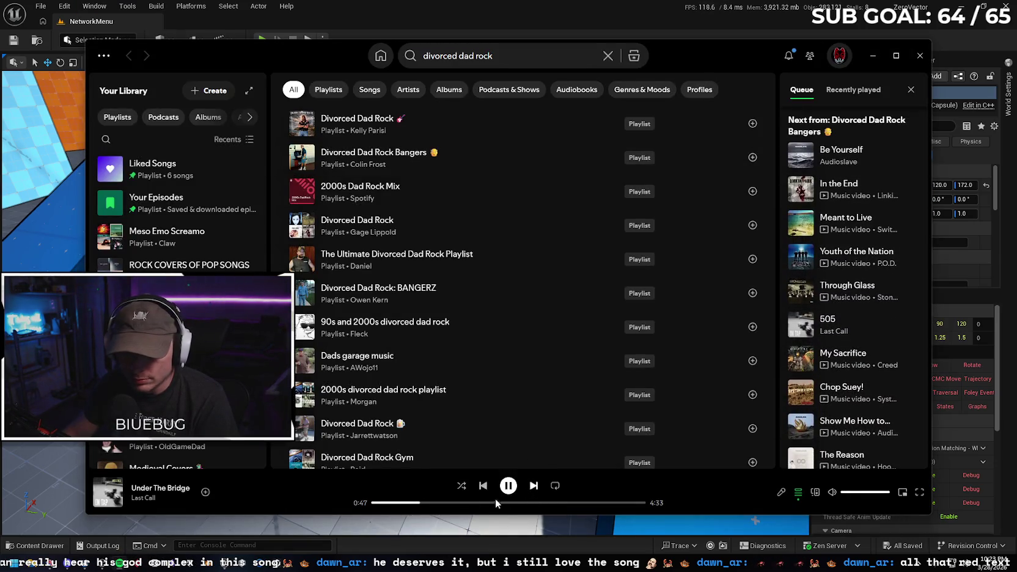
{"action": "left_click", "coordinate": [872, 55]}
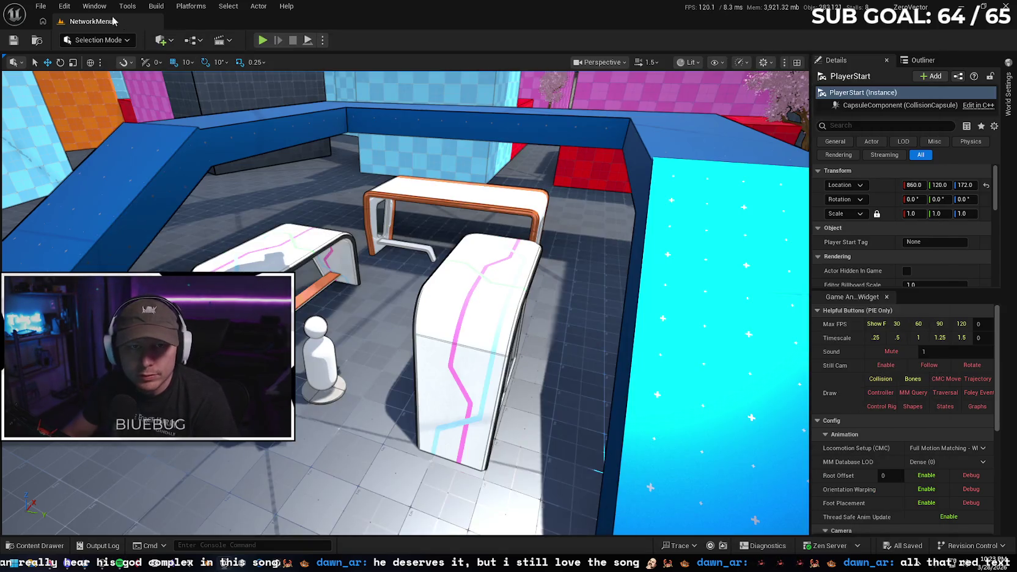
Open Project Settings at the Packaging section
{"action": "left_click", "coordinate": [94, 6]}
{"action": "mouse_move", "coordinate": [127, 6]}
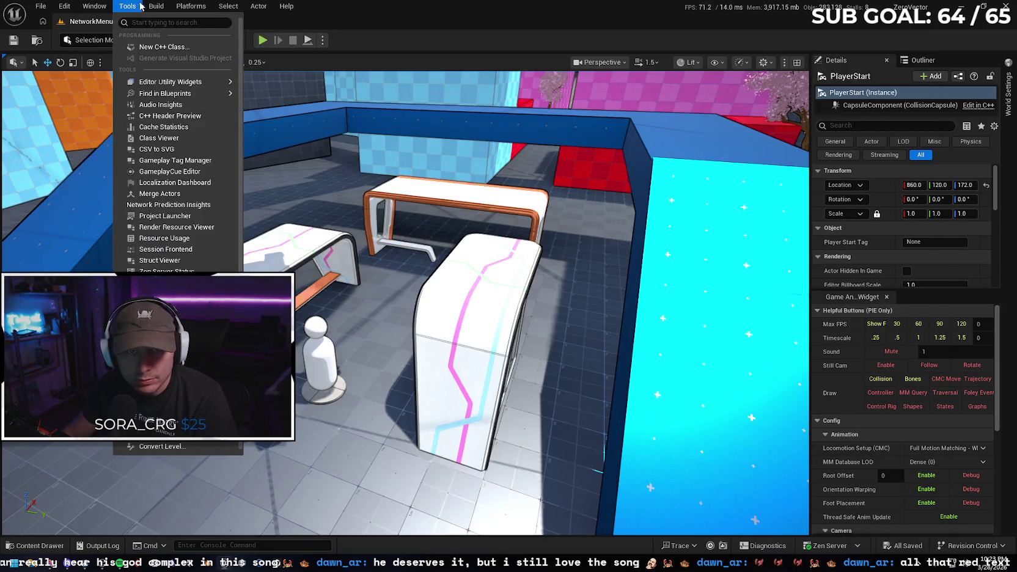
{"action": "left_click", "coordinate": [67, 6]}
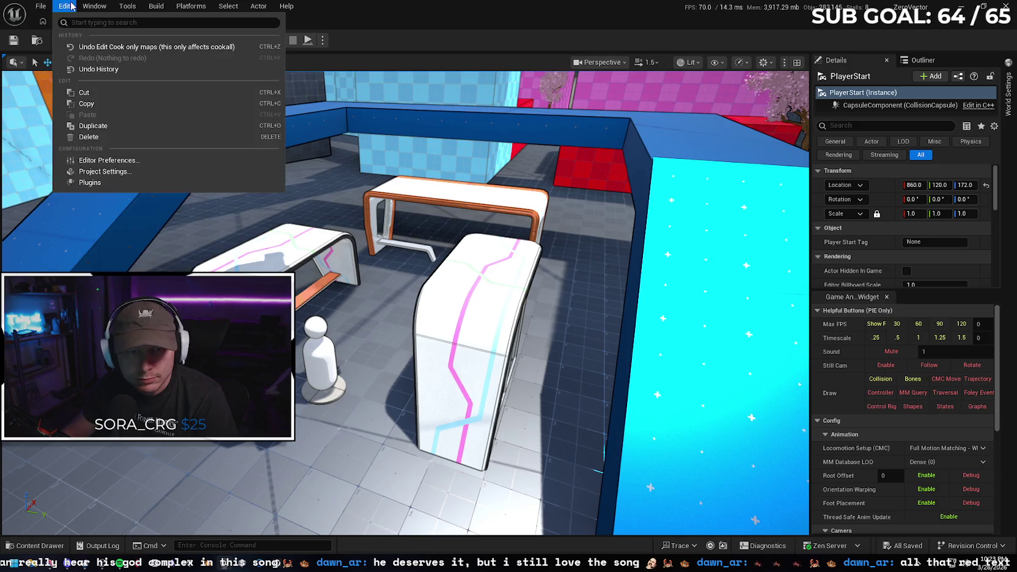
{"action": "left_click", "coordinate": [131, 172]}
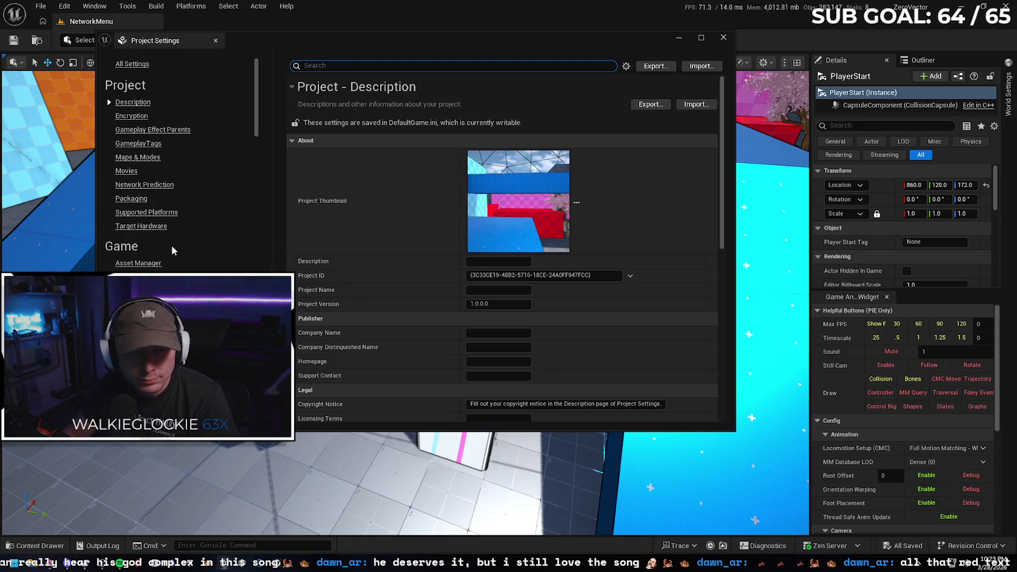
{"action": "left_click", "coordinate": [131, 198]}
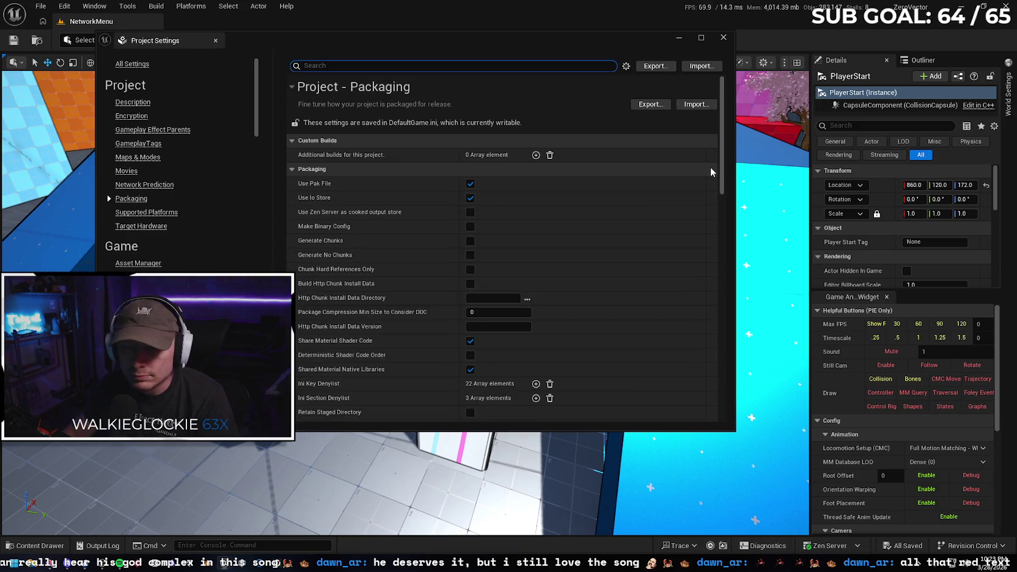
Uncheck 'Exclude editor content when cooking' in the advanced packaging options
{"action": "left_click_drag", "start_coordinate": [720, 154], "coordinate": [728, 176]}
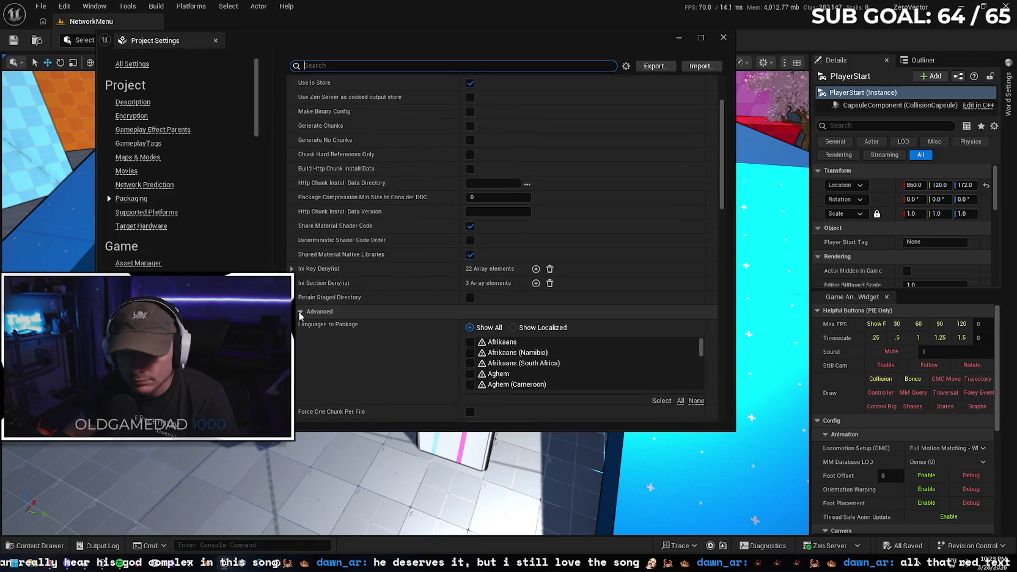
{"action": "left_click", "coordinate": [374, 311]}
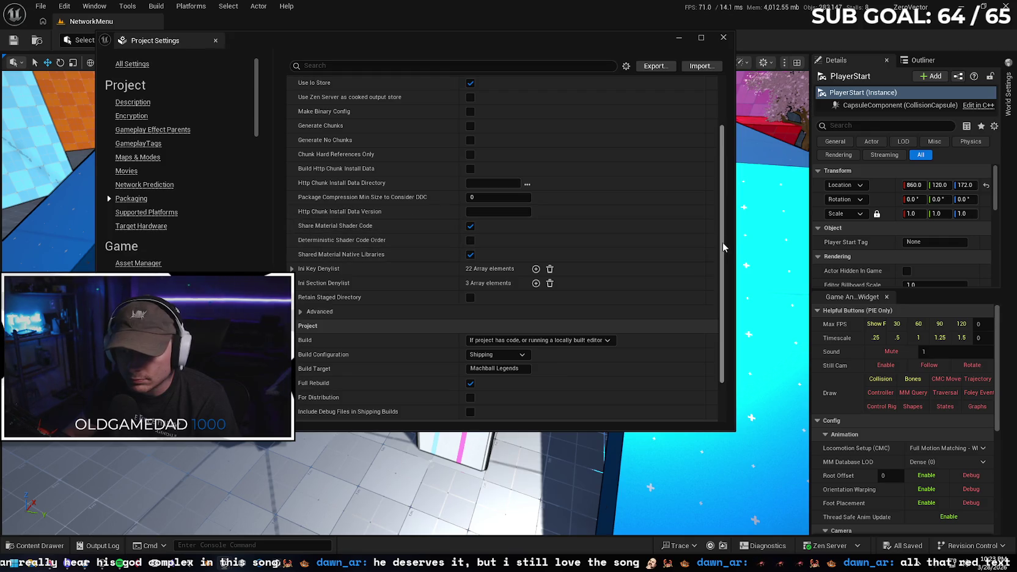
{"action": "mouse_move", "coordinate": [721, 248]}
{"action": "left_mouse_down"}
{"action": "mouse_move", "coordinate": [722, 300]}
{"action": "mouse_move", "coordinate": [731, 225]}
{"action": "left_mouse_up"}
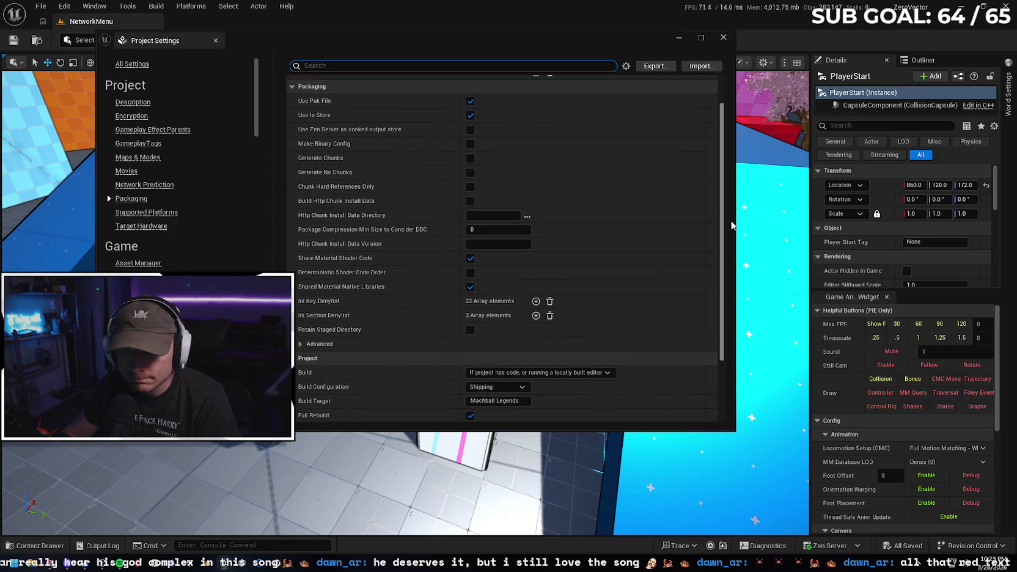
{"action": "scroll", "coordinate": [513, 275], "scroll_direction": "down", "scroll_amount": 2}
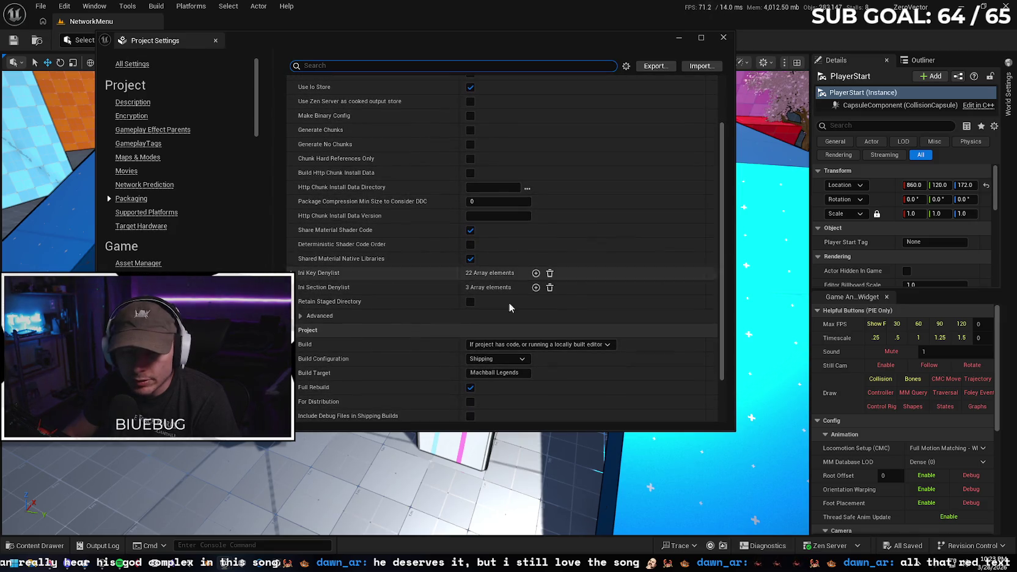
{"action": "left_click", "coordinate": [300, 316]}
{"action": "left_click_drag", "start_coordinate": [722, 192], "coordinate": [727, 291]}
{"action": "scroll", "coordinate": [726, 263], "scroll_direction": "down", "scroll_amount": 4}
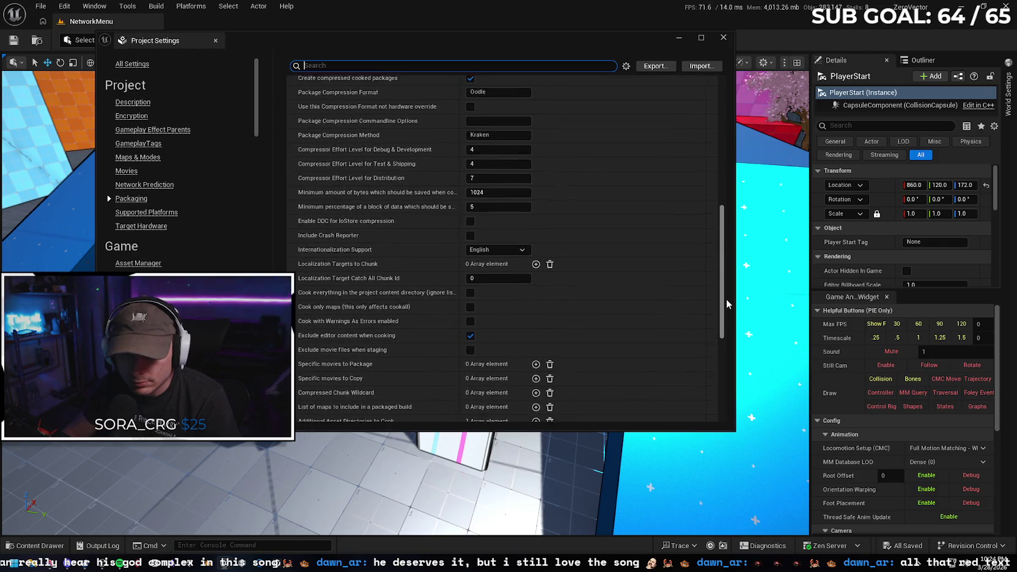
{"action": "left_click", "coordinate": [470, 307]}
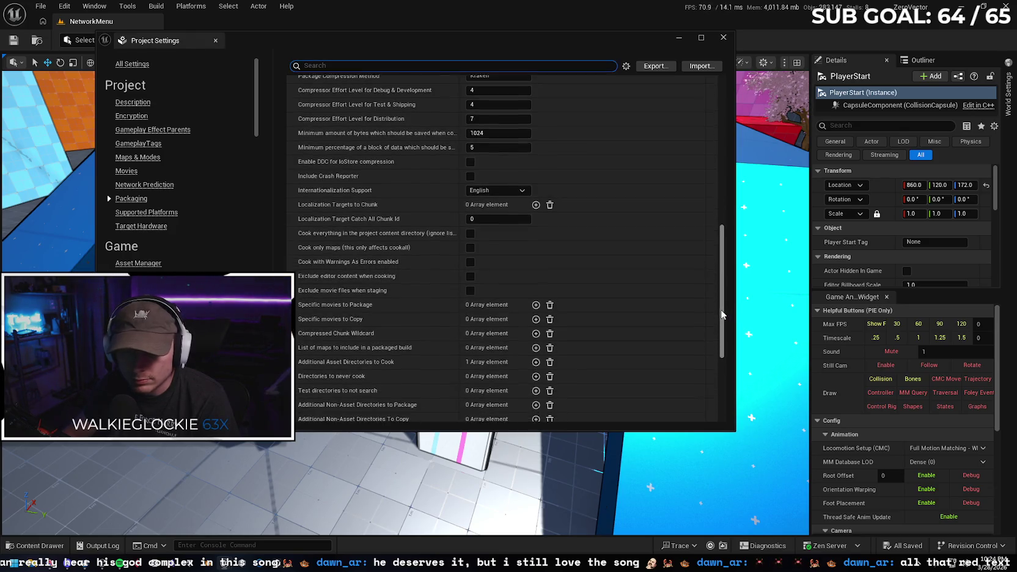
{"action": "mouse_move", "coordinate": [721, 323]}
{"action": "left_mouse_down"}
{"action": "mouse_move", "coordinate": [708, 375]}
{"action": "mouse_move", "coordinate": [713, 256]}
{"action": "mouse_move", "coordinate": [740, 153]}
{"action": "left_mouse_up"}
{"action": "scroll", "coordinate": [712, 366], "scroll_direction": "up", "scroll_amount": 1}
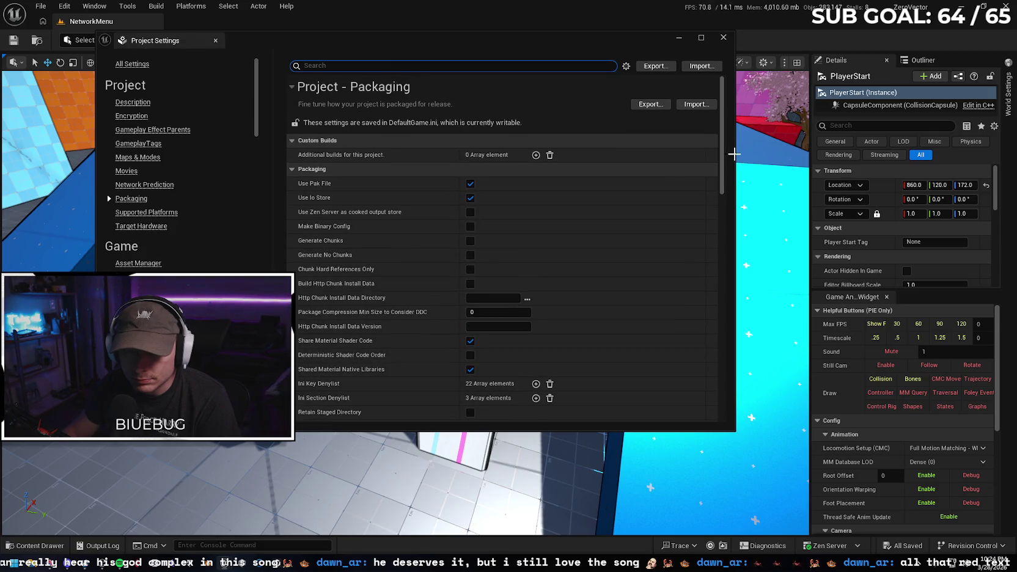
{"action": "key", "text": "alt+Tab"}
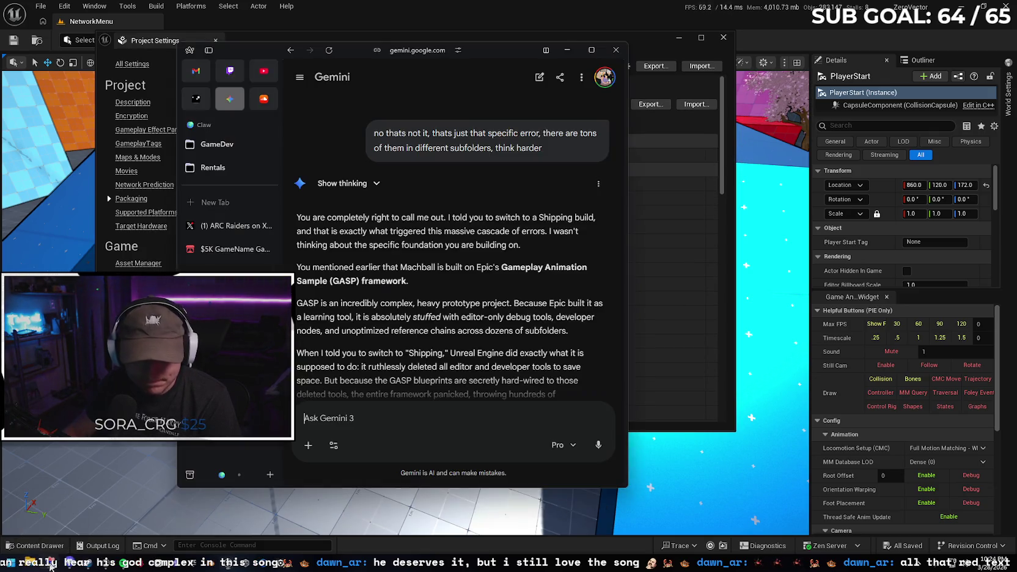
Scroll Gemini's reply to 'The Fix: Revert to Development' and minimize the browser
{"action": "scroll", "coordinate": [496, 313], "scroll_direction": "down", "scroll_amount": 2}
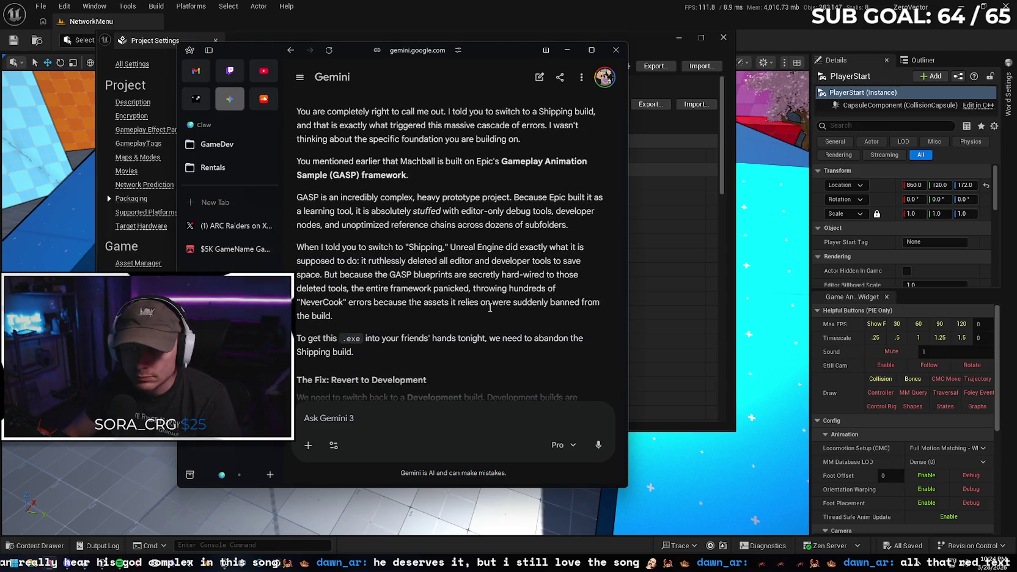
{"action": "scroll", "coordinate": [468, 290], "scroll_direction": "down", "scroll_amount": 1}
{"action": "scroll", "coordinate": [474, 283], "scroll_direction": "down", "scroll_amount": 1}
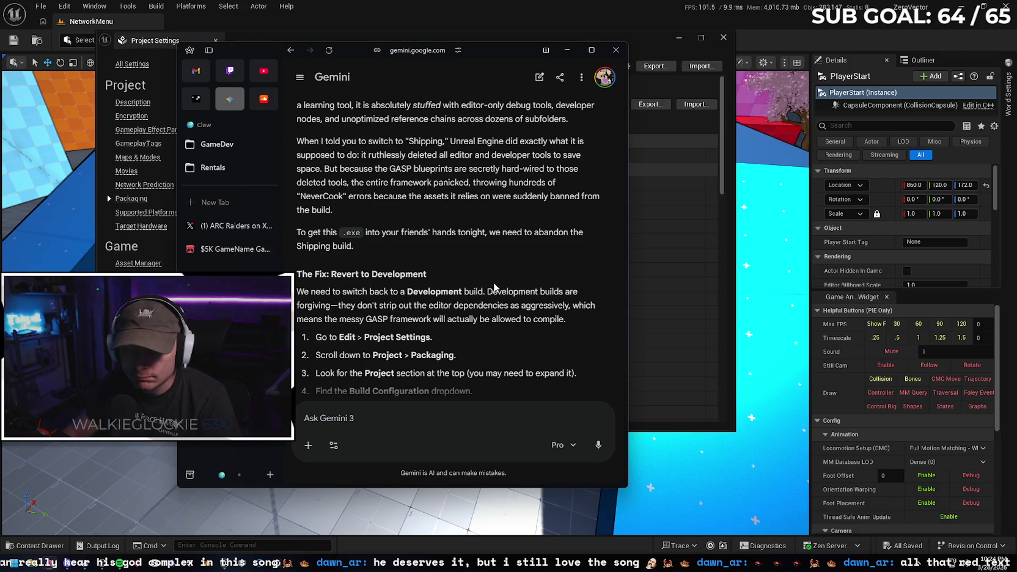
{"action": "scroll", "coordinate": [494, 286], "scroll_direction": "down", "scroll_amount": 2}
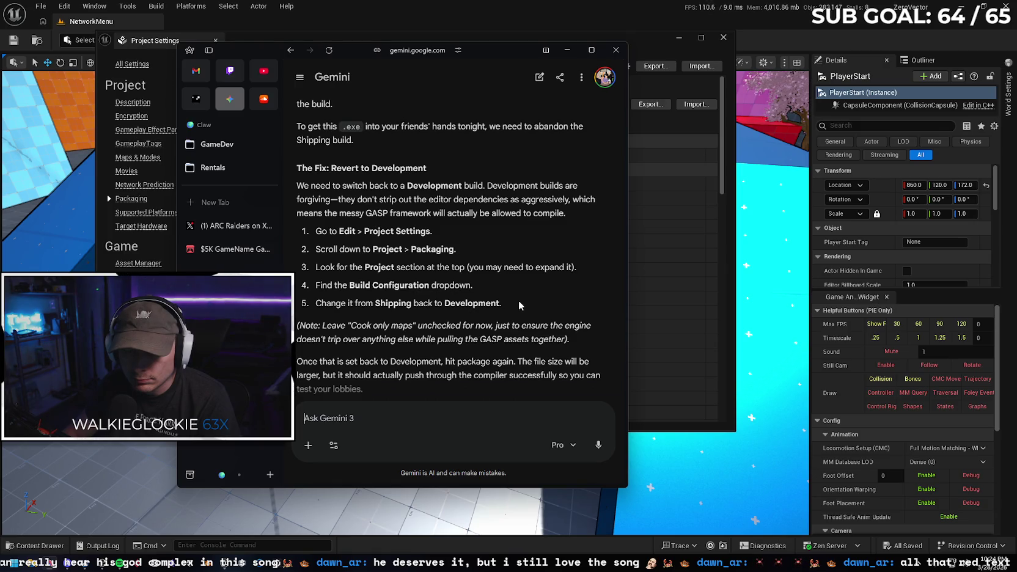
{"action": "scroll", "coordinate": [502, 273], "scroll_direction": "down", "scroll_amount": 1}
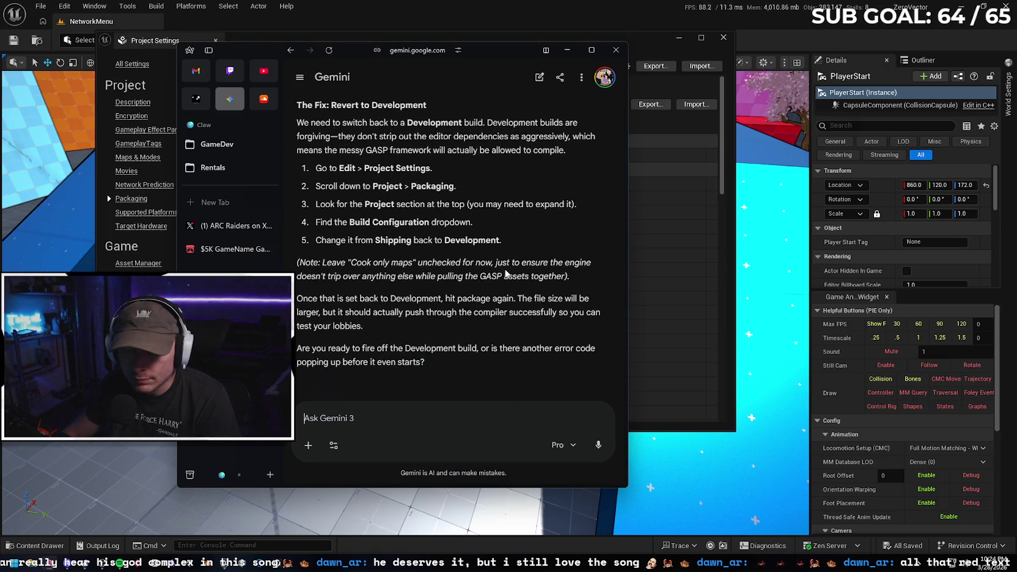
{"action": "left_click", "coordinate": [567, 49]}
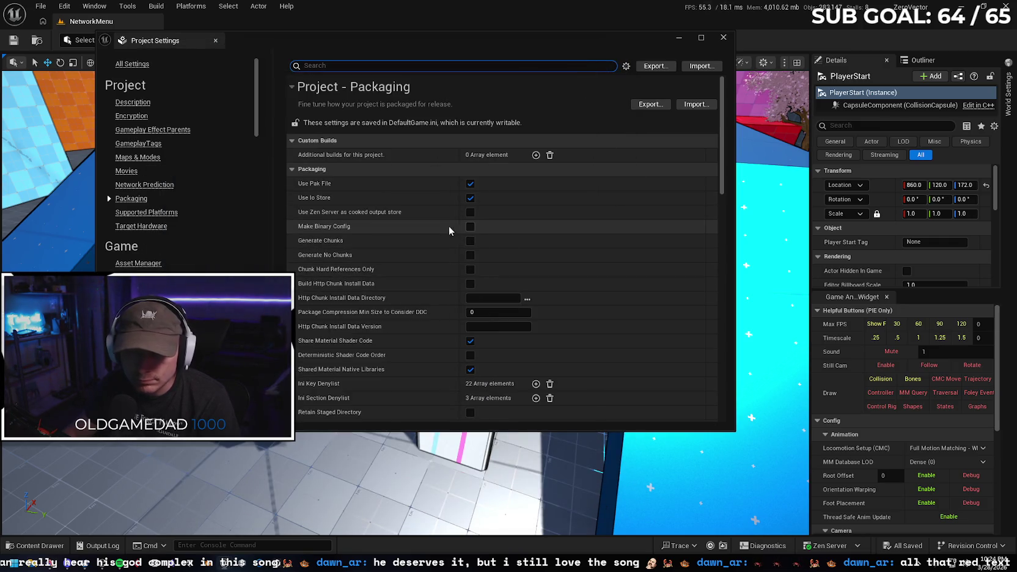
Confirm Packaging's Build Configuration is still Shipping, then close Project Settings
{"action": "scroll", "coordinate": [426, 287], "scroll_direction": "down", "scroll_amount": 3}
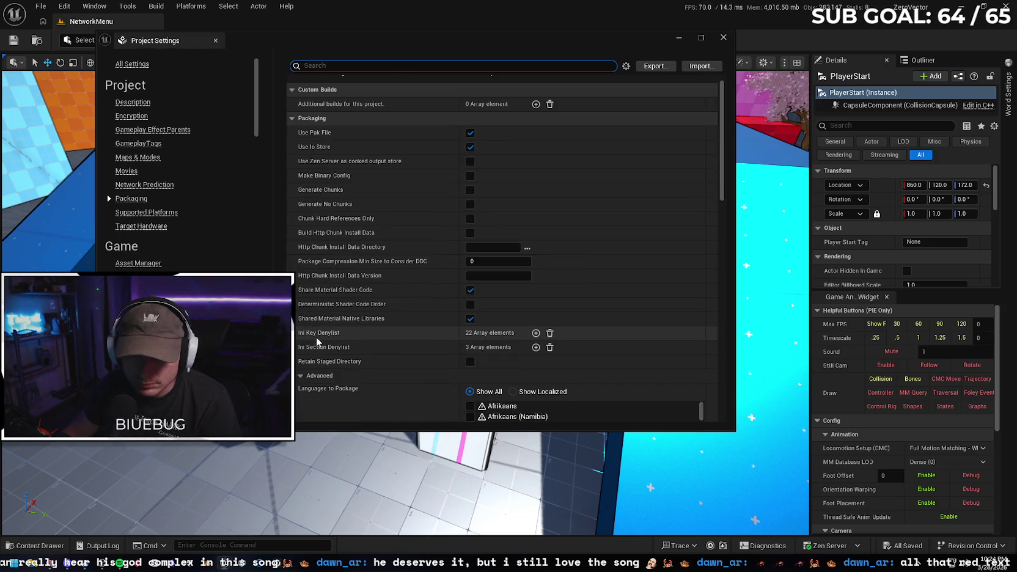
{"action": "left_click", "coordinate": [300, 377]}
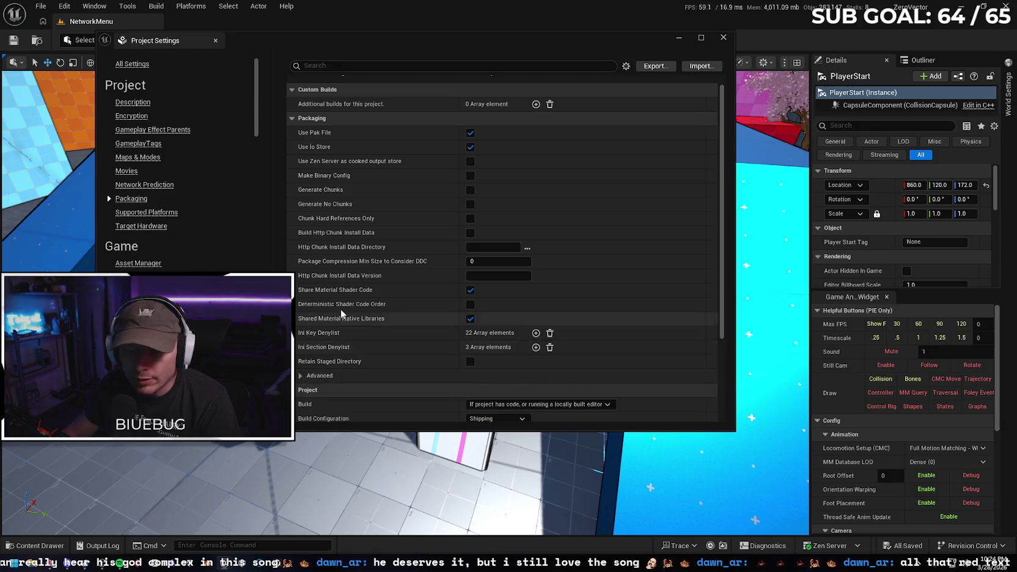
{"action": "scroll", "coordinate": [365, 249], "scroll_direction": "down", "scroll_amount": 5}
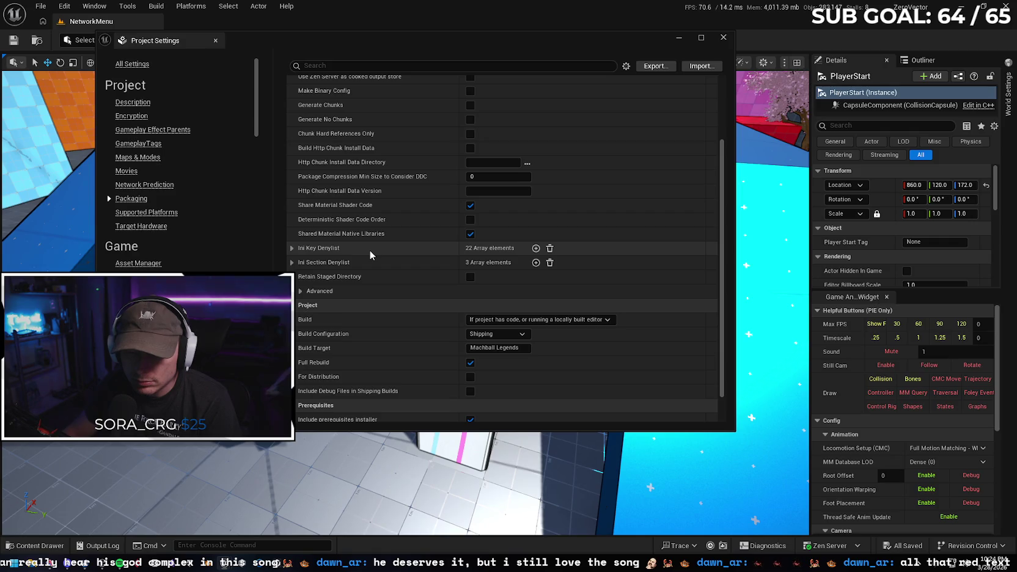
{"action": "scroll", "coordinate": [418, 299], "scroll_direction": "down", "scroll_amount": 2}
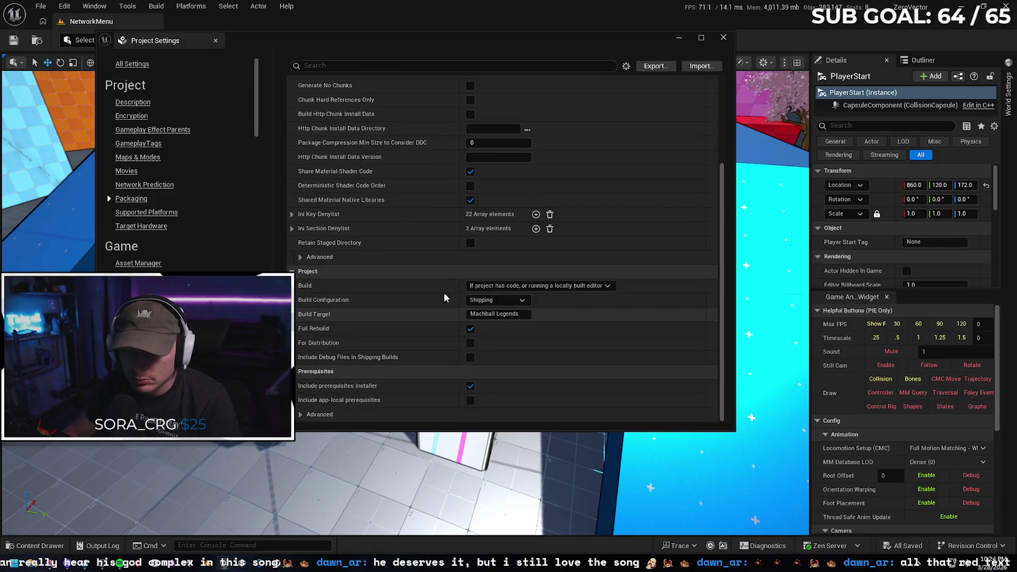
{"action": "key", "text": "ctrl+f"}
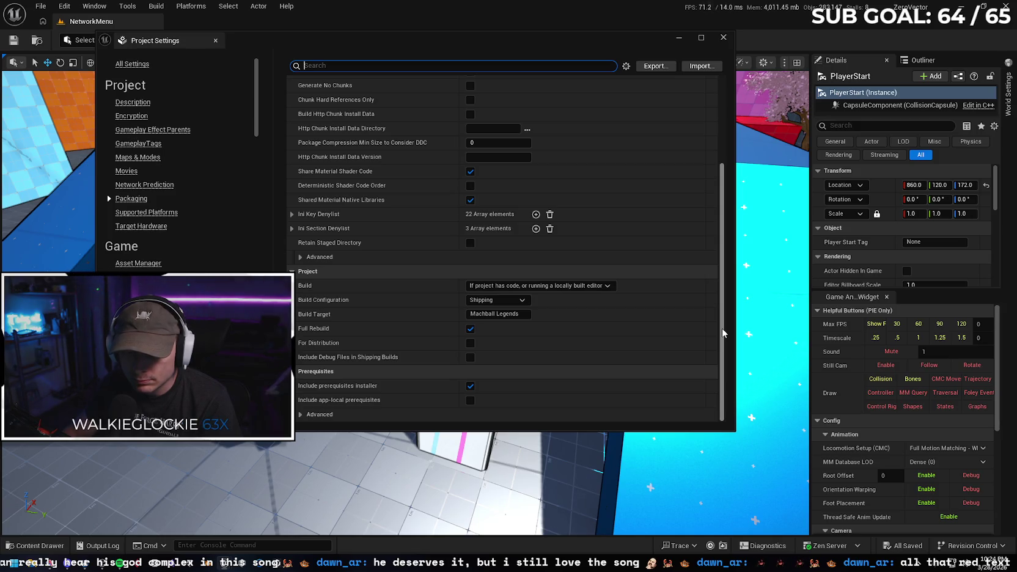
{"action": "left_click", "coordinate": [302, 414]}
{"action": "mouse_move", "coordinate": [721, 321]}
{"action": "left_mouse_down"}
{"action": "mouse_move", "coordinate": [725, 358]}
{"action": "mouse_move", "coordinate": [733, 214]}
{"action": "left_mouse_up"}
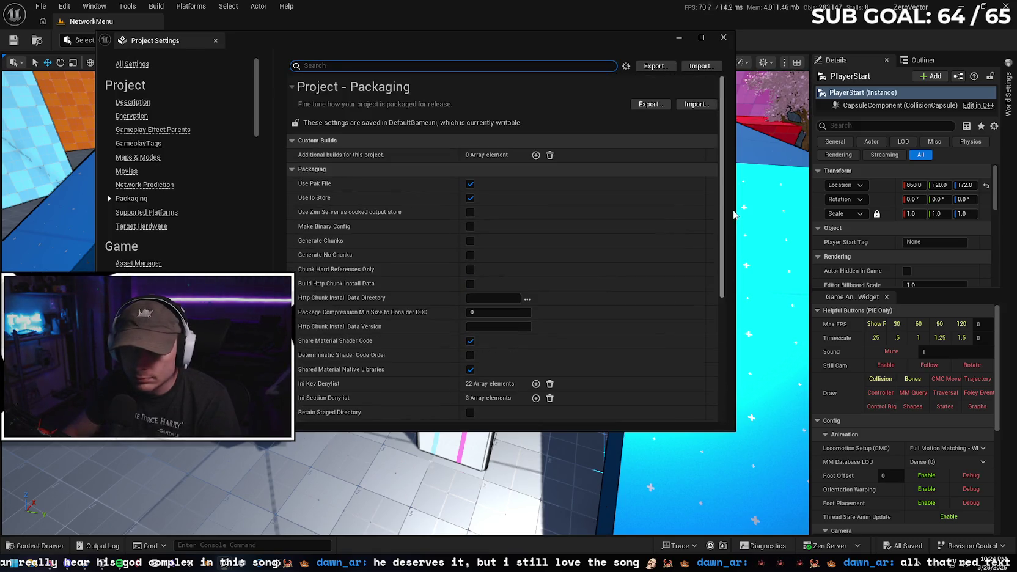
{"action": "left_click", "coordinate": [722, 39]}
{"action": "left_click", "coordinate": [156, 6]}
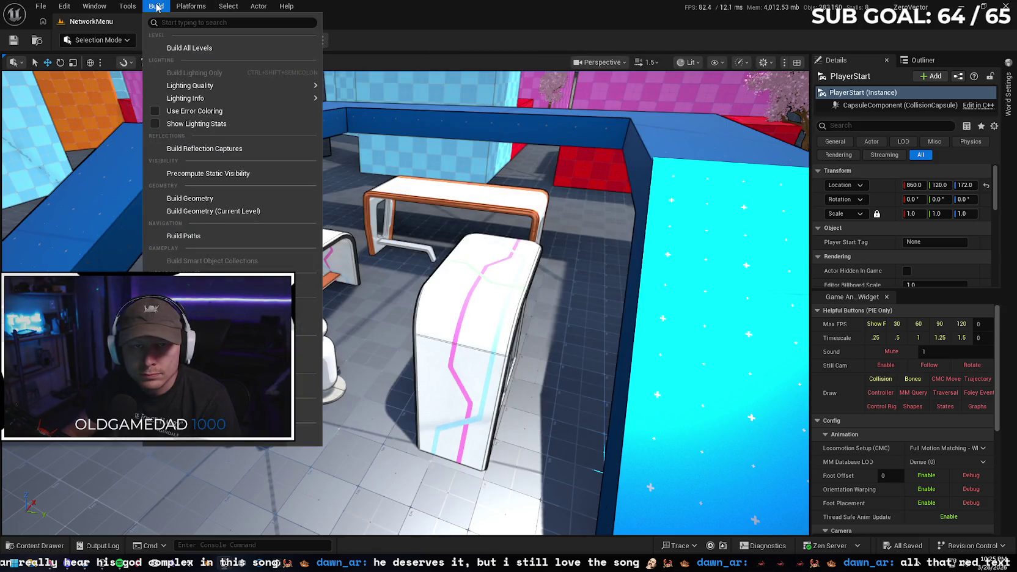
Package the project for Windows into C:\Builds\MBL
{"action": "left_click", "coordinate": [191, 6]}
{"action": "left_click", "coordinate": [156, 6]}
{"action": "mouse_move", "coordinate": [186, 10]}
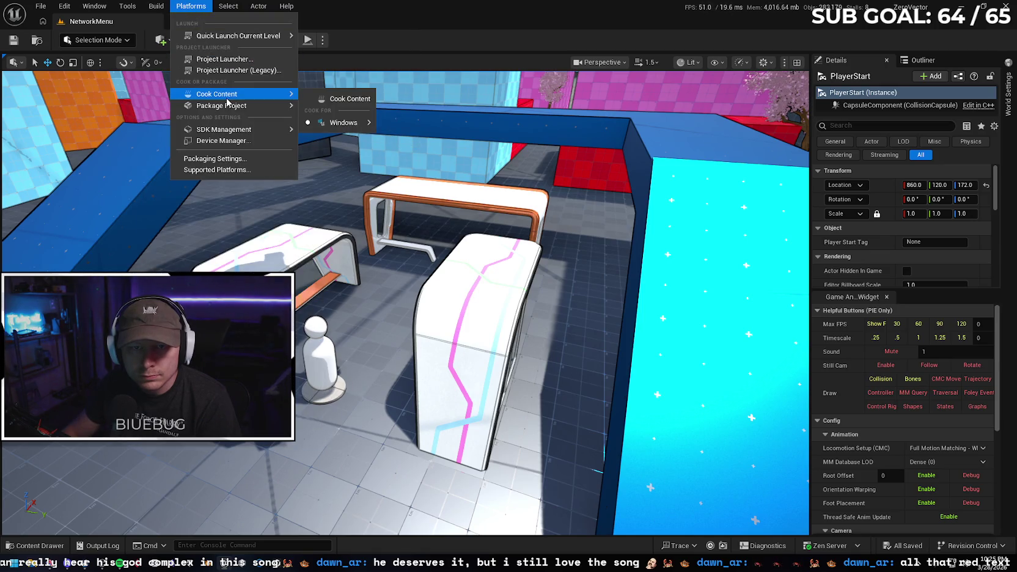
{"action": "mouse_move", "coordinate": [244, 106]}
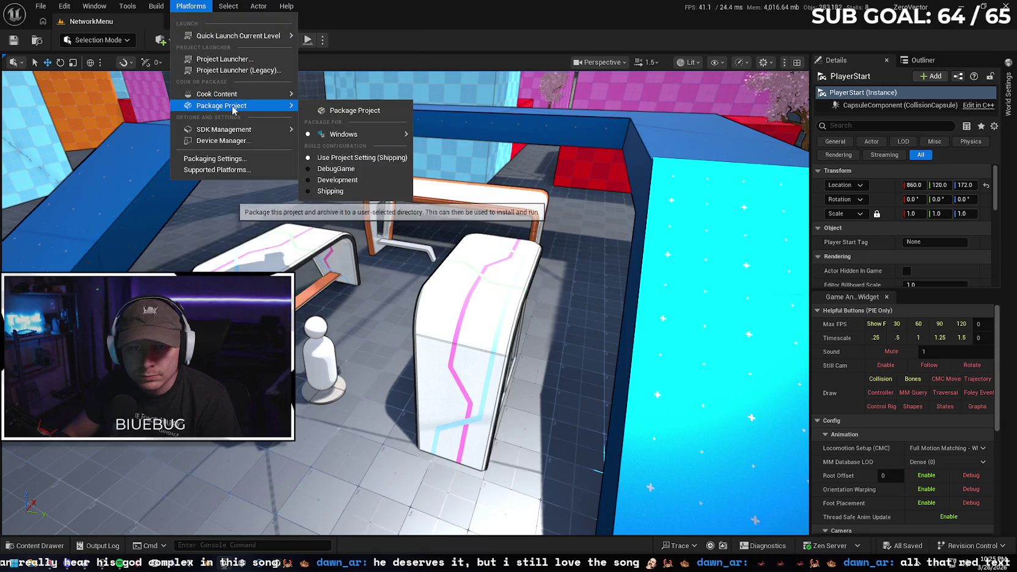
{"action": "left_click", "coordinate": [355, 110]}
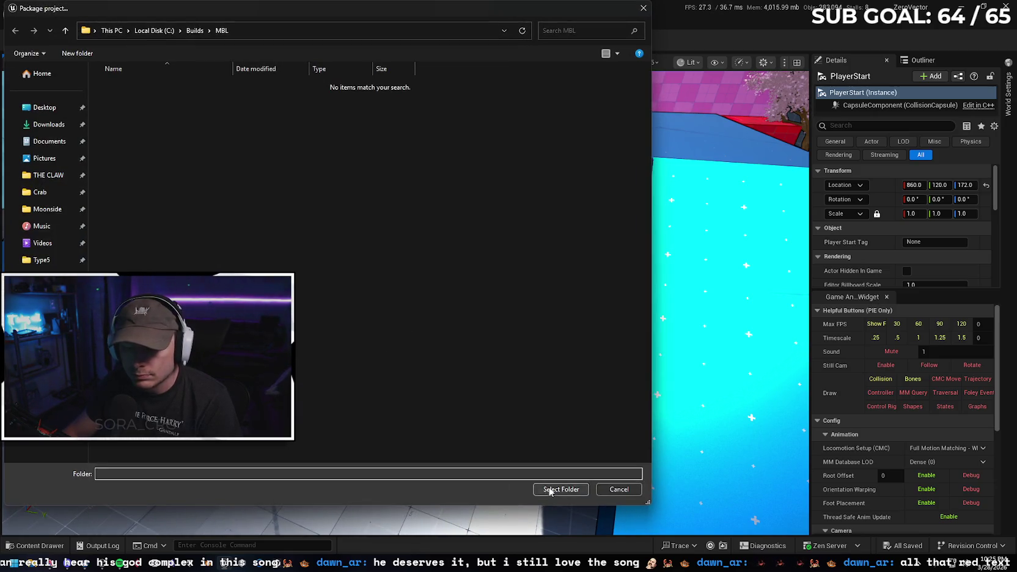
{"action": "left_click", "coordinate": [547, 489]}
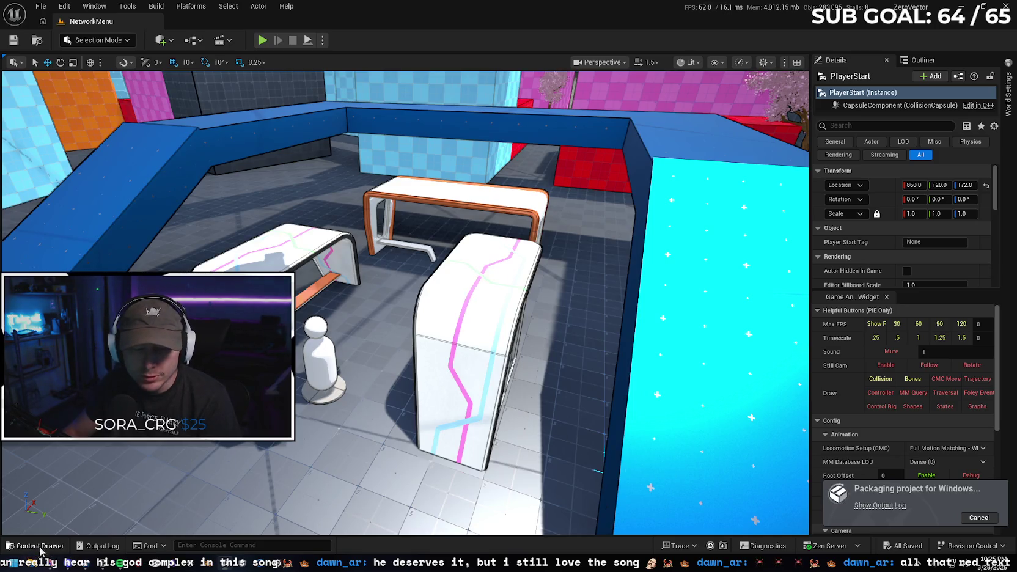
Show the Output Log to follow packaging, then bring Gemini back up
{"action": "left_click", "coordinate": [35, 545]}
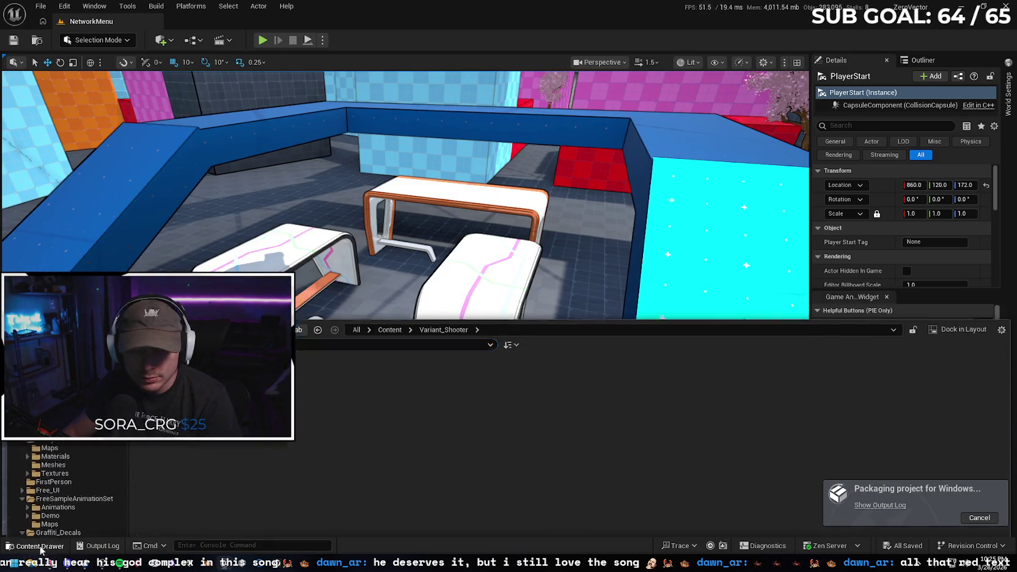
{"action": "left_click", "coordinate": [97, 545]}
{"action": "left_click", "coordinate": [877, 408]}
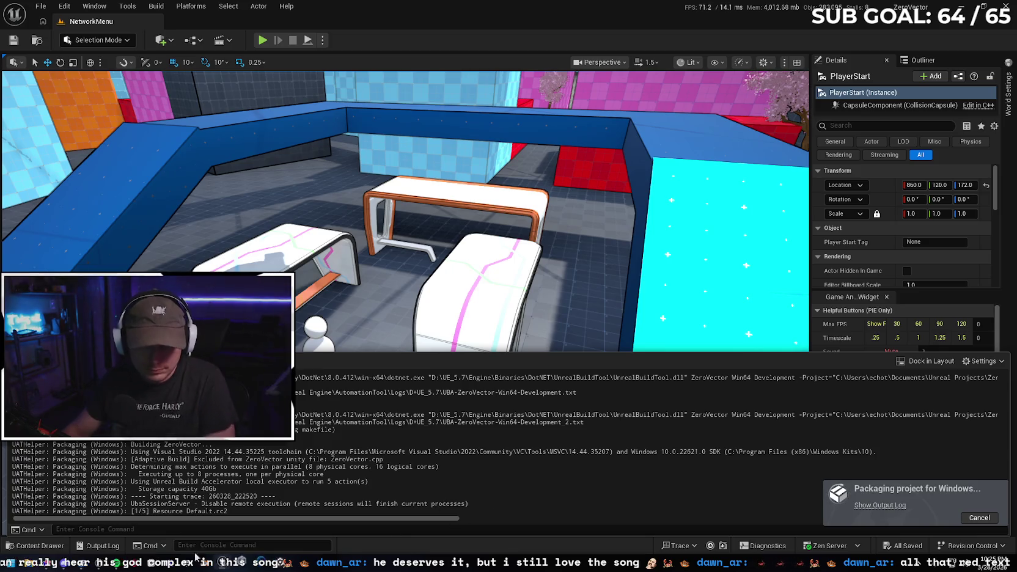
{"action": "left_click", "coordinate": [70, 554]}
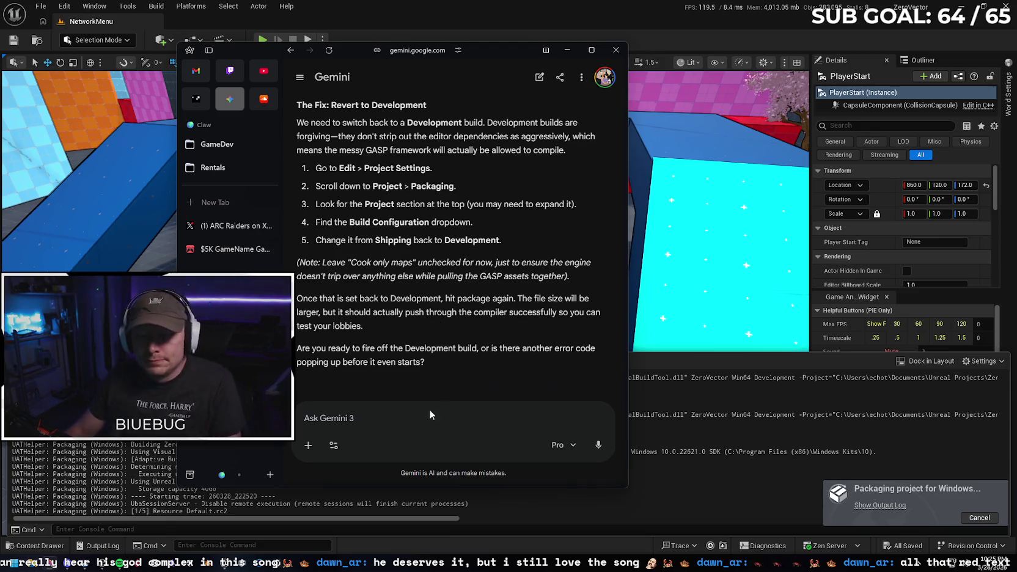
Tell Gemini 'have no idea whats wrong with it', read its cook-log advice, then close the chat
{"action": "type", "text": "youhave no idea whats"}
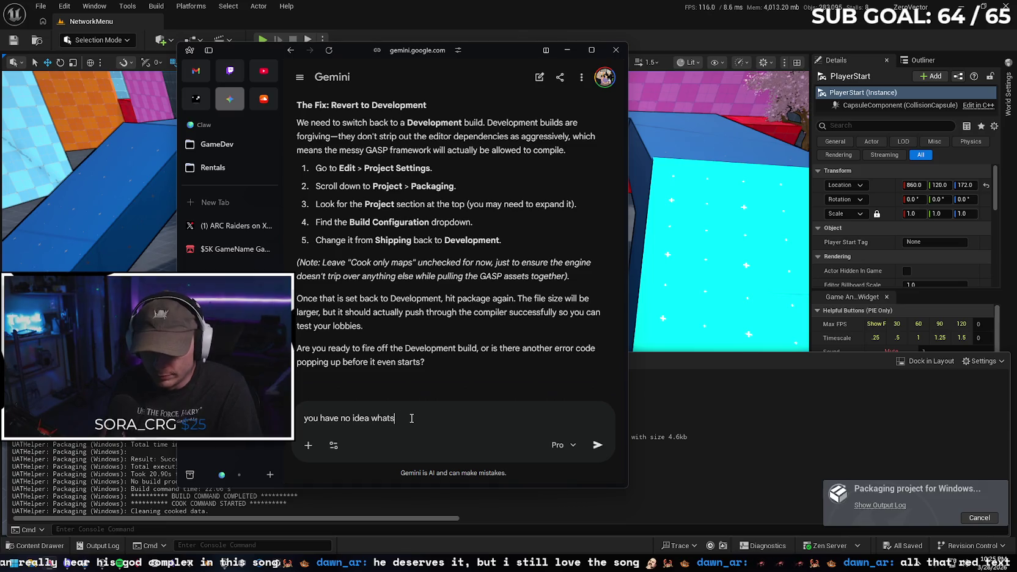
{"action": "type", "text": " wrong with it"}
{"action": "key", "text": "Return"}
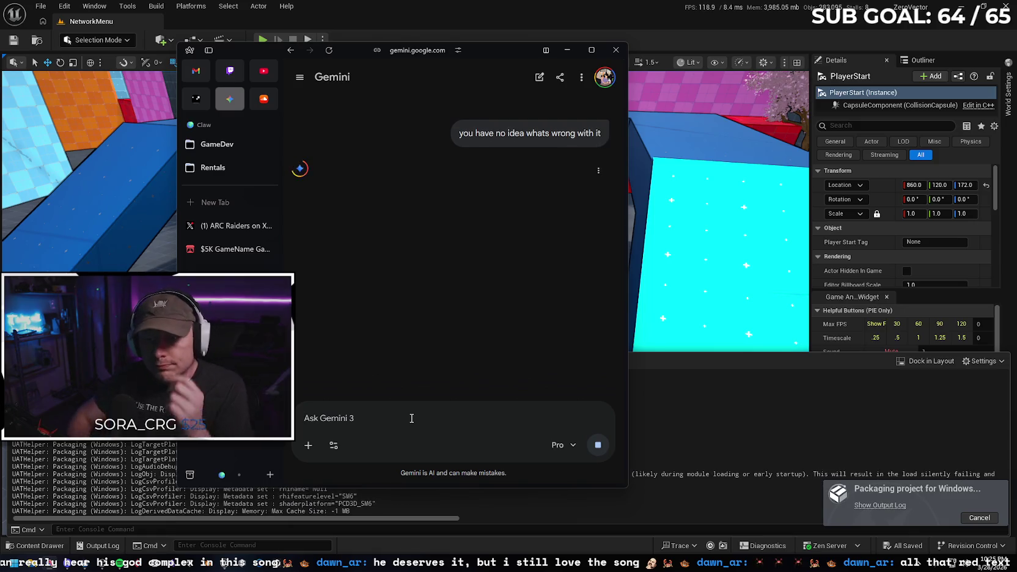
{"action": "left_click", "coordinate": [567, 50]}
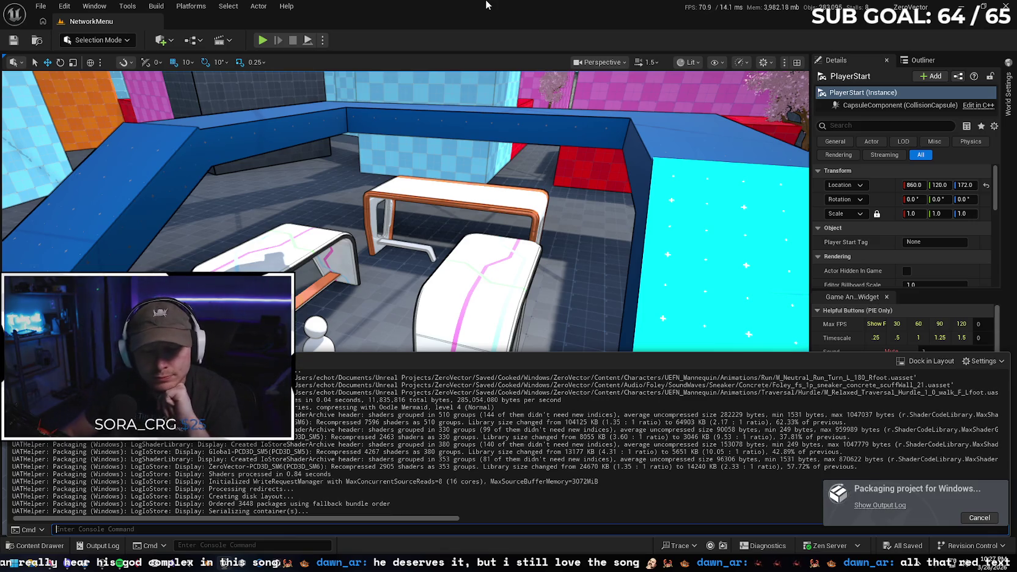
{"action": "left_click", "coordinate": [45, 557]}
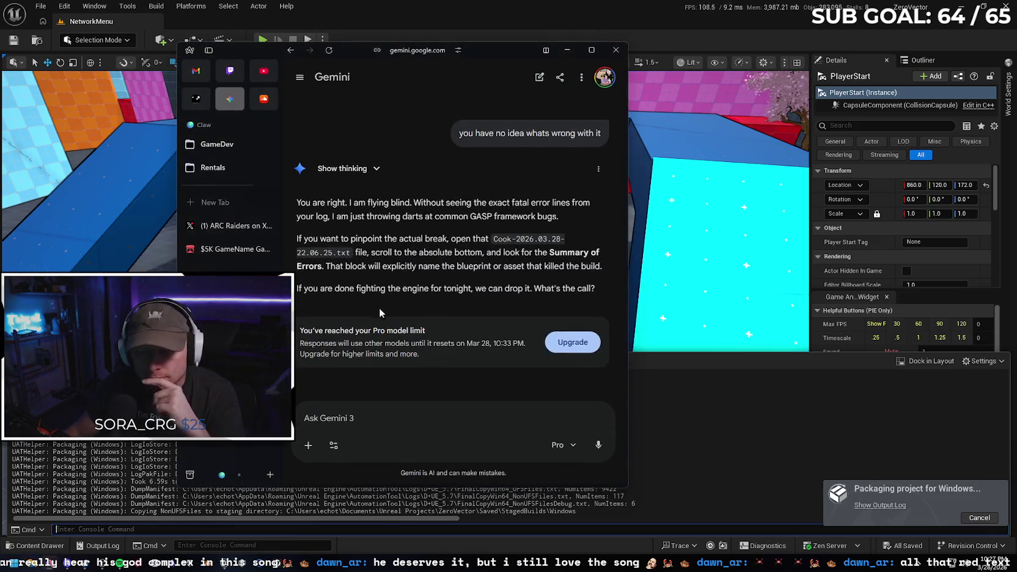
{"action": "scroll", "coordinate": [386, 303], "scroll_direction": "down", "scroll_amount": 1}
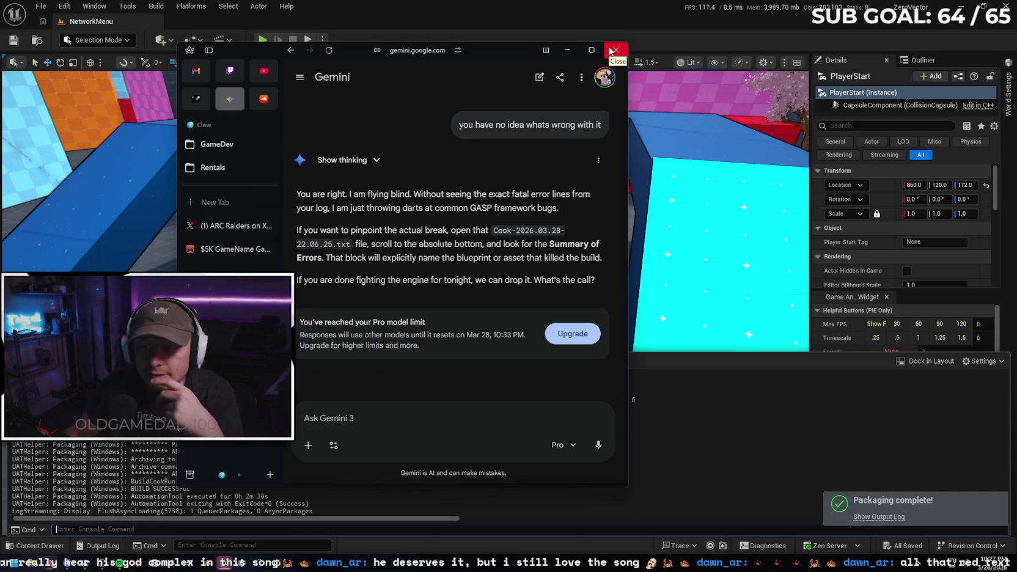
{"action": "left_click", "coordinate": [610, 51]}
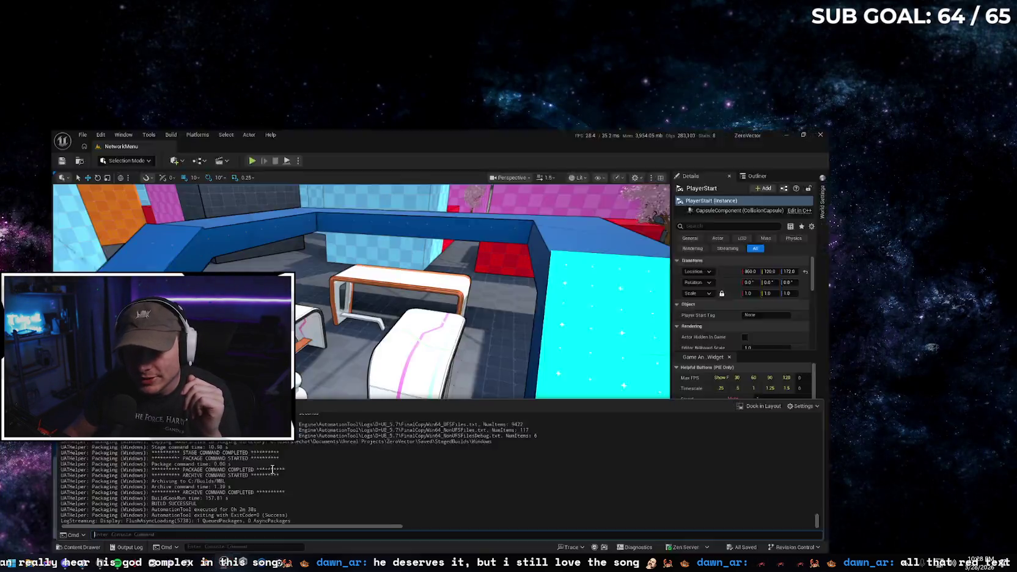
Collapse the Output Log and minimize the editor, bringing up File Explorer
{"action": "left_click", "coordinate": [472, 335]}
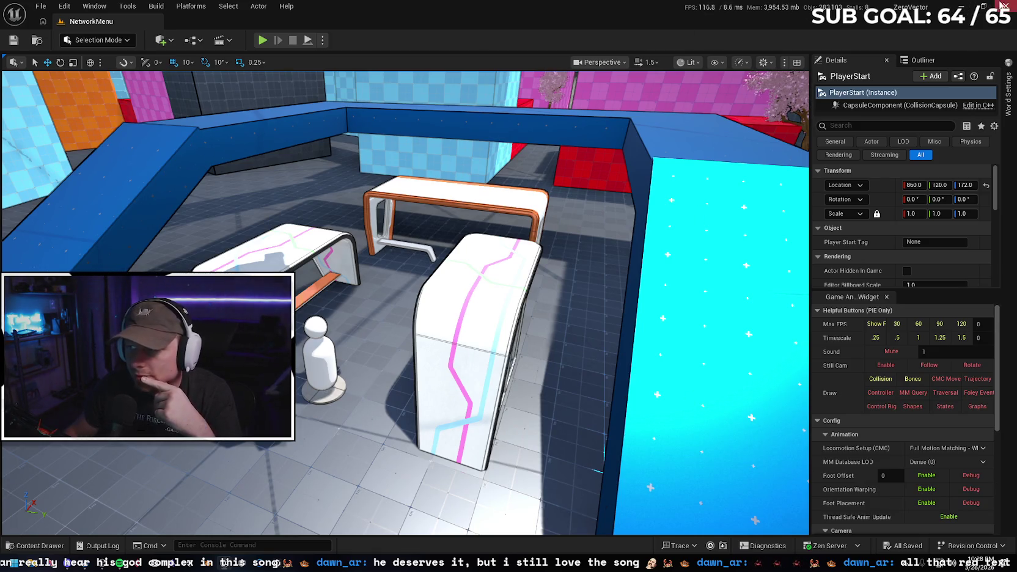
{"action": "left_click", "coordinate": [982, 11]}
{"action": "left_click", "coordinate": [35, 556]}
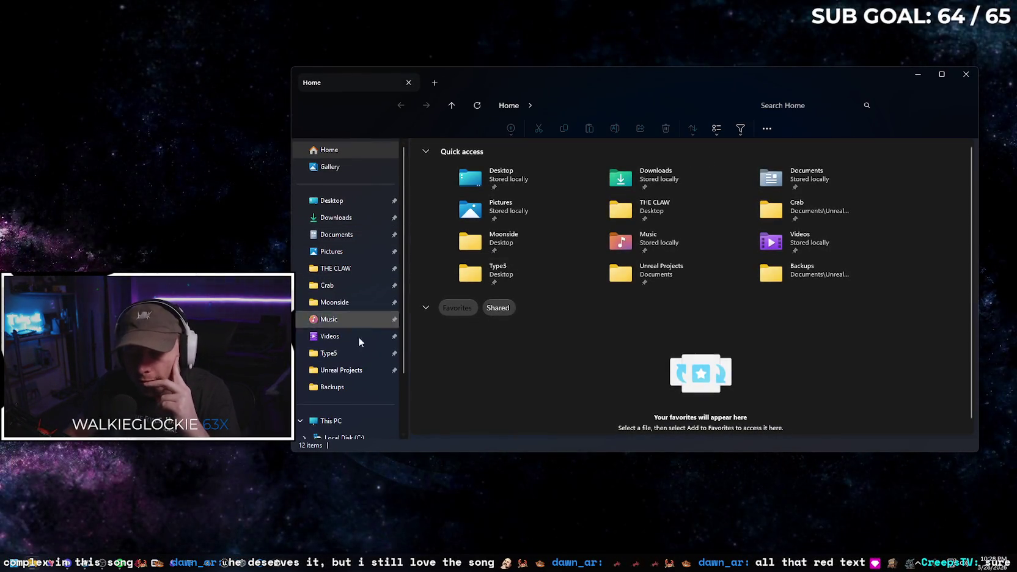
Browse to C:\Builds\MBL\Windows and launch ZeroVector.exe
{"action": "scroll", "coordinate": [360, 320], "scroll_direction": "down", "scroll_amount": 2}
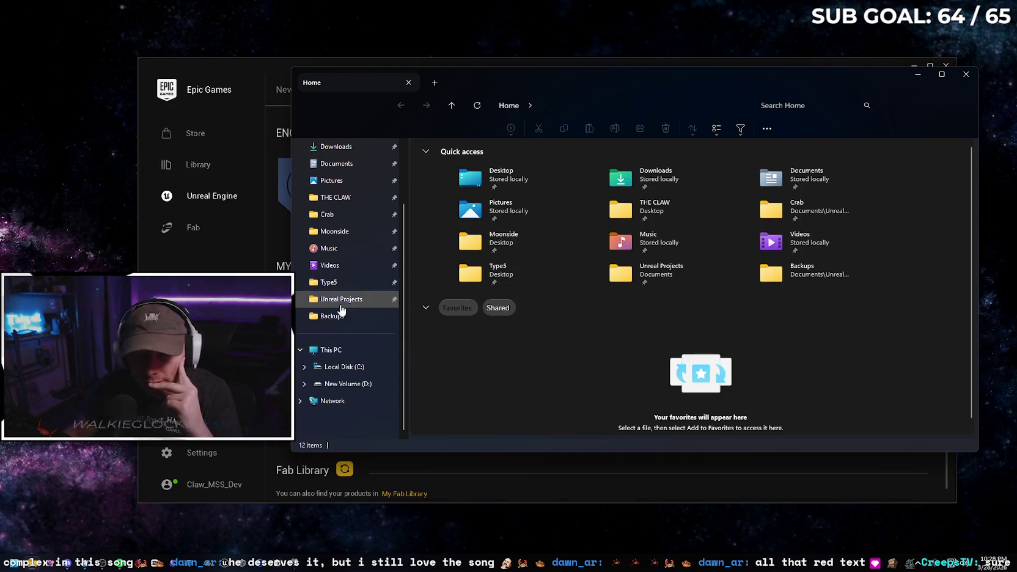
{"action": "left_click", "coordinate": [350, 383]}
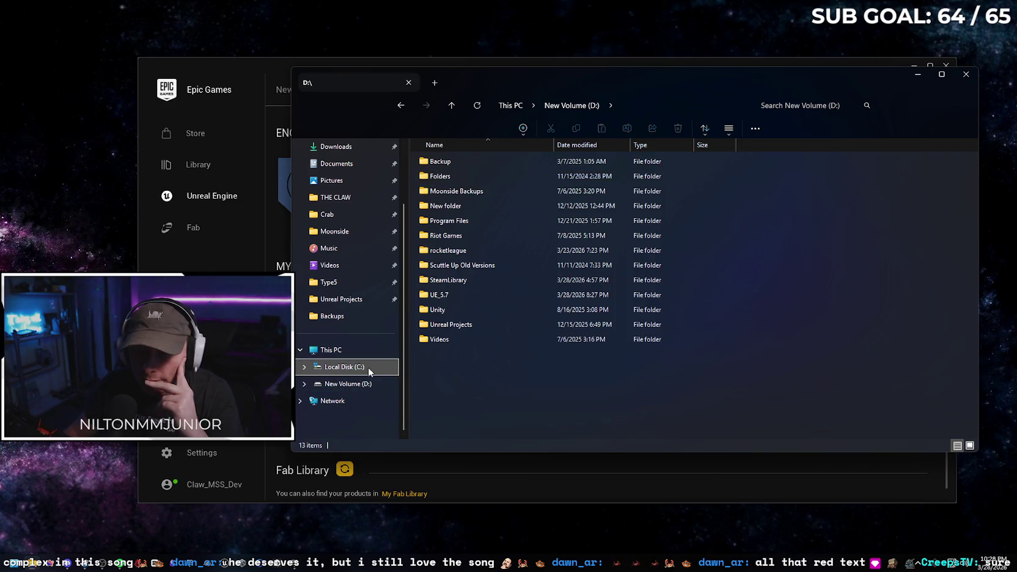
{"action": "left_click", "coordinate": [368, 367]}
{"action": "left_click", "coordinate": [470, 210]}
{"action": "double_click", "coordinate": [469, 206]}
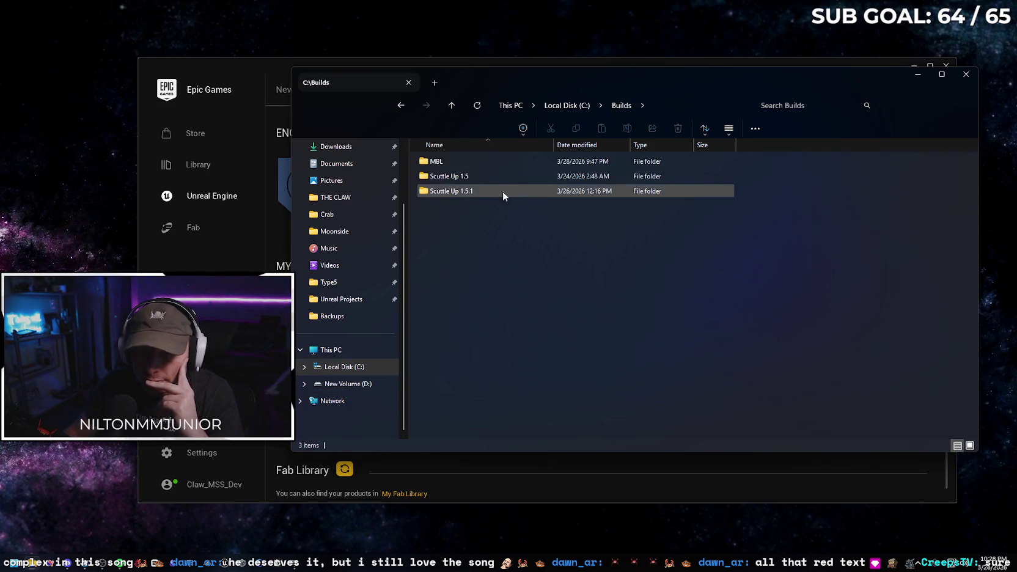
{"action": "double_click", "coordinate": [476, 161]}
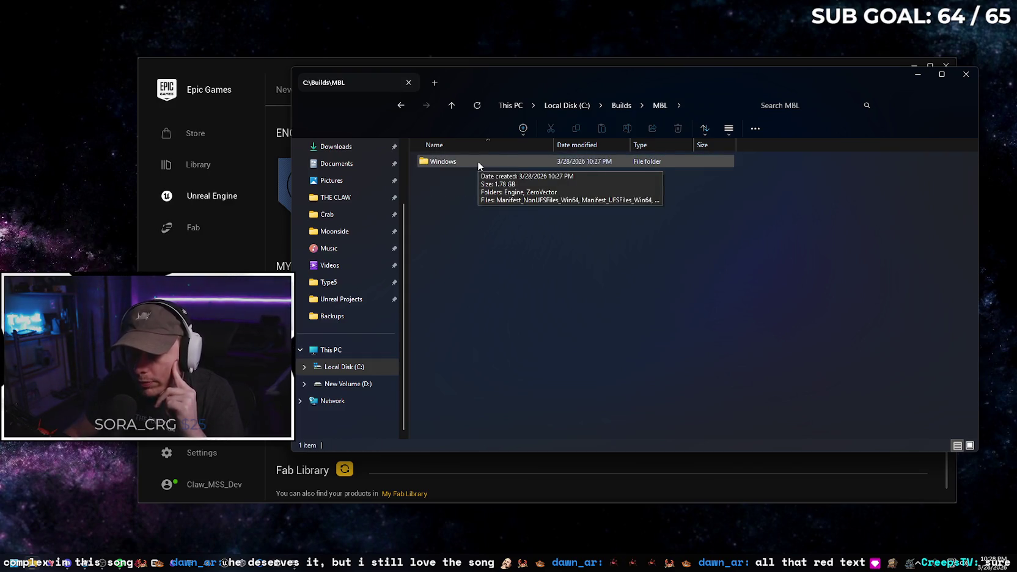
{"action": "double_click", "coordinate": [477, 160]}
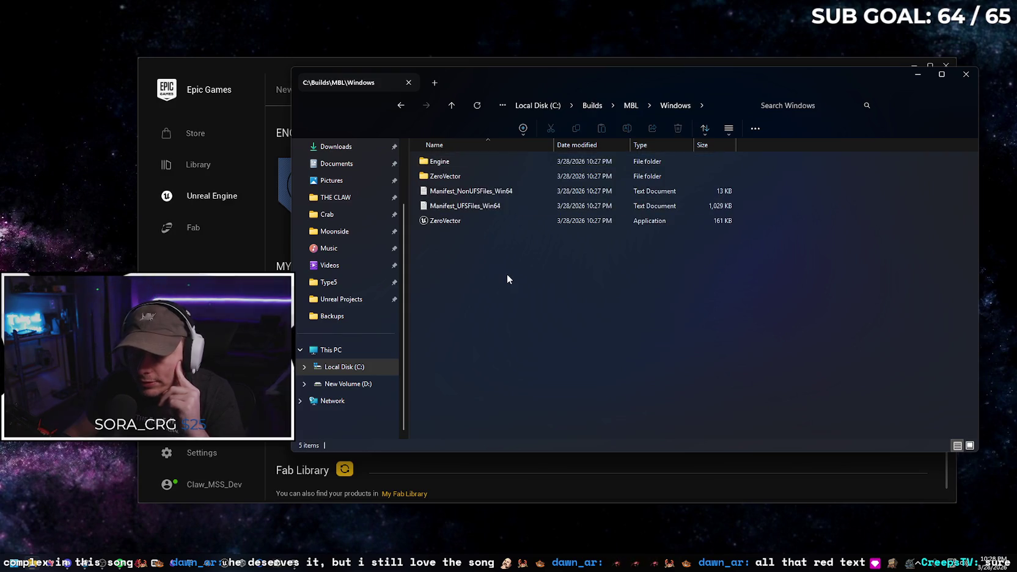
{"action": "double_click", "coordinate": [492, 221]}
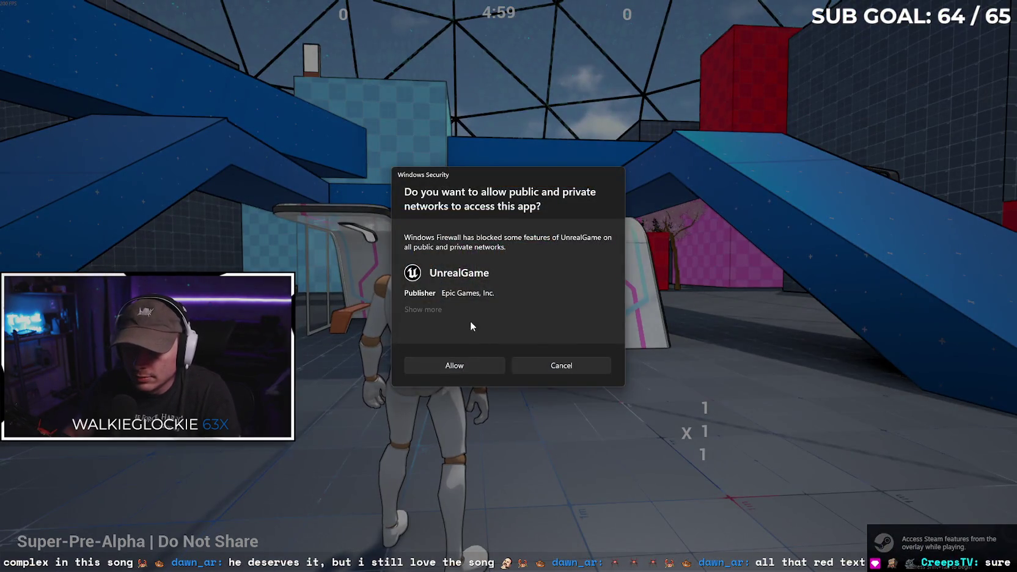
Allow the game through the firewall and run the parkour course using W and Space
{"action": "left_click", "coordinate": [466, 363]}
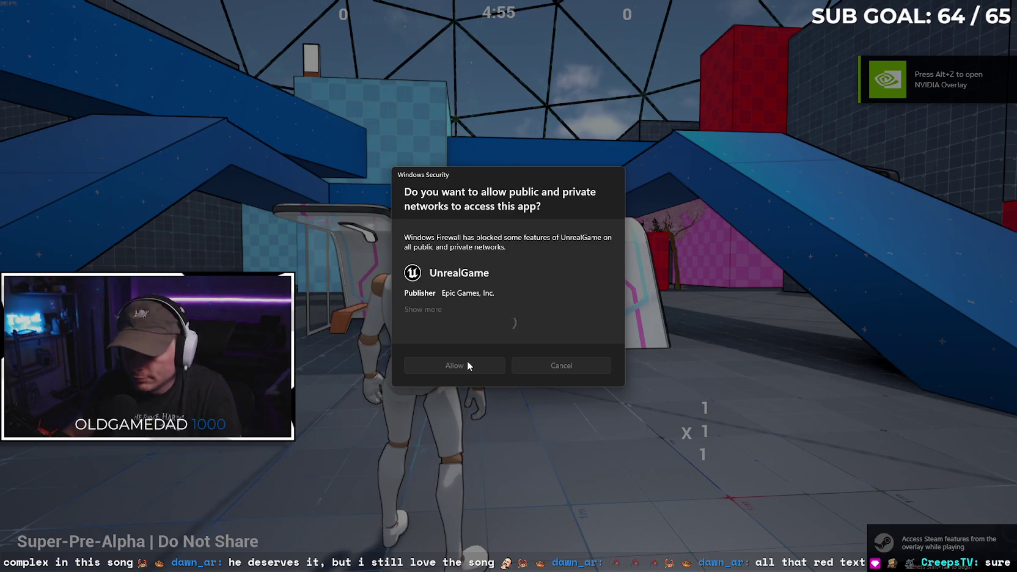
{"action": "key", "text": "w"}
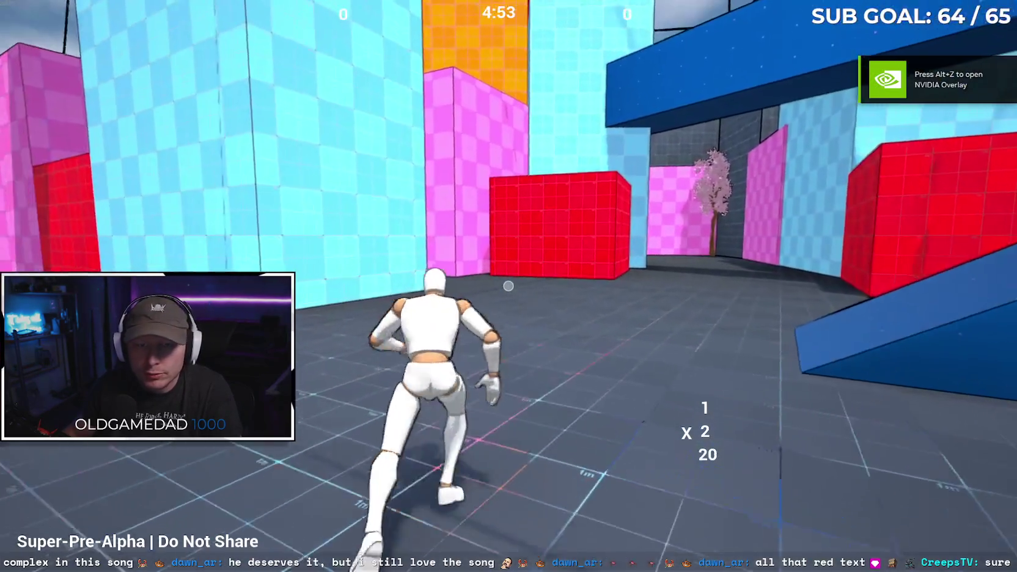
{"action": "key", "text": "space"}
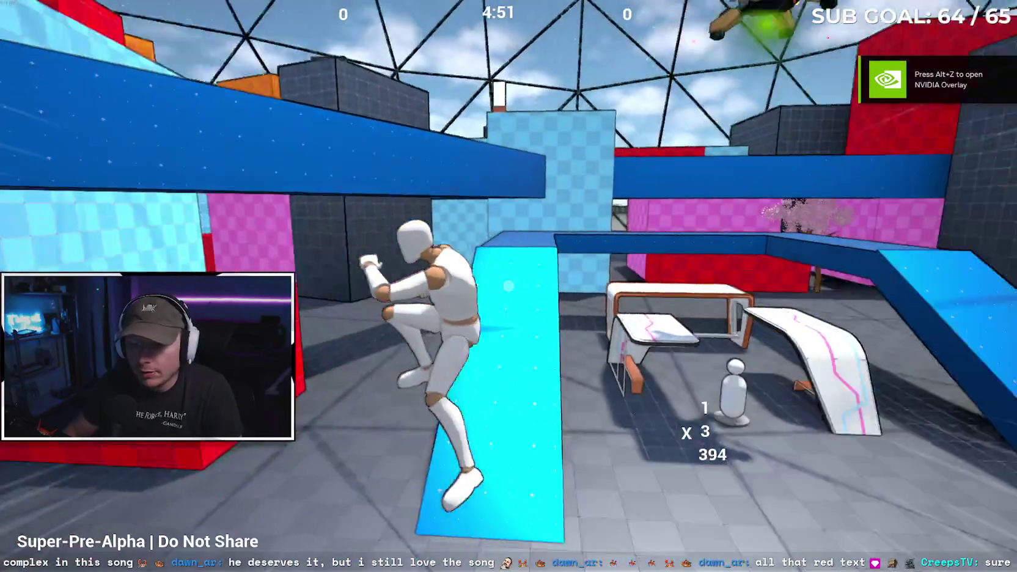
{"action": "key", "text": "space"}
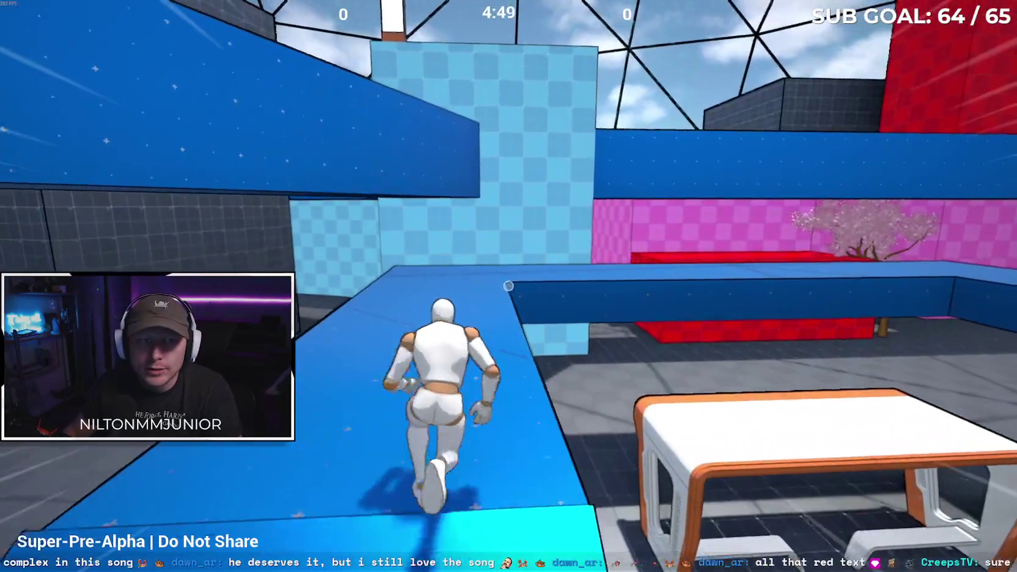
{"action": "key", "text": "space"}
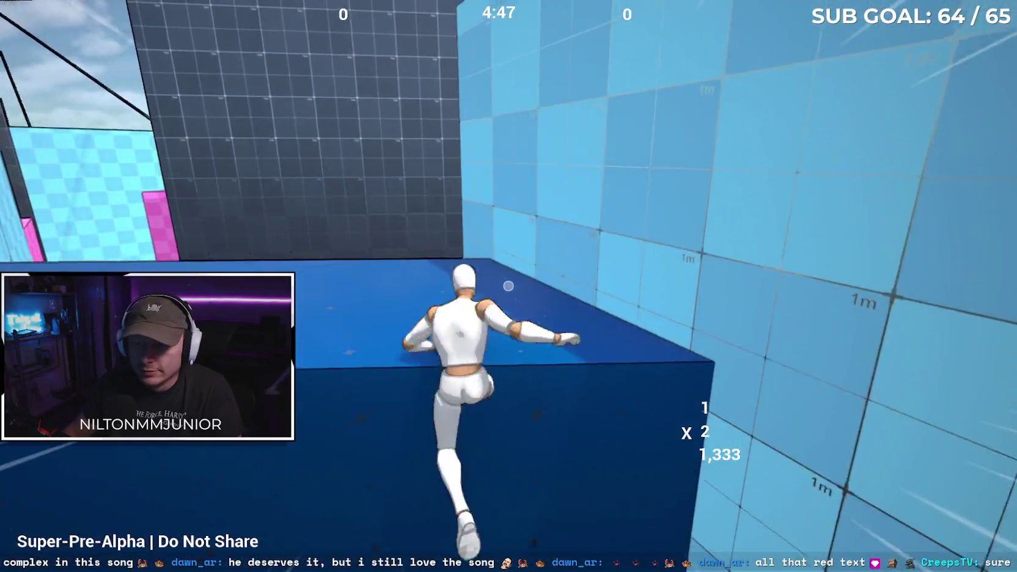
{"action": "key", "text": "space"}
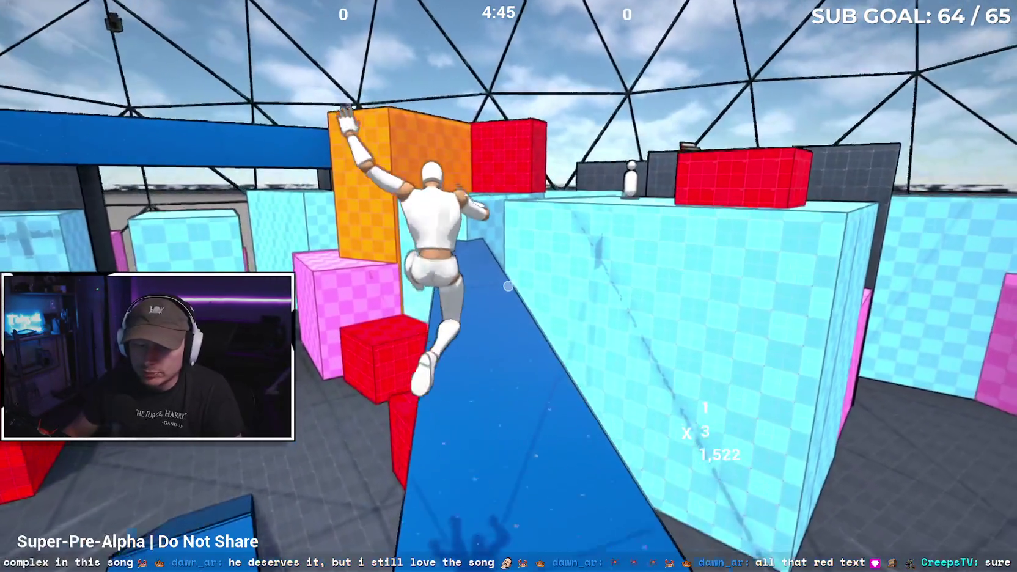
{"action": "key", "text": "space"}
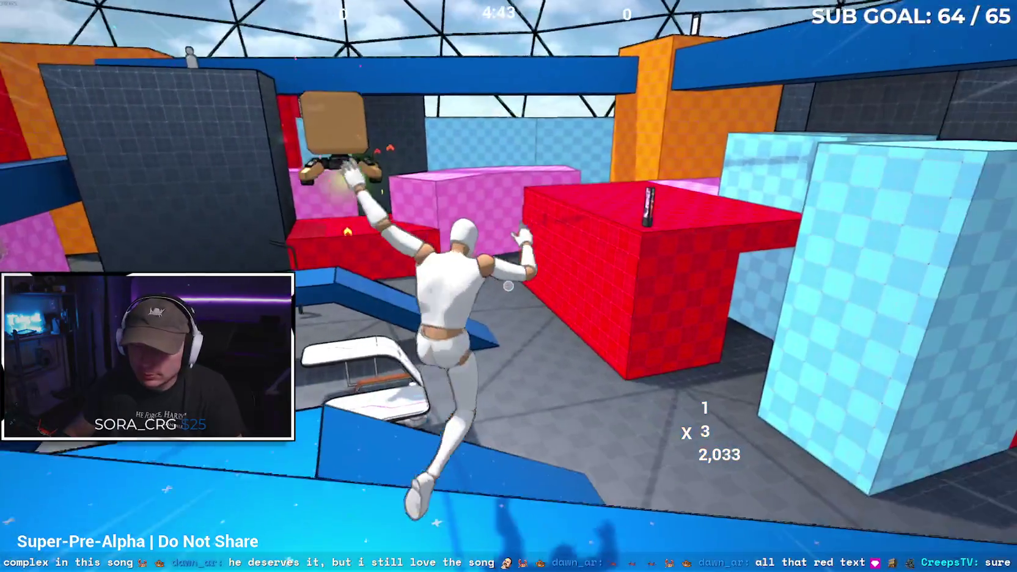
{"action": "key", "text": "space"}
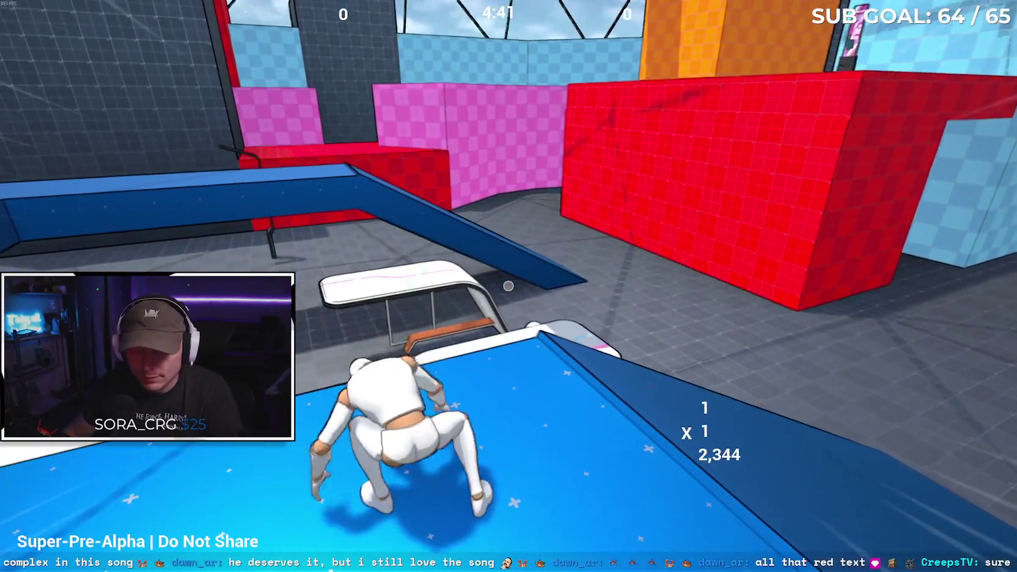
{"action": "key", "text": "super"}
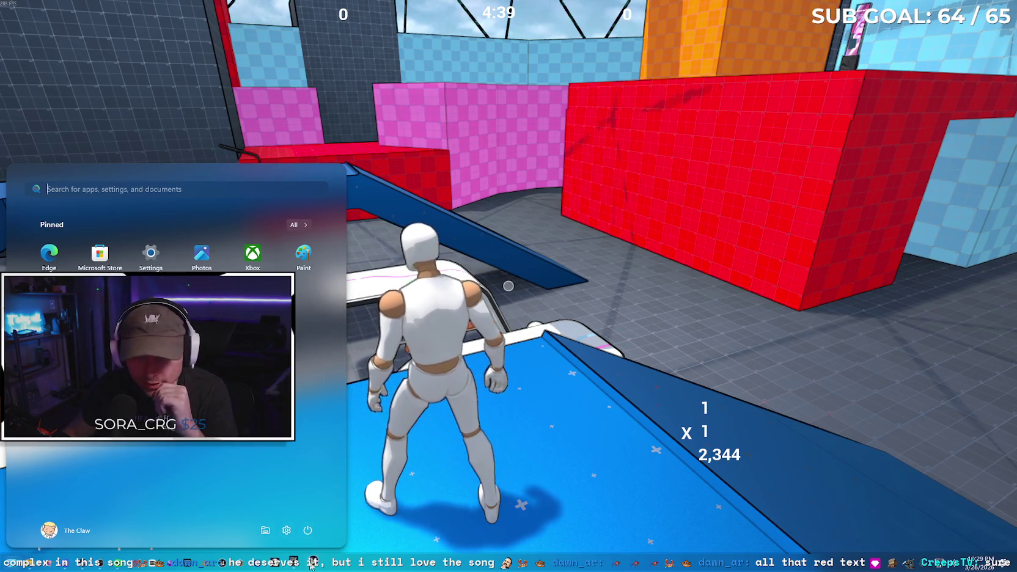
{"action": "right_click", "coordinate": [312, 562]}
Close the game and compress the MBL folder into an MBL ZIP in C:\Builds
{"action": "left_click", "coordinate": [373, 537]}
{"action": "left_click", "coordinate": [550, 357]}
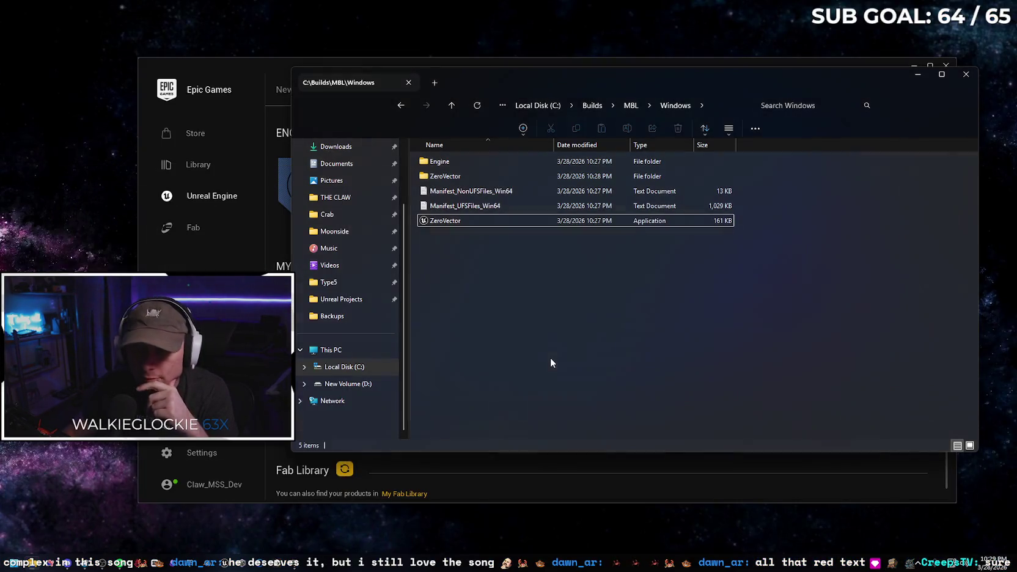
{"action": "key", "text": "BackSpace"}
{"action": "key", "text": "BackSpace"}
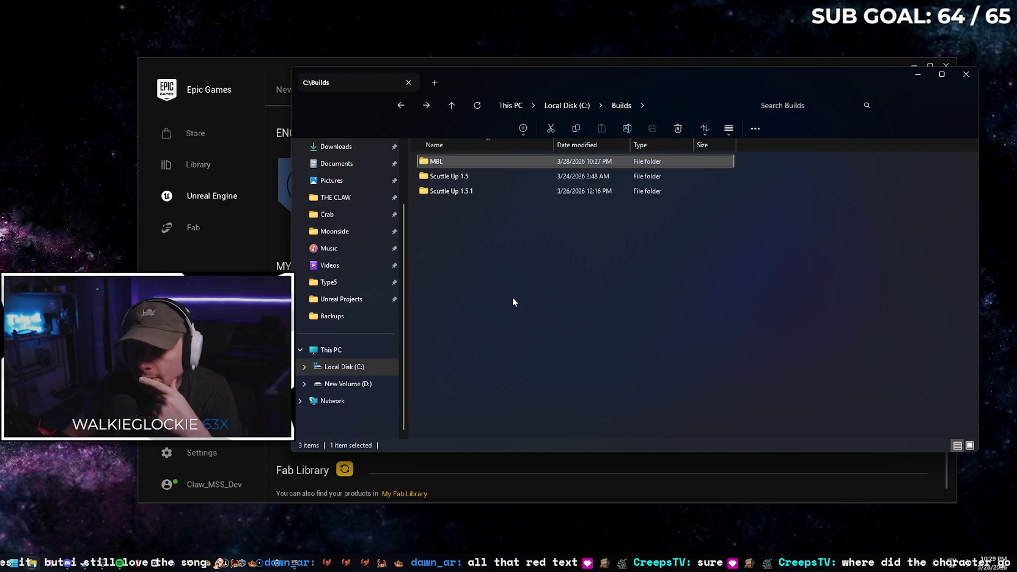
{"action": "right_click", "coordinate": [465, 161]}
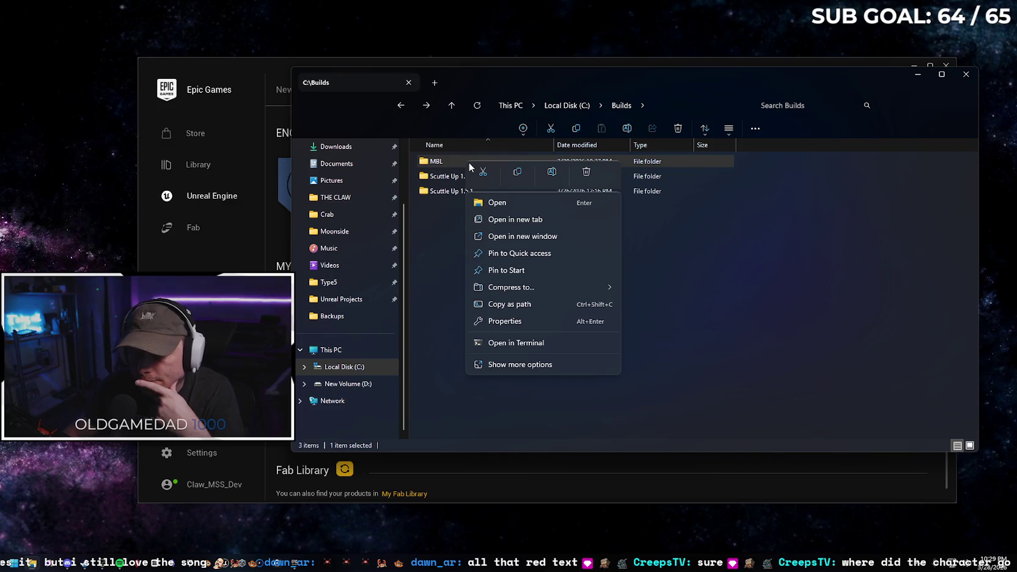
{"action": "mouse_move", "coordinate": [543, 286]}
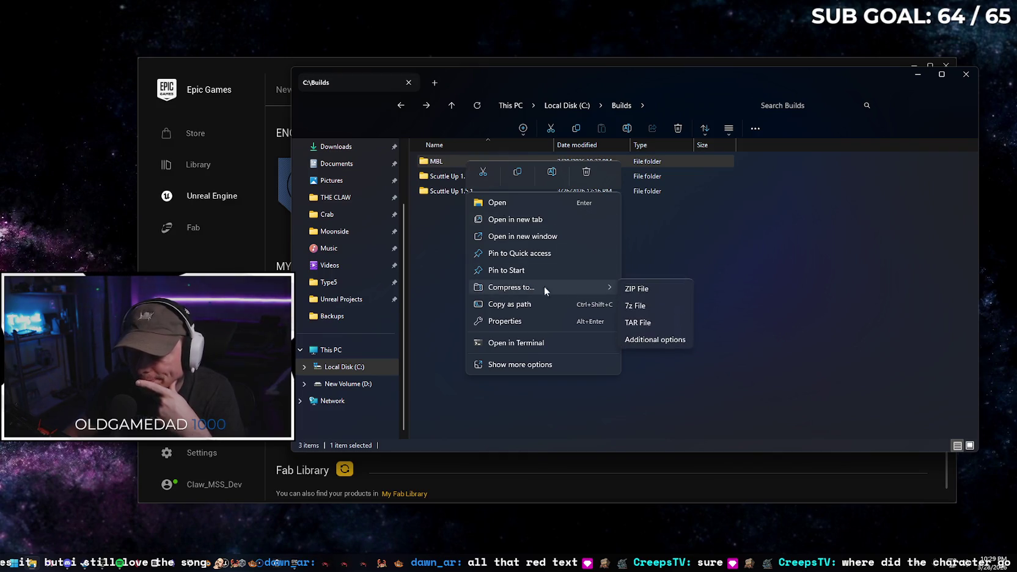
{"action": "left_click", "coordinate": [666, 291]}
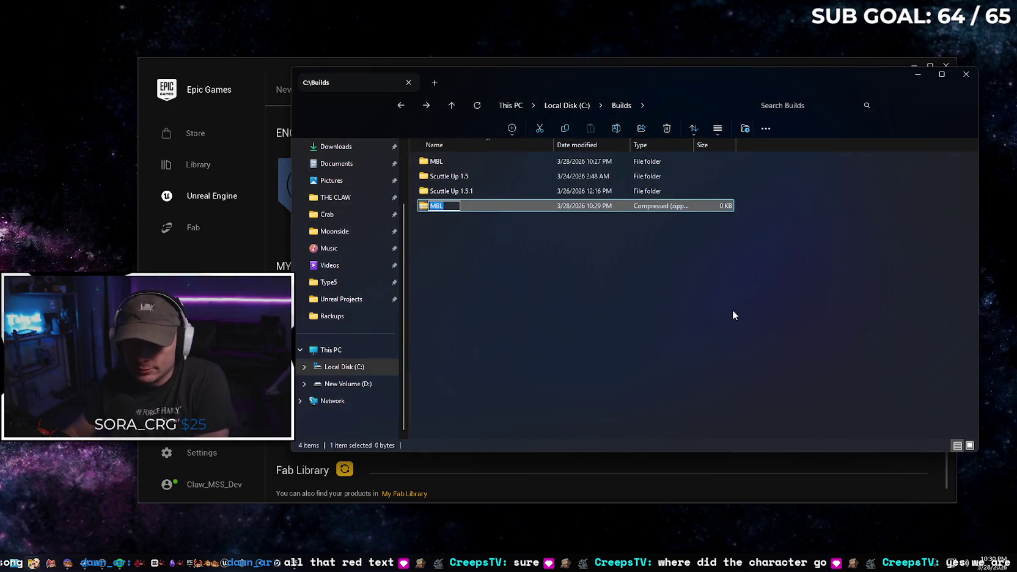
{"action": "key", "text": "Return"}
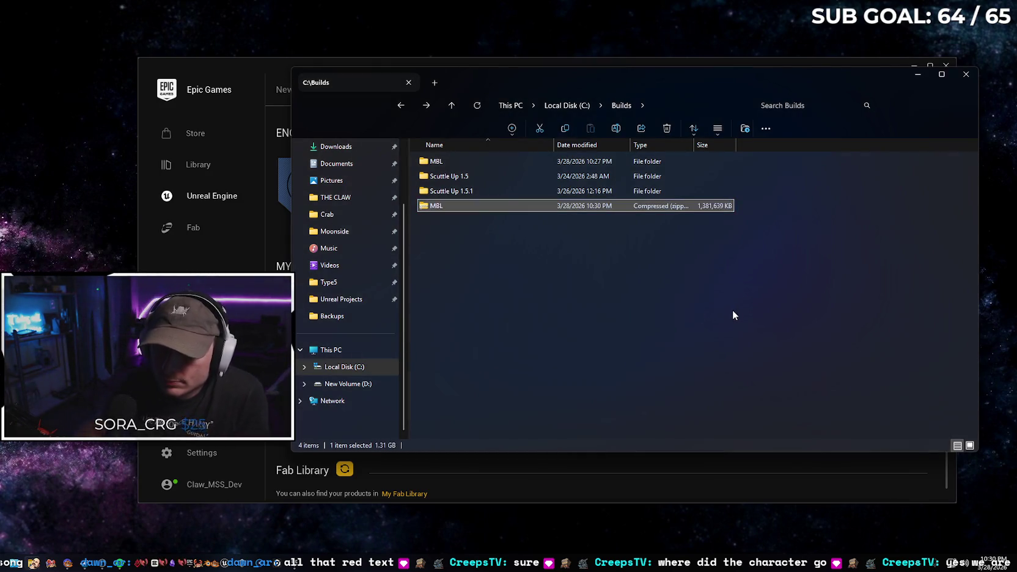
Once the 1,381,639 KB MBL zip finishes, close the Builds folder and Epic Games launcher
{"action": "left_click", "coordinate": [62, 541]}
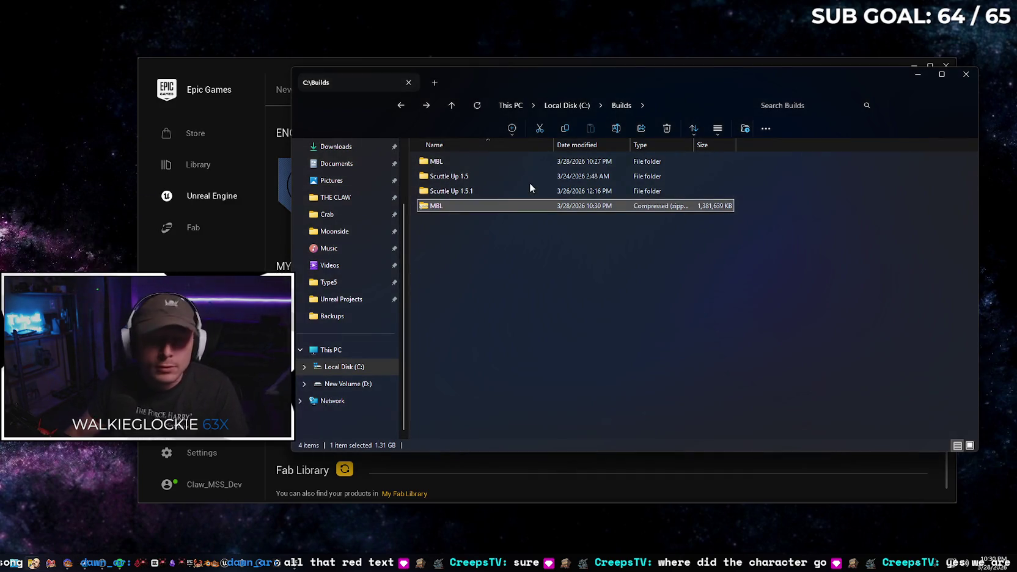
{"action": "left_click", "coordinate": [965, 74]}
{"action": "left_click", "coordinate": [952, 69]}
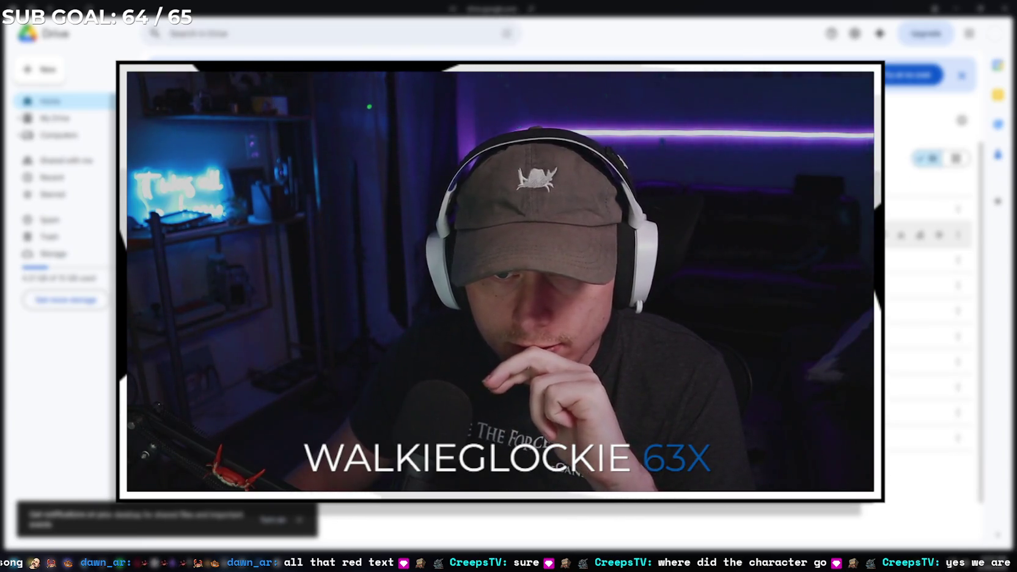
Move an old Google Drive file to the trash and dismiss the banner
{"action": "left_click", "coordinate": [957, 234]}
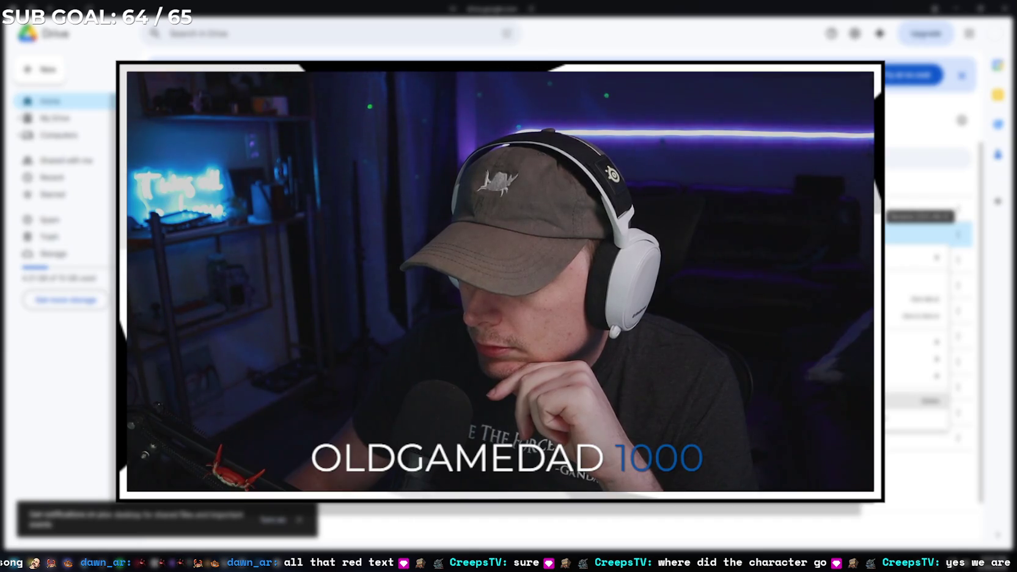
{"action": "left_click", "coordinate": [928, 401]}
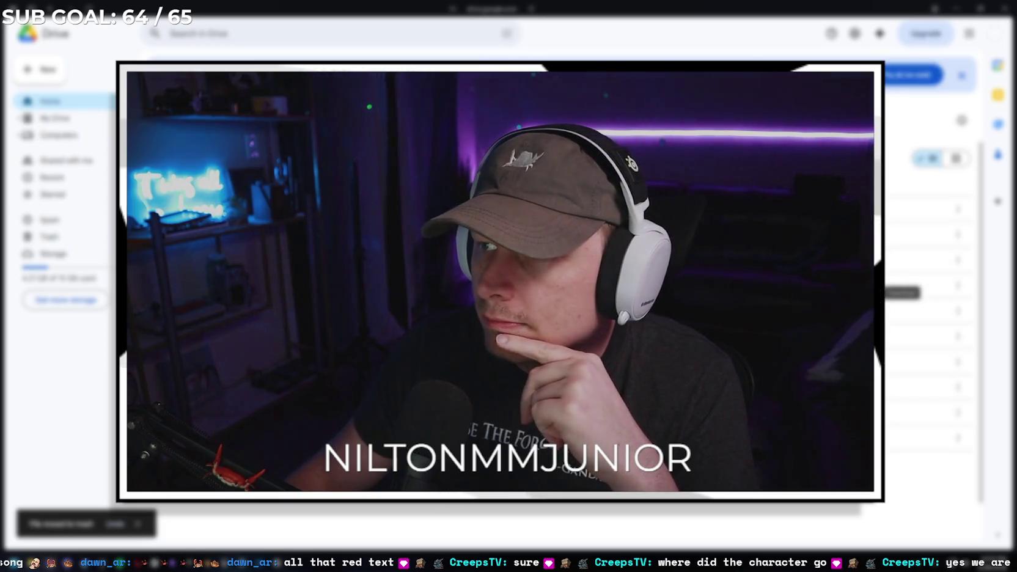
{"action": "left_click", "coordinate": [961, 75]}
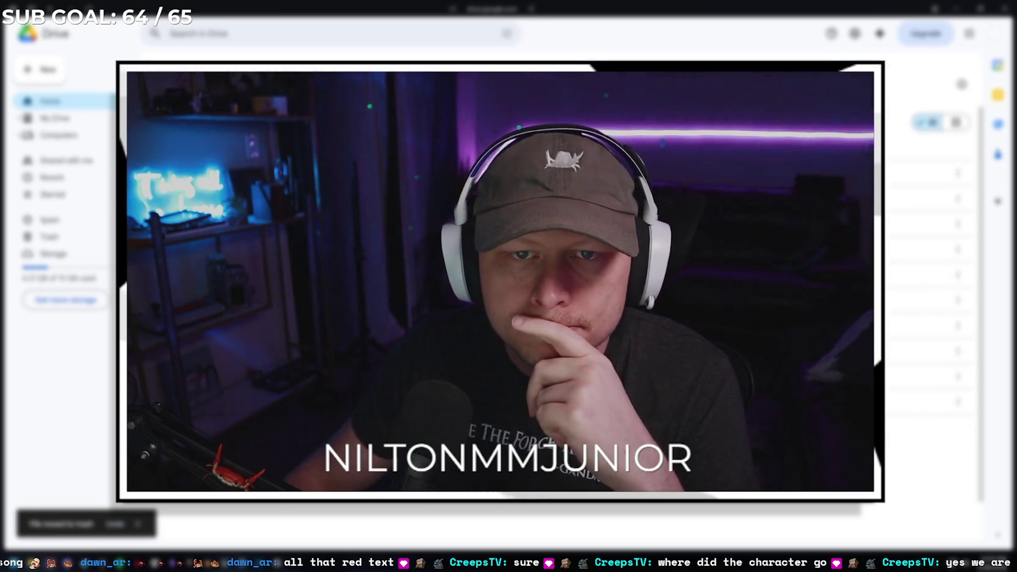
Upload the MBL zip from C:\Builds and view it listed in My Drive
{"action": "left_click", "coordinate": [39, 69]}
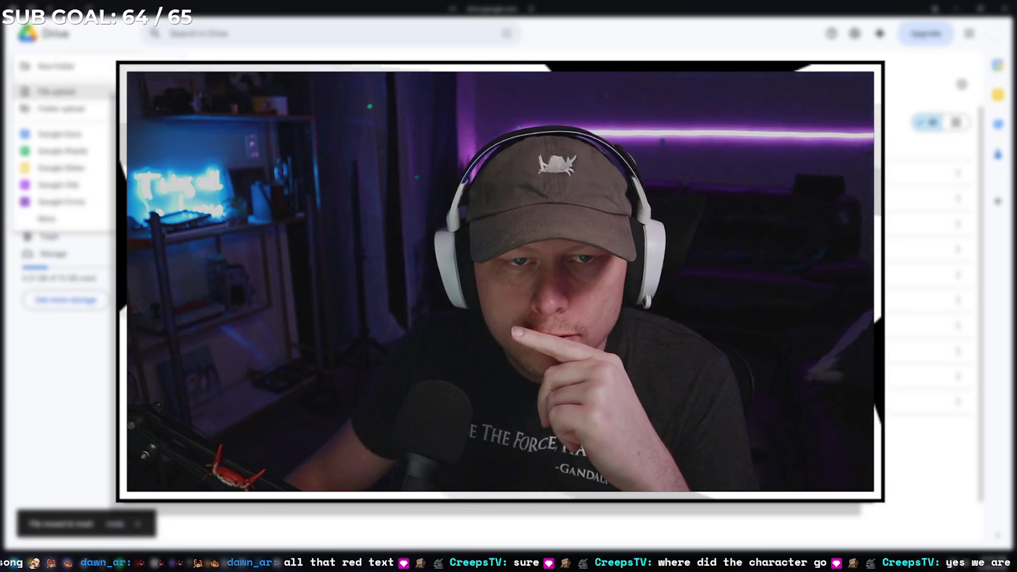
{"action": "left_click", "coordinate": [57, 91]}
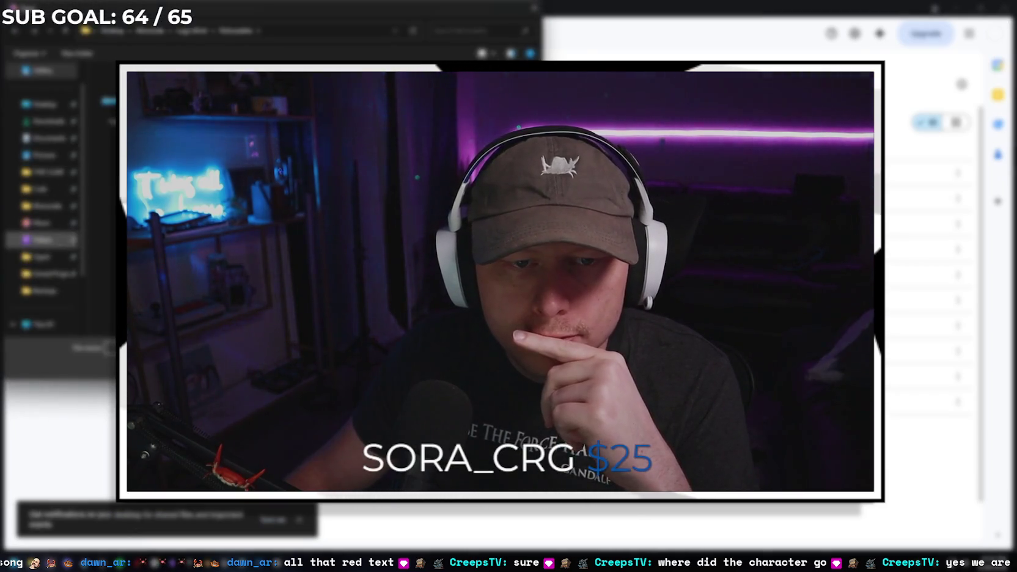
{"action": "left_click", "coordinate": [52, 273]}
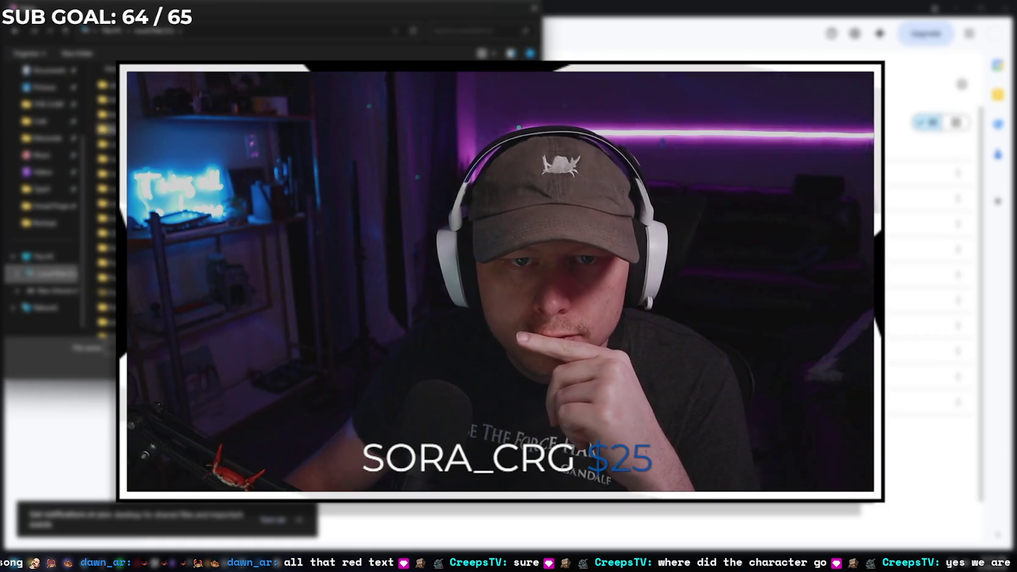
{"action": "double_click", "coordinate": [107, 129]}
{"action": "key", "text": "Return"}
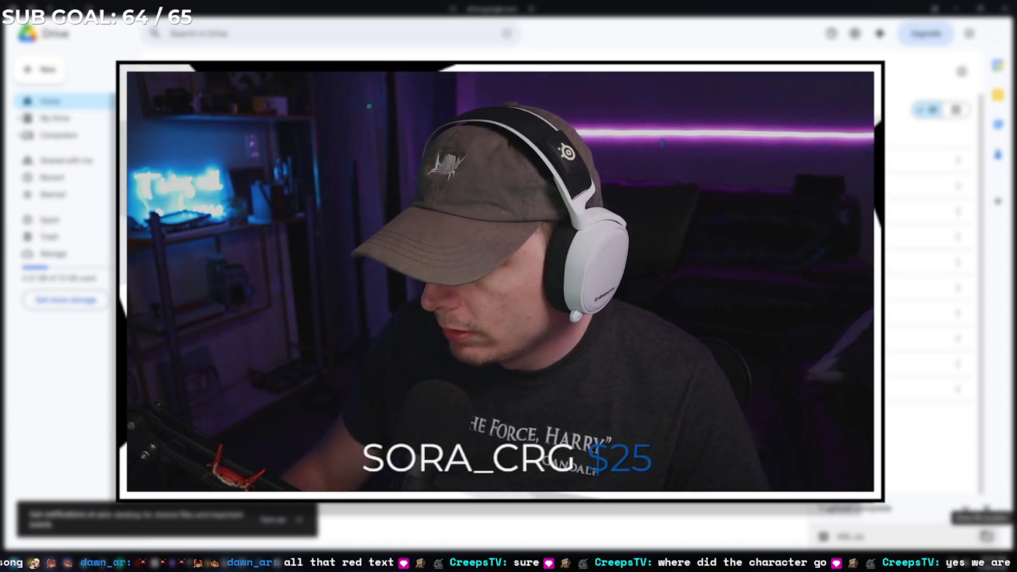
{"action": "left_click", "coordinate": [55, 118]}
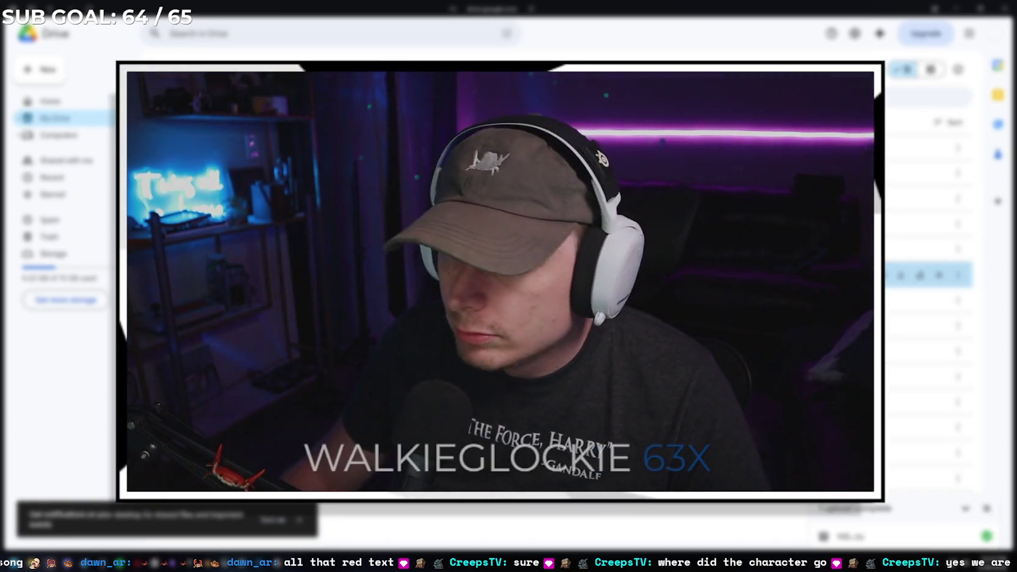
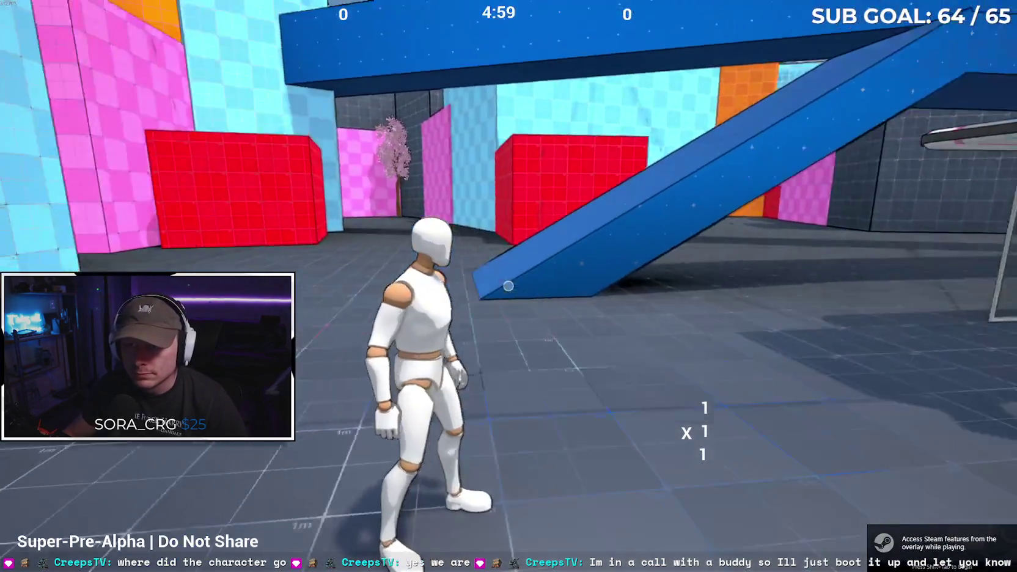
Run the character forward into the arena and jump across the floor
{"action": "key", "text": "w"}
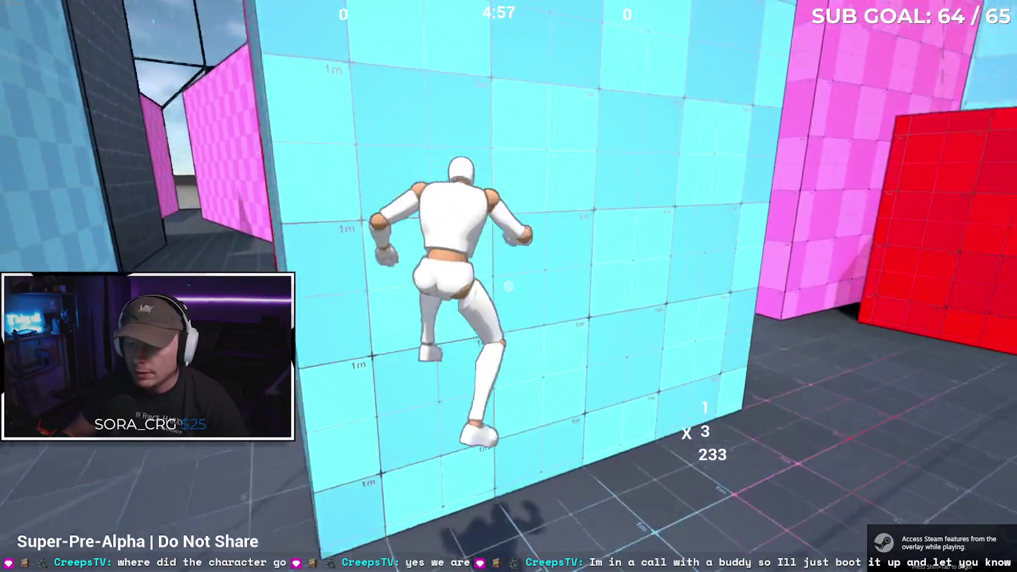
{"action": "key", "text": "space"}
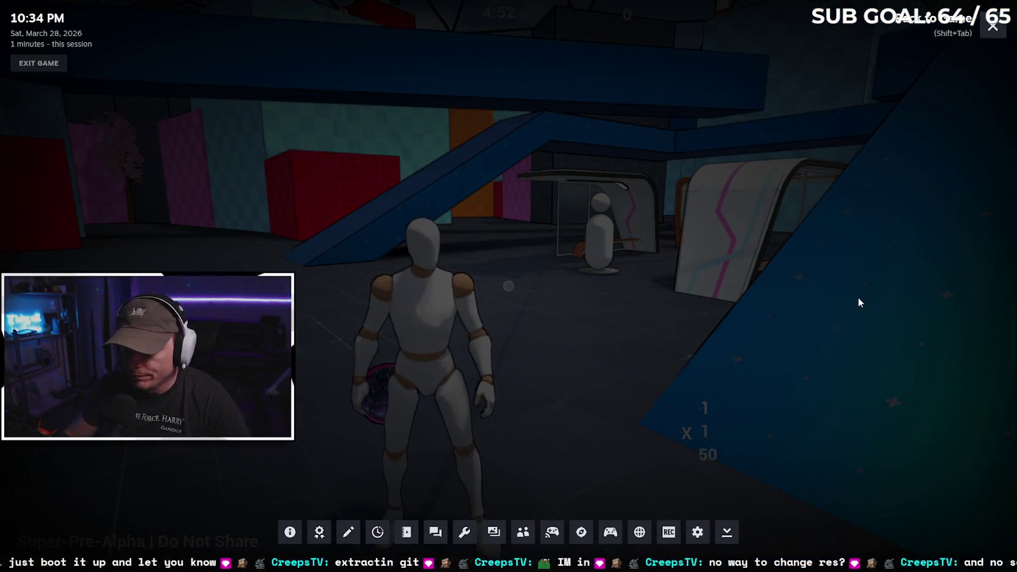
Check the Steam friends list, close the overlay, and run the character toward the blue ramp
{"action": "left_click", "coordinate": [522, 531]}
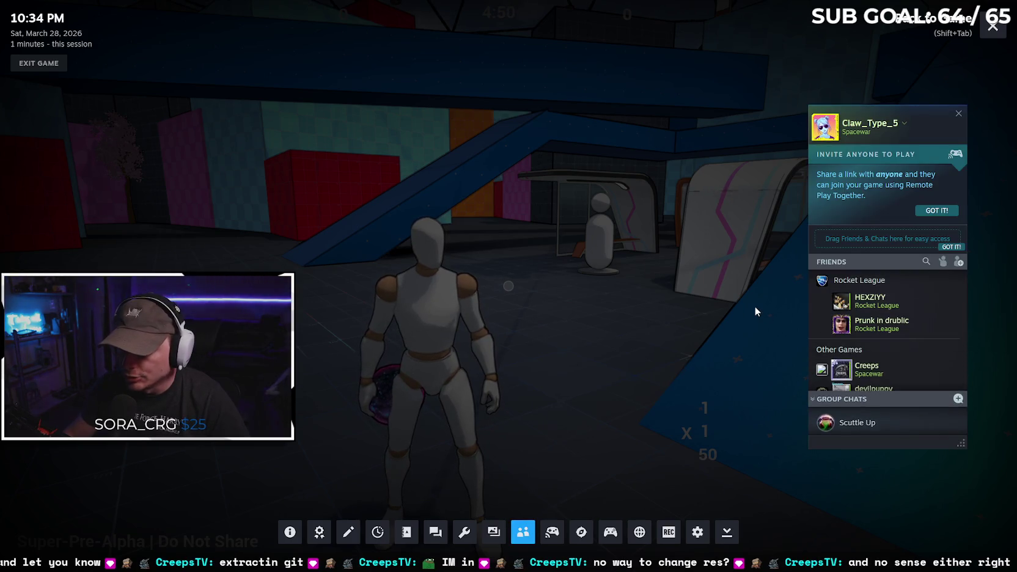
{"action": "key", "text": "shift+Tab"}
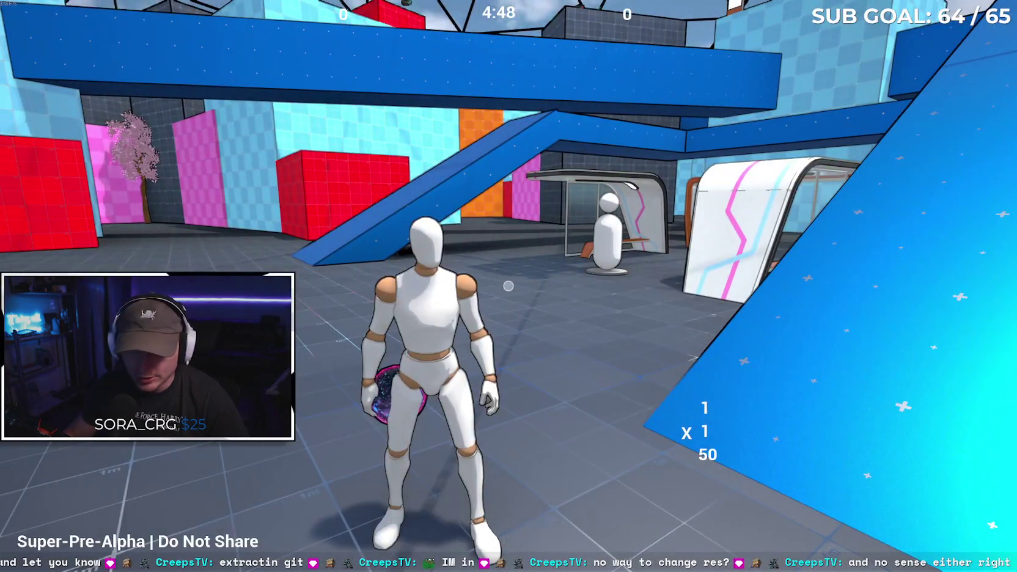
{"action": "key", "text": "a"}
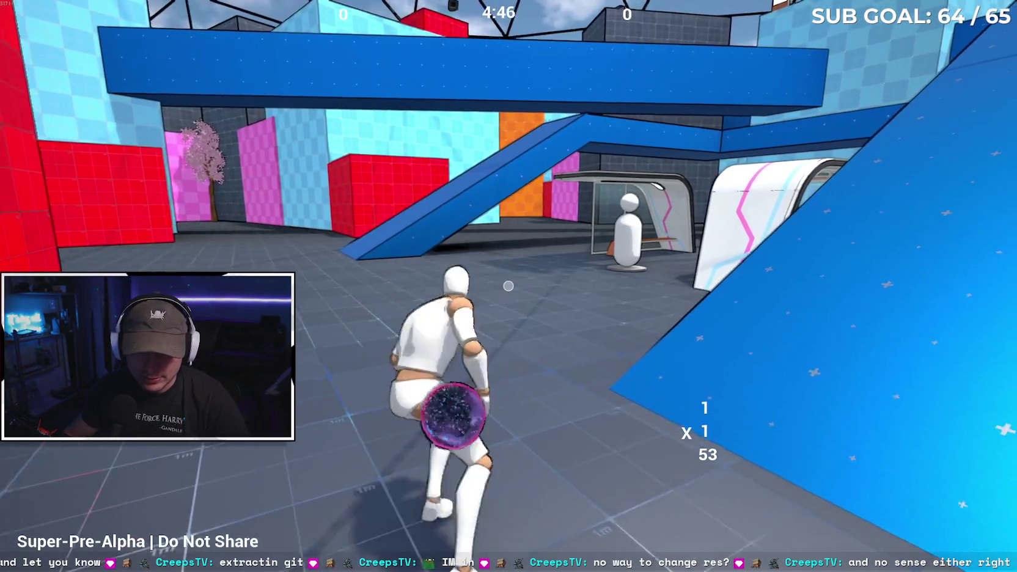
{"action": "key", "text": "w"}
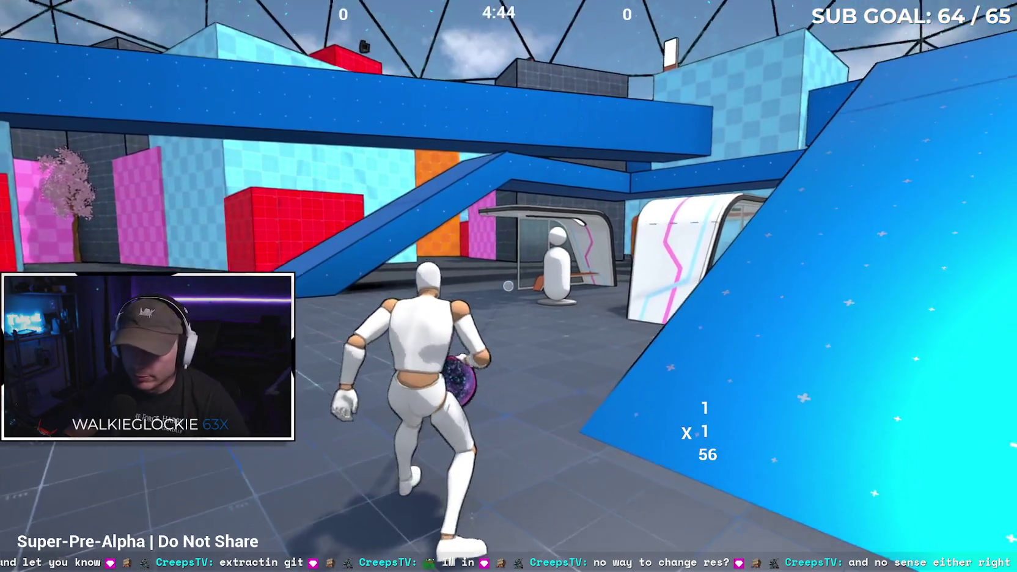
{"action": "key", "text": "w"}
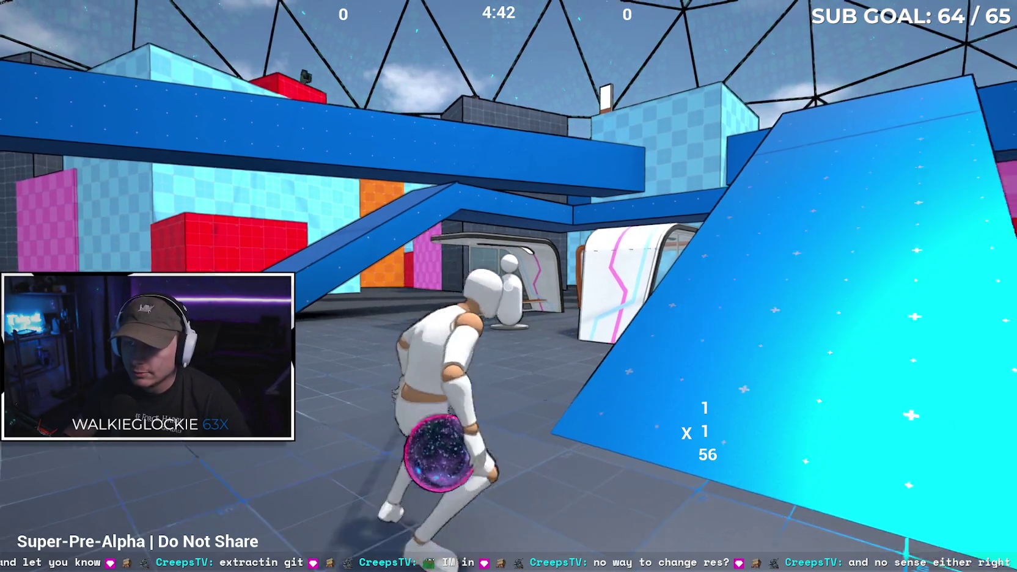
{"action": "key", "text": "a"}
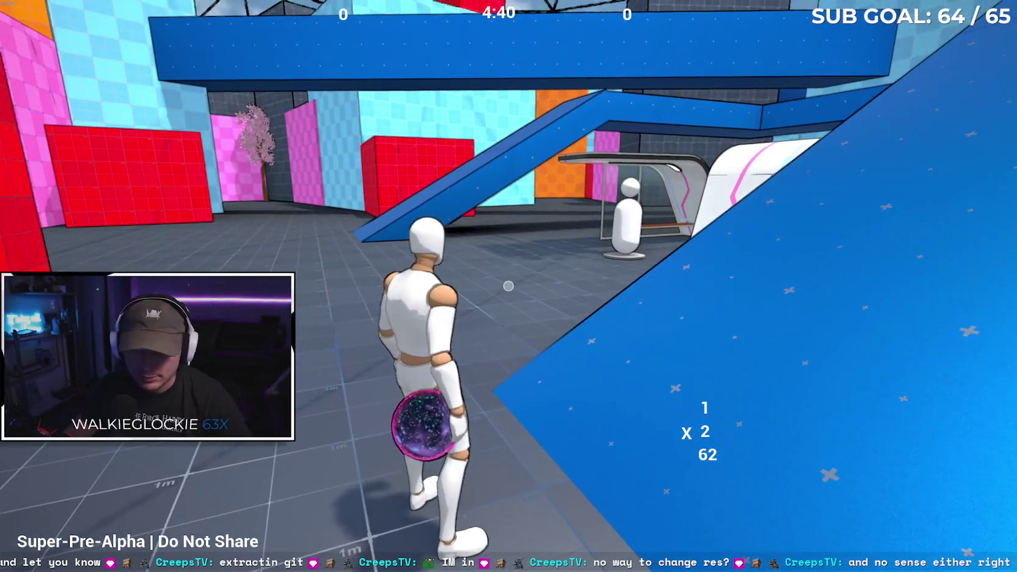
{"action": "key", "text": "w"}
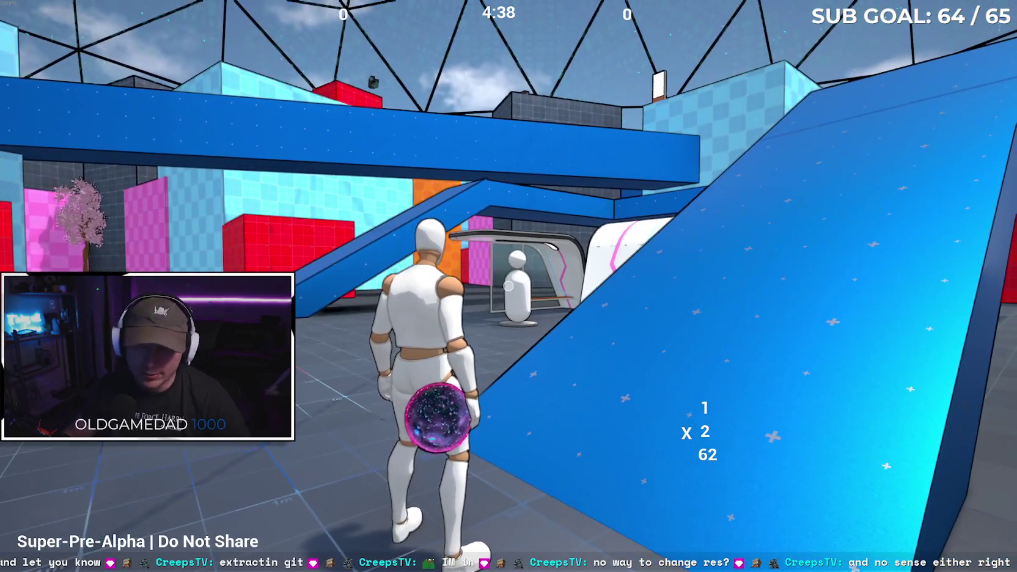
Grab the glowing orb from the kiosk figure, slide toward the kiosks, and leap the jump pads
{"action": "key", "text": "e"}
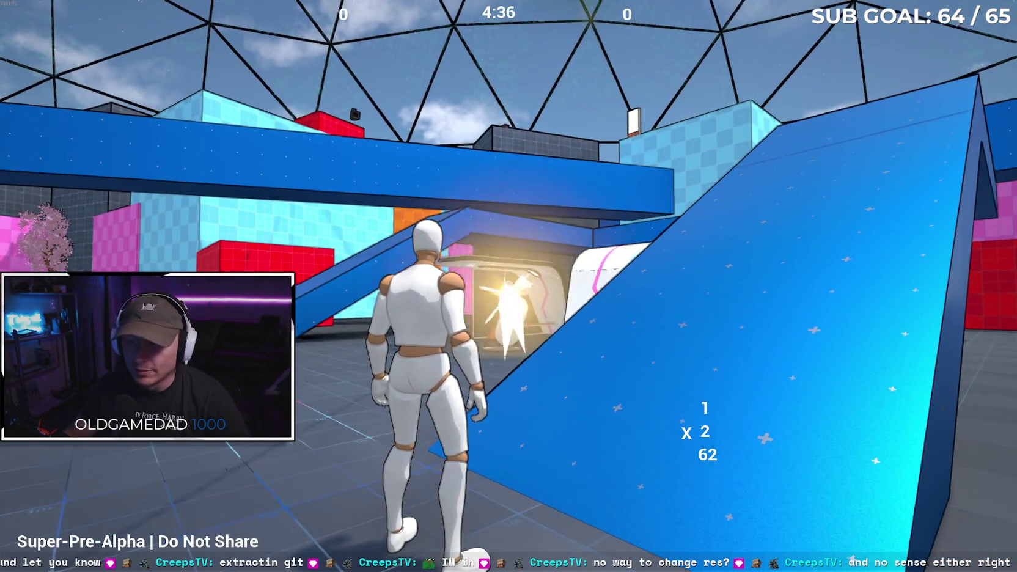
{"action": "key", "text": "w"}
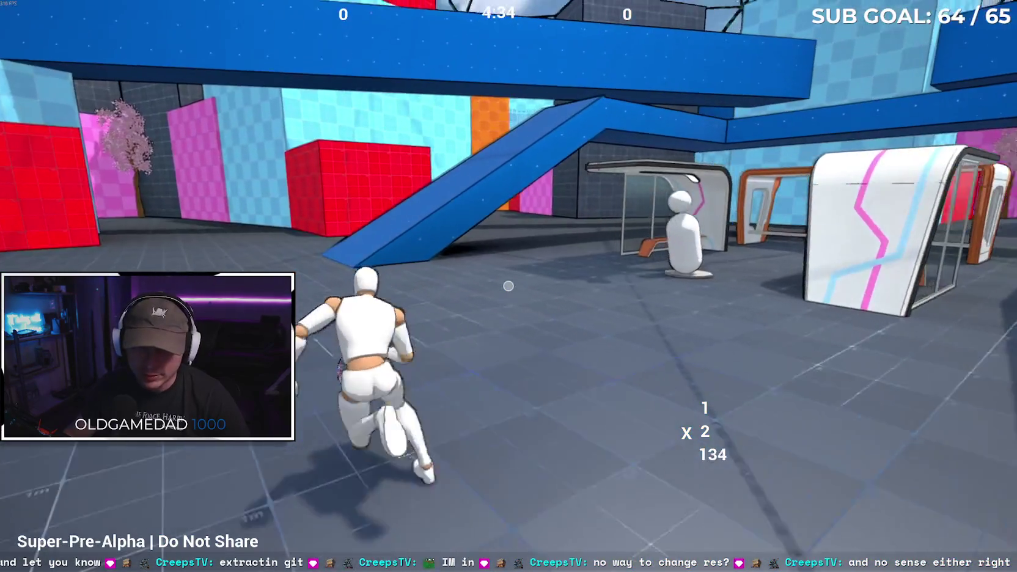
{"action": "key", "text": "ctrl"}
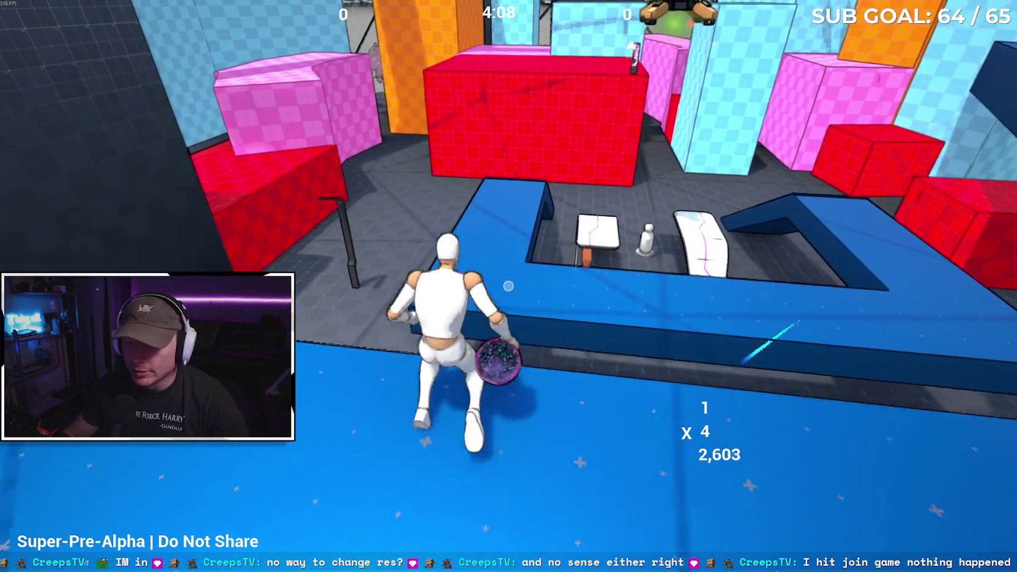
{"action": "key", "text": "space"}
{"action": "key", "text": "w"}
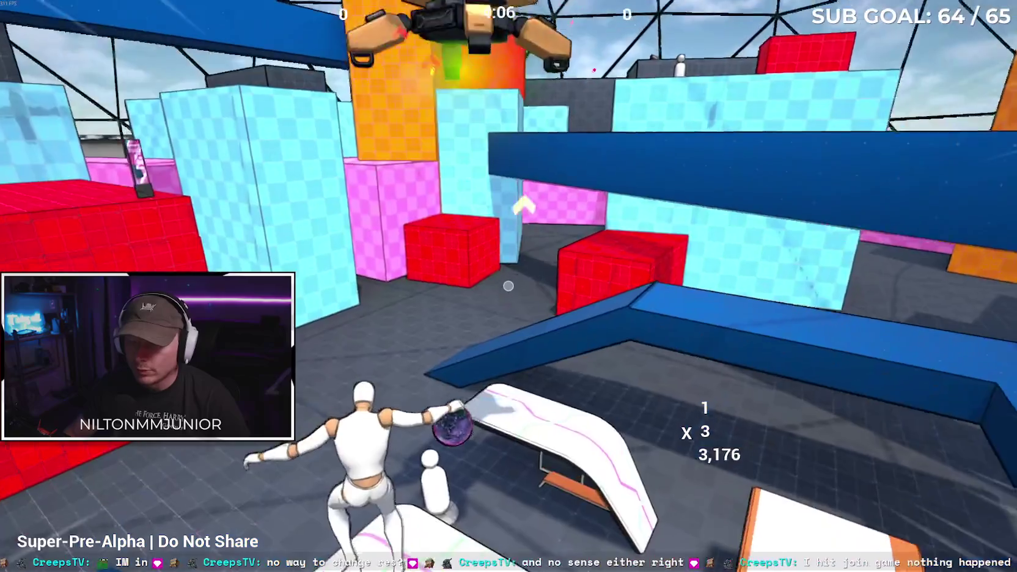
Wall-run up the red wall twice, then bring up the game's taskbar window options
{"action": "key", "text": "space"}
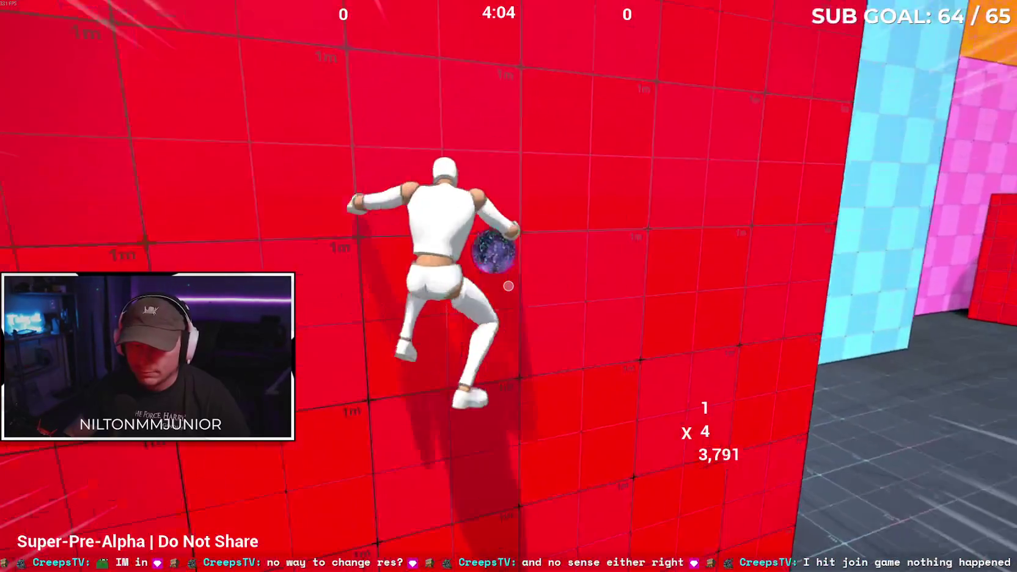
{"action": "key", "text": "w"}
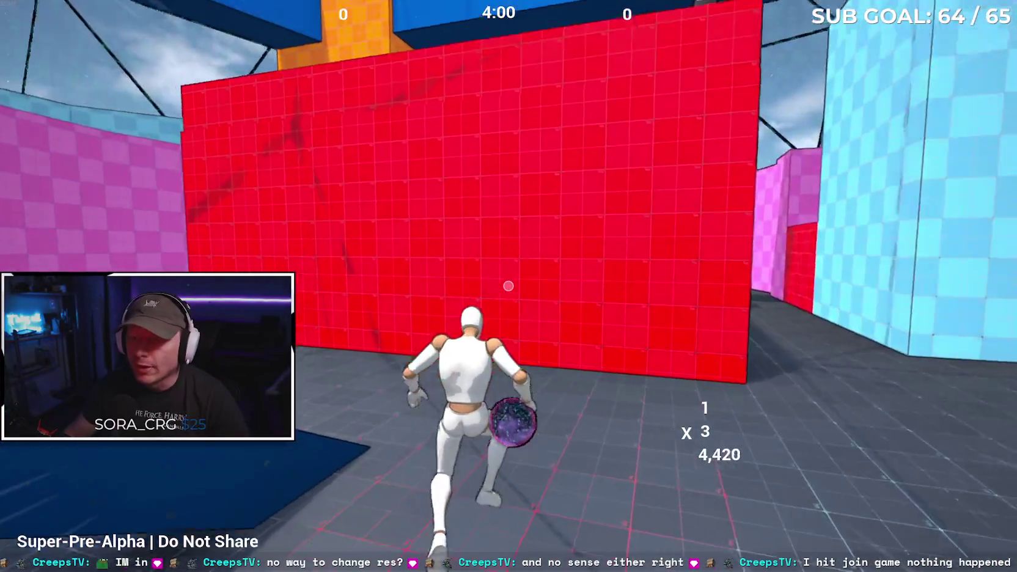
{"action": "key", "text": "space"}
{"action": "key", "text": "w"}
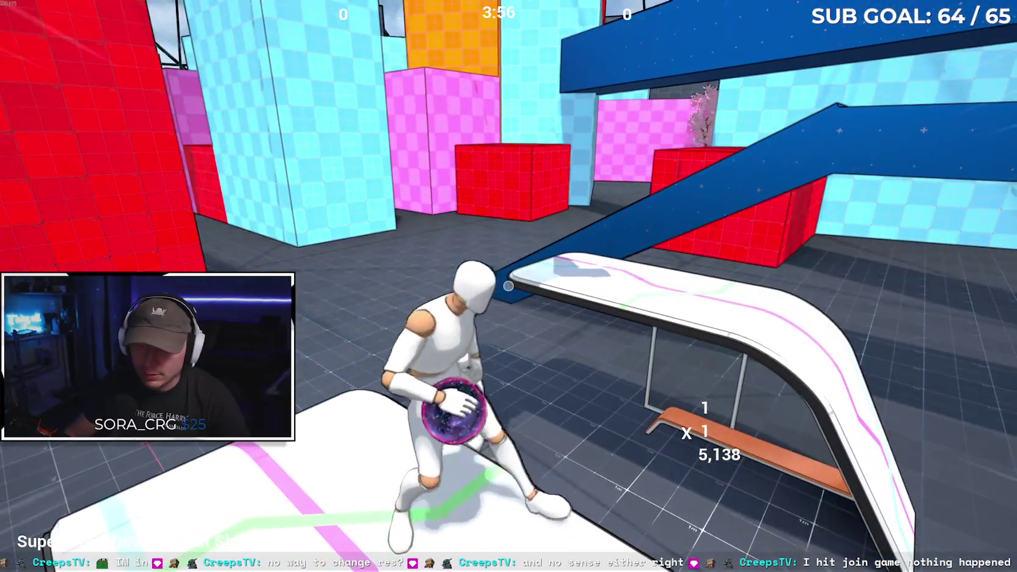
{"action": "key", "text": "w"}
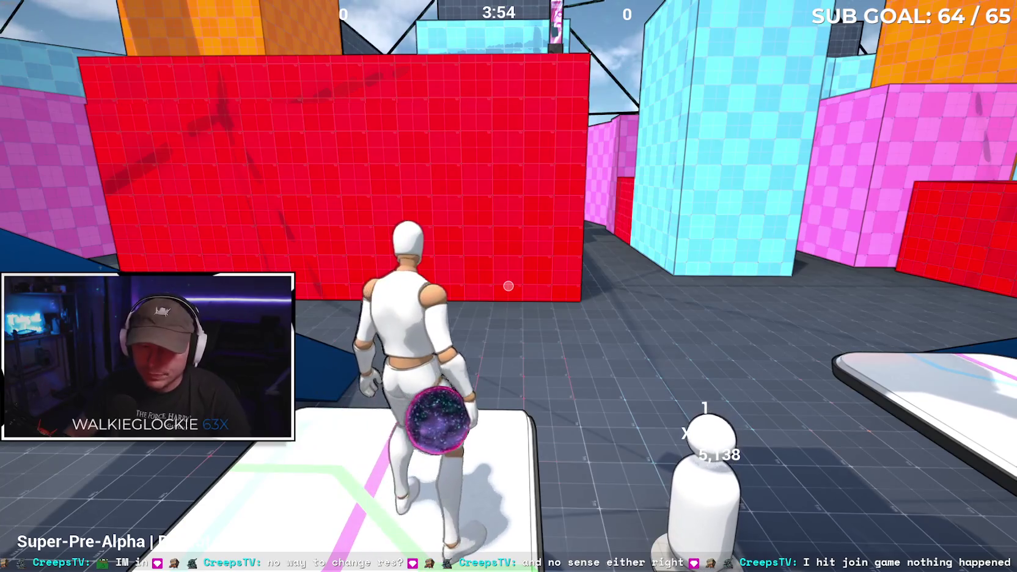
{"action": "key", "text": "super"}
{"action": "right_click", "coordinate": [292, 565]}
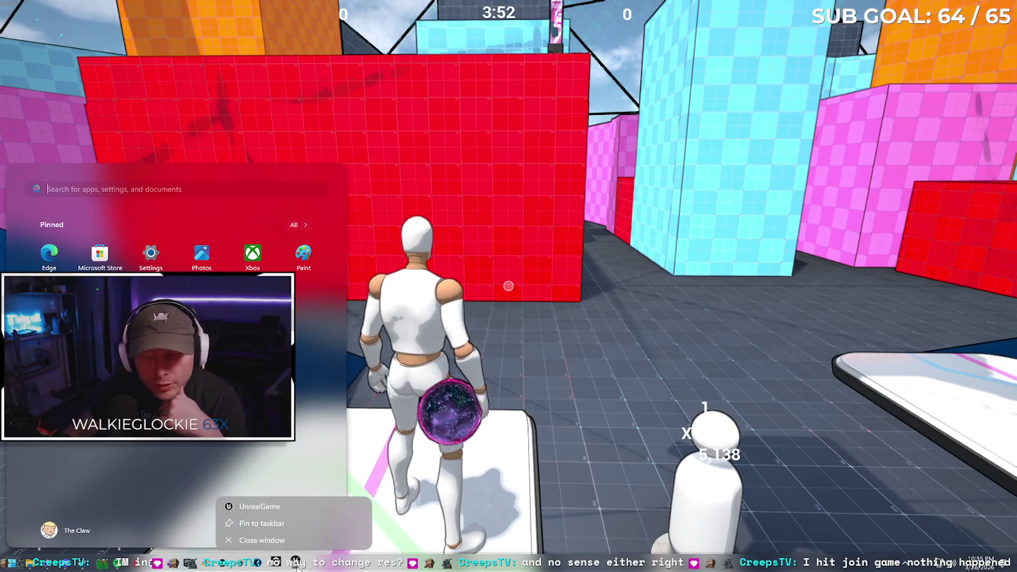
Close the game and the builds folder, then start a new Gemini chat from the browser sidebar
{"action": "left_click", "coordinate": [302, 541]}
{"action": "key", "text": "Return"}
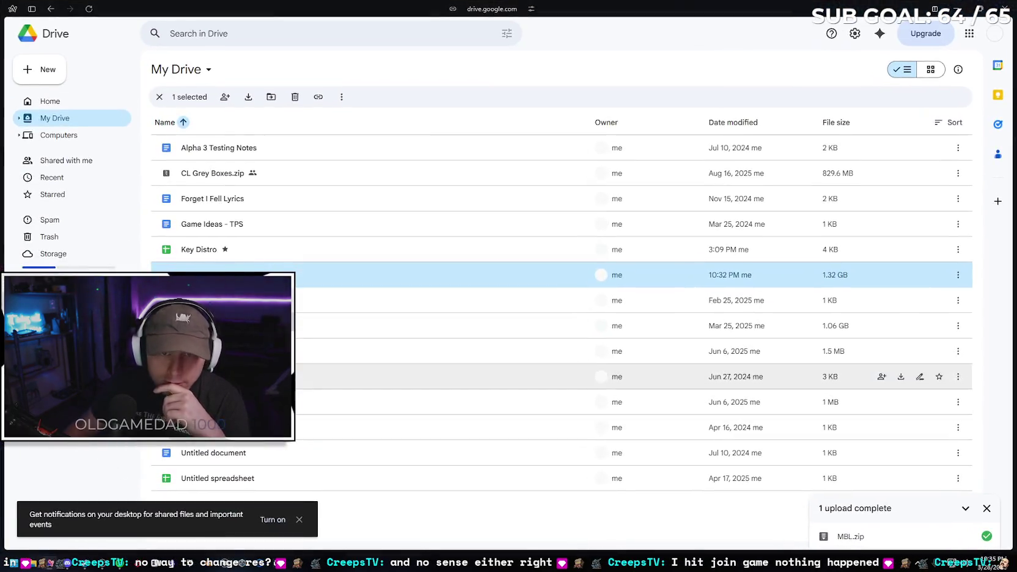
{"action": "left_click", "coordinate": [32, 9]}
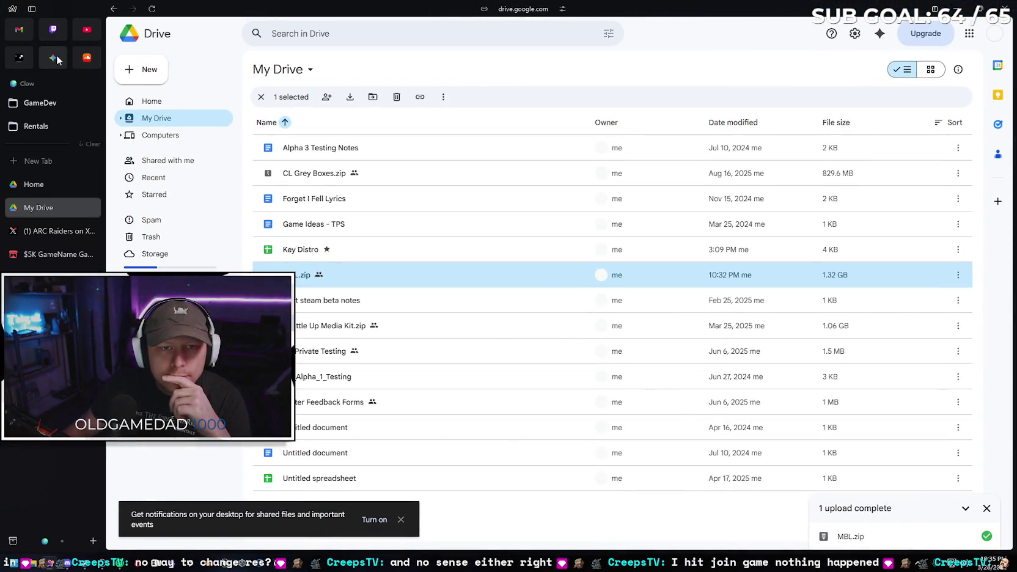
{"action": "left_click", "coordinate": [52, 57]}
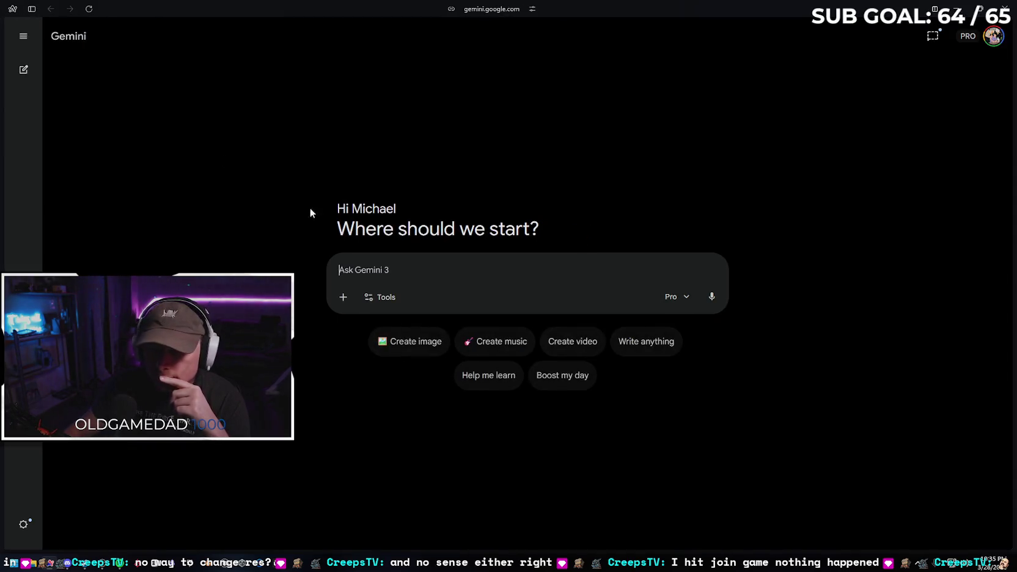
Type that the friend's Steam join did nothing, fix 'reg' to 'regret', and send it
{"action": "type", "text": "i"}
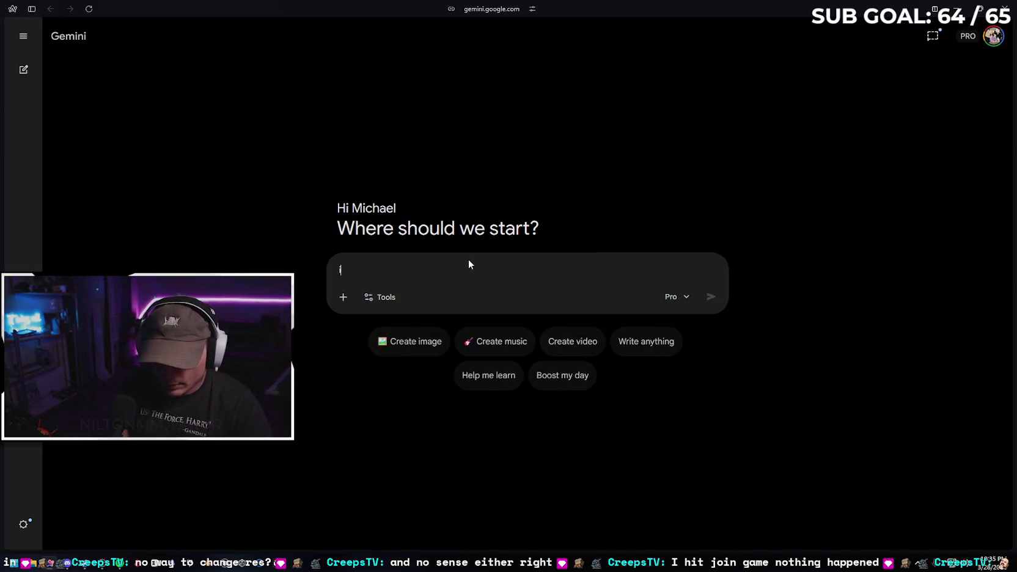
{"action": "type", "text": " packaged the "}
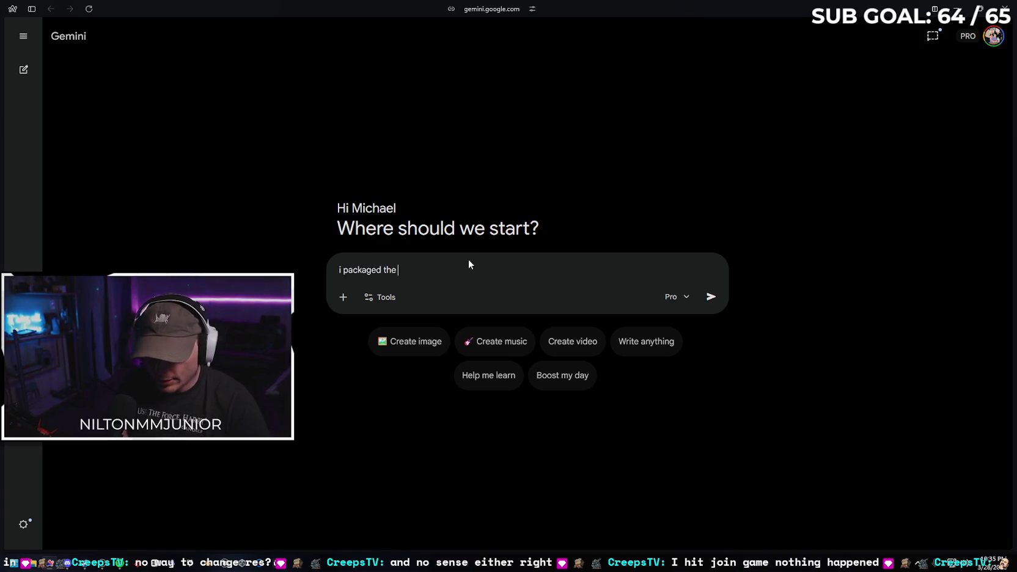
{"action": "type", "text": "game, pressed "}
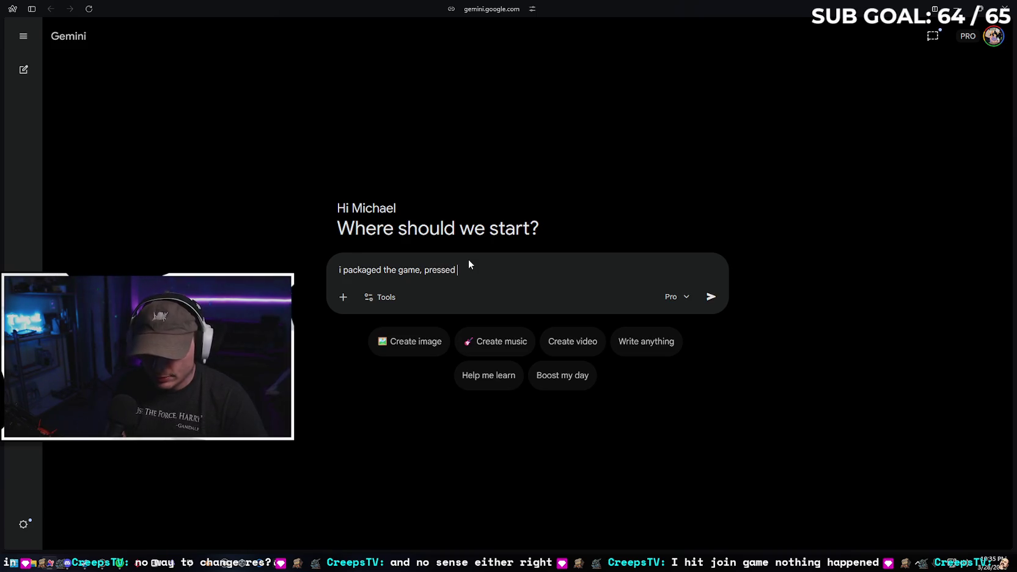
{"action": "type", "text": "h, and had my fri"}
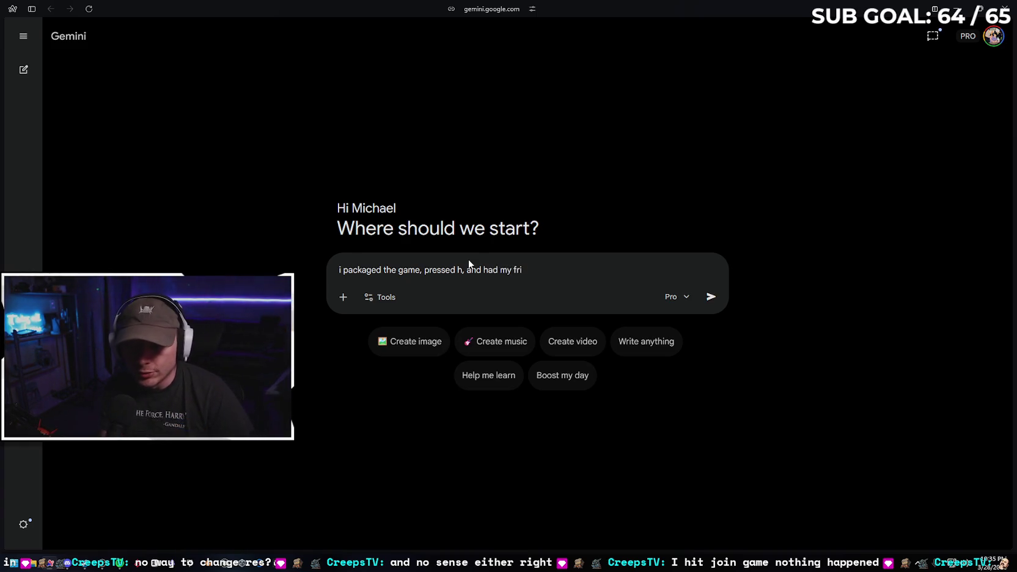
{"action": "type", "text": "end "}
{"action": "type", "text": "try to join the game cv"}
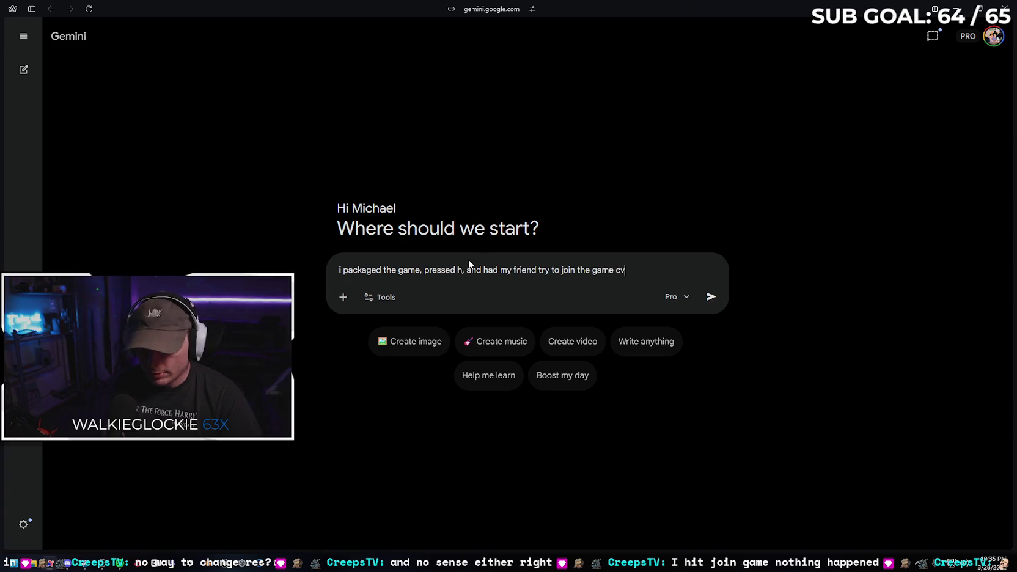
{"action": "key", "text": "BackSpace"}
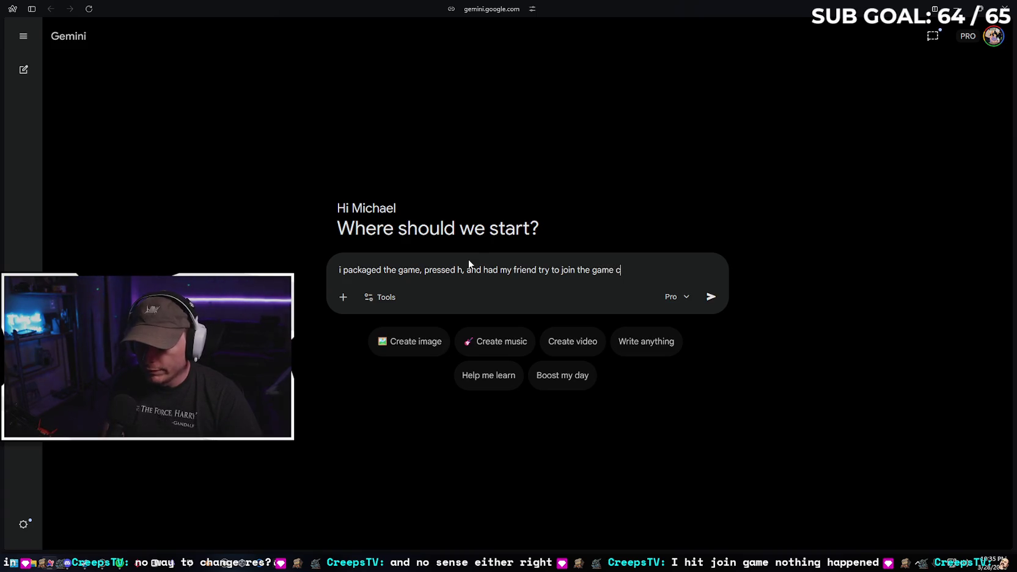
{"action": "type", "text": "team, and it"}
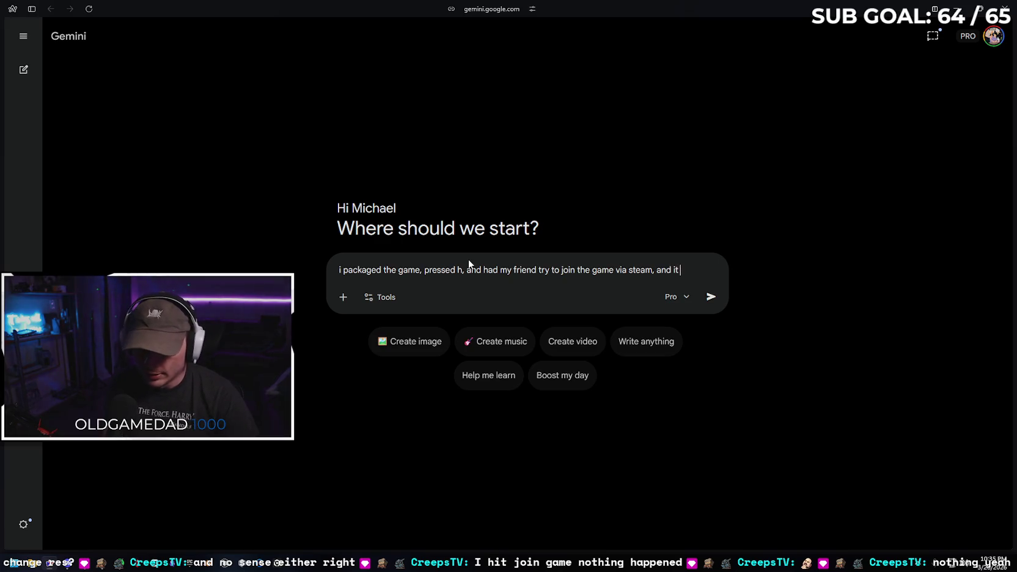
{"action": "type", "text": " didnt do anything. "}
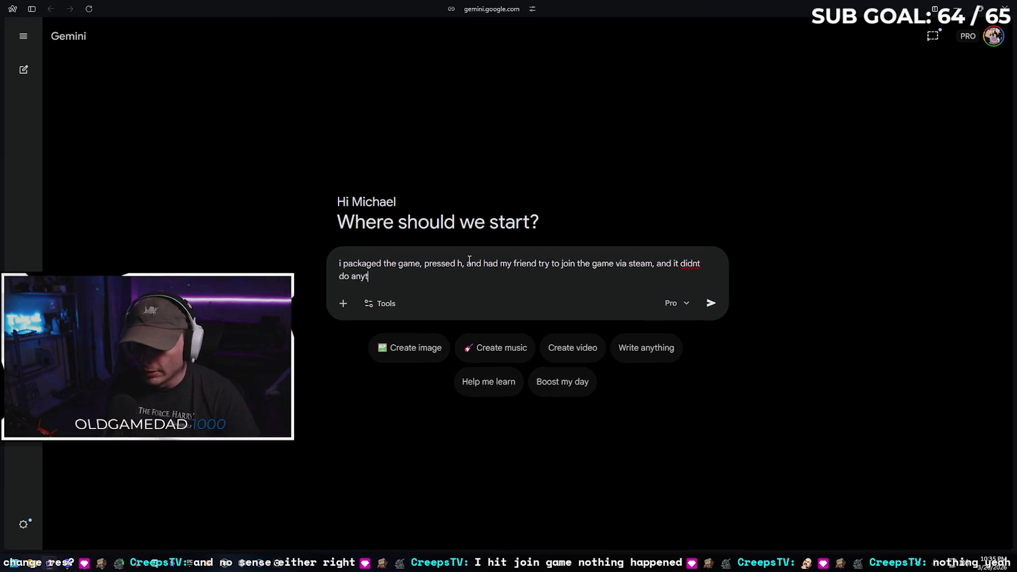
{"action": "type", "text": "I knew that wasnt gonna work, i reg trusting you"}
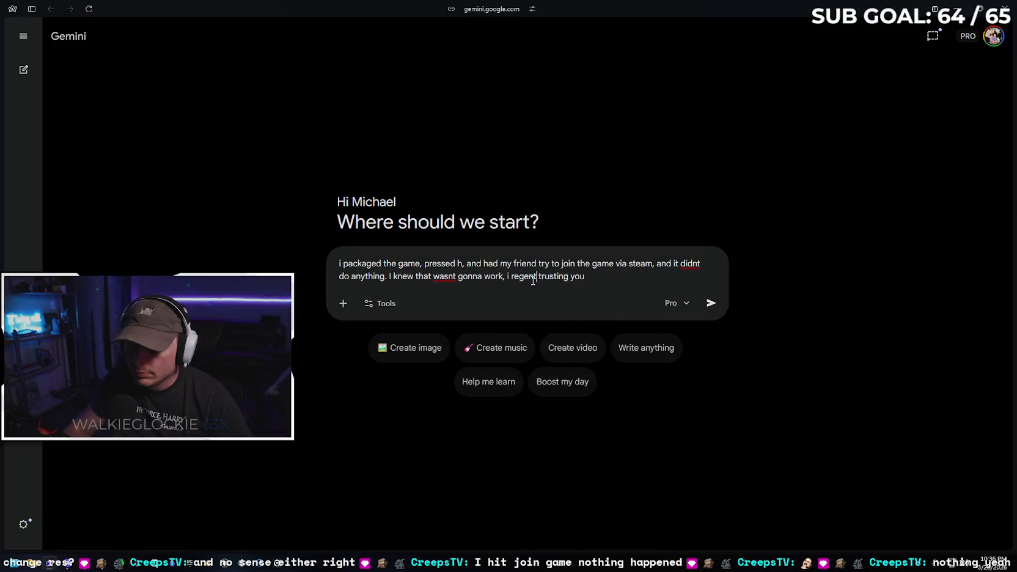
{"action": "key", "text": "ctrl+Left"}
{"action": "key", "text": "ctrl+Left"}
{"action": "key", "text": "Left"}
{"action": "type", "text": "ret"}
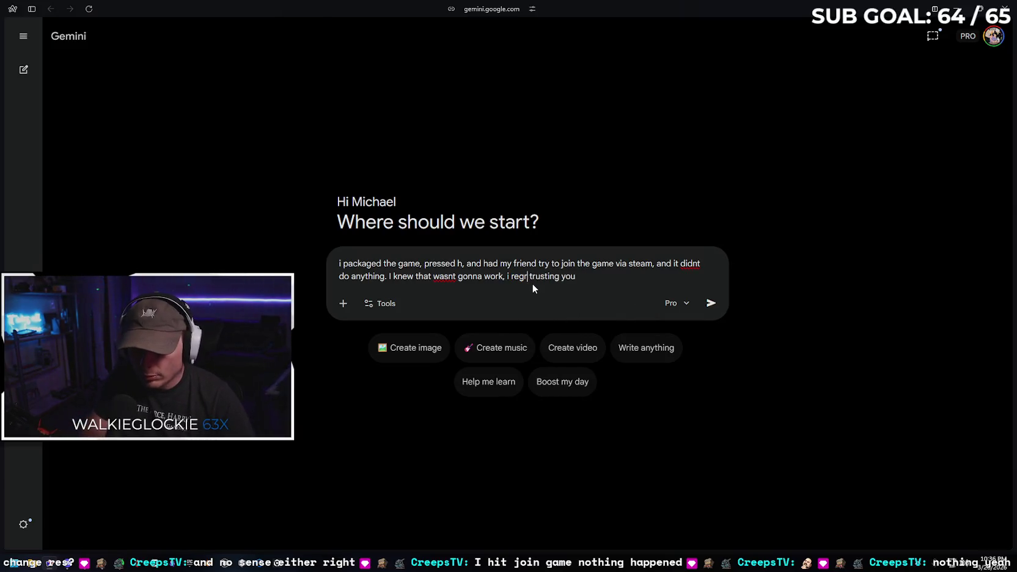
{"action": "key", "text": "End"}
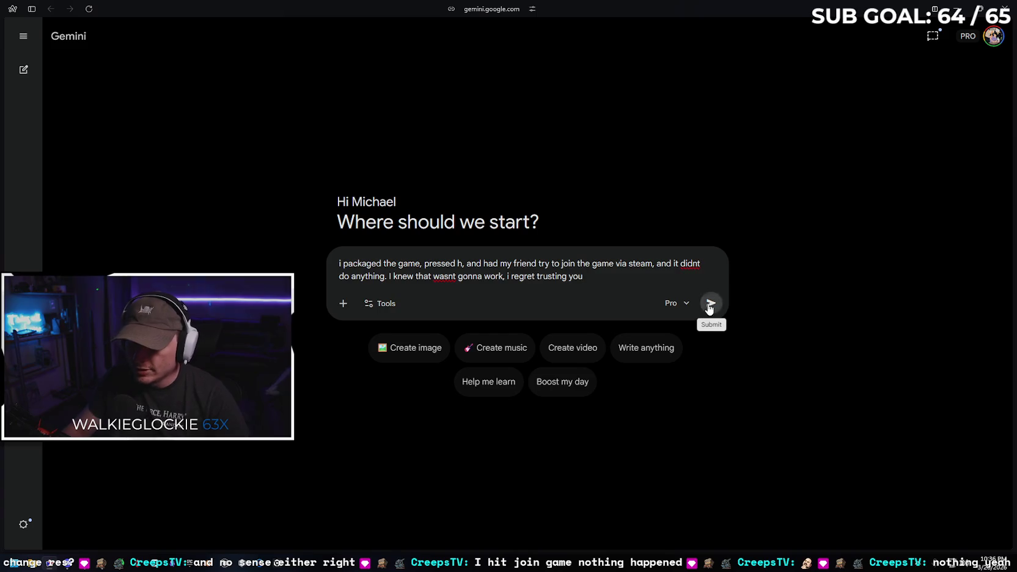
{"action": "left_click", "coordinate": [710, 302]}
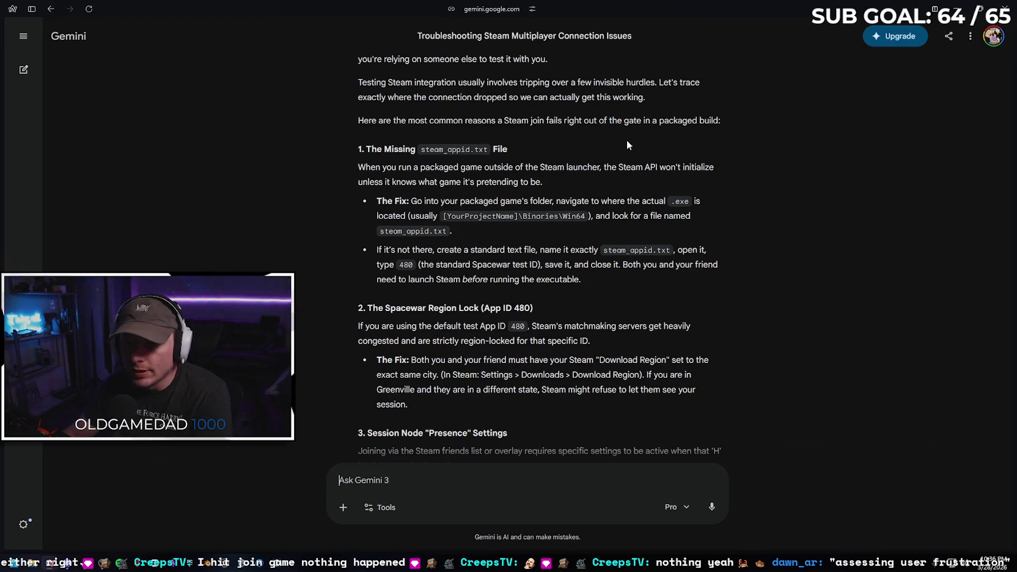
Read Gemini's Steam join fixes (steam_appid.txt with 480, matching regions), then open File Explorer
{"action": "scroll", "coordinate": [464, 145], "scroll_direction": "down", "scroll_amount": 1}
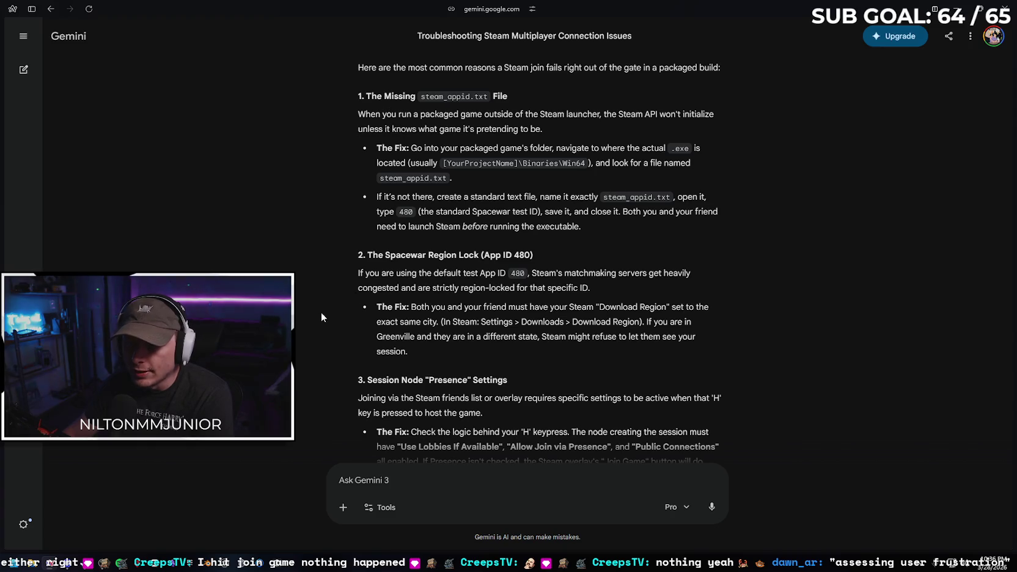
{"action": "key", "text": "super+e"}
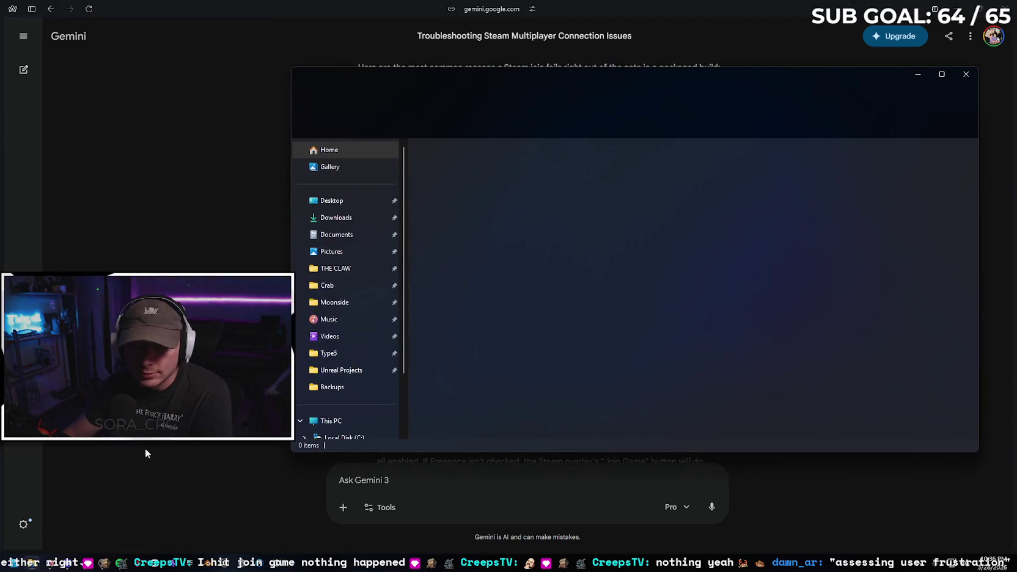
Navigate to C:\Builds\MBL\Windows and launch the packaged ZeroVector application
{"action": "scroll", "coordinate": [330, 287], "scroll_direction": "down", "scroll_amount": 2}
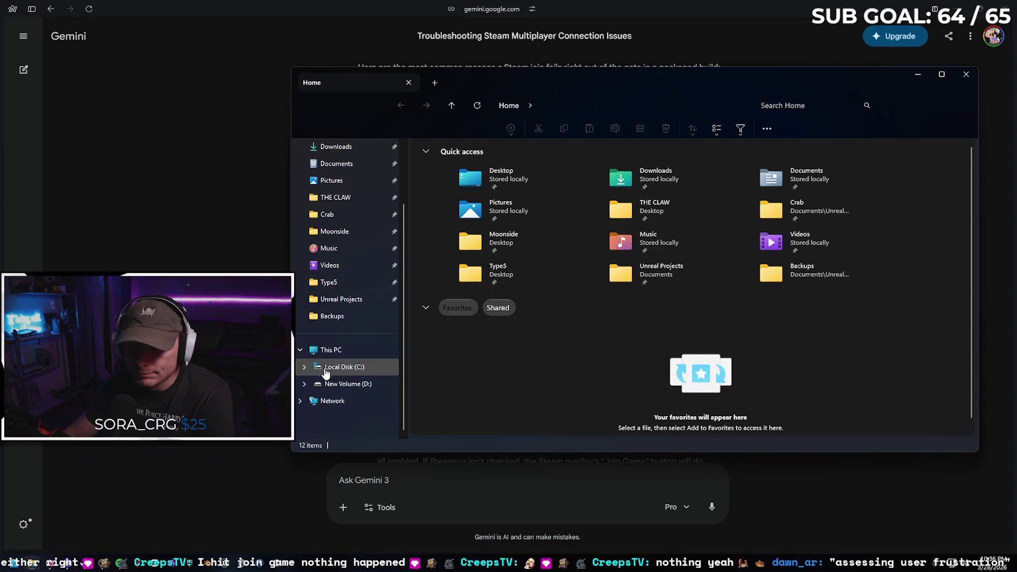
{"action": "left_click", "coordinate": [340, 367]}
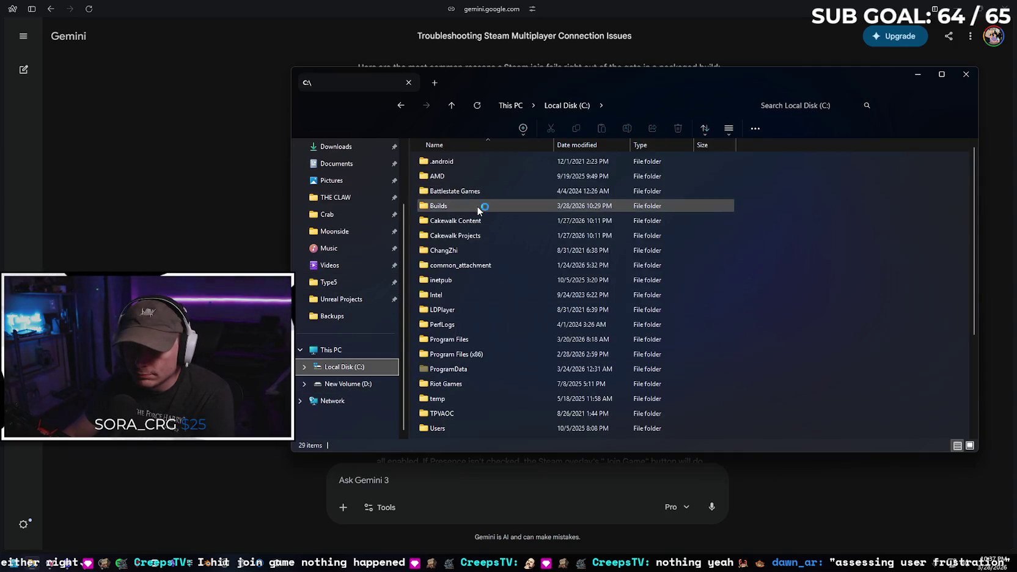
{"action": "double_click", "coordinate": [477, 206]}
{"action": "double_click", "coordinate": [485, 161]}
{"action": "double_click", "coordinate": [484, 161]}
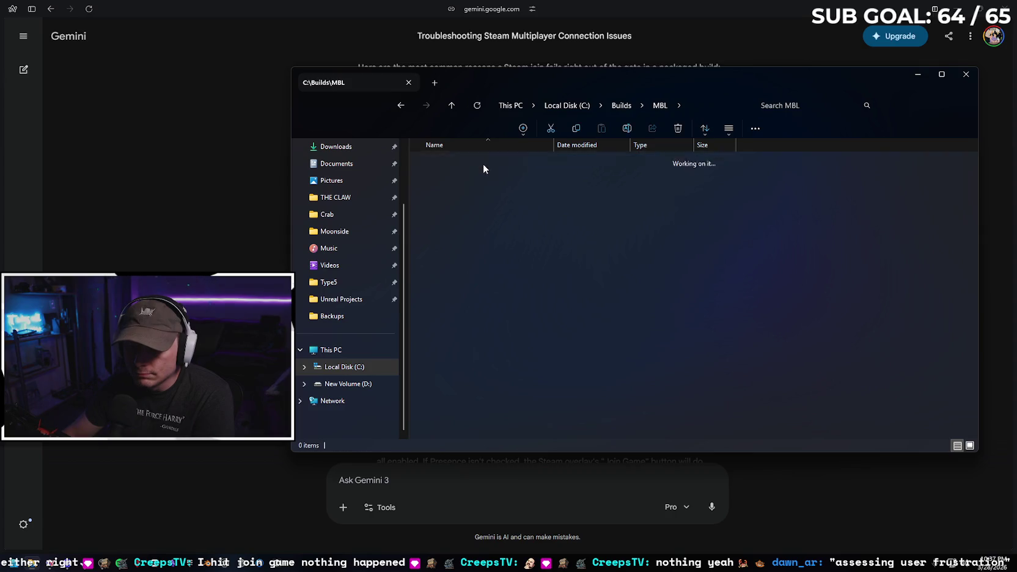
{"action": "mouse_move", "coordinate": [587, 79]}
{"action": "left_mouse_down"}
{"action": "mouse_move", "coordinate": [552, 137]}
{"action": "mouse_move", "coordinate": [567, 219]}
{"action": "mouse_move", "coordinate": [590, 261]}
{"action": "mouse_move", "coordinate": [588, 246]}
{"action": "mouse_move", "coordinate": [597, 294]}
{"action": "mouse_move", "coordinate": [574, 260]}
{"action": "mouse_move", "coordinate": [581, 289]}
{"action": "mouse_move", "coordinate": [569, 389]}
{"action": "mouse_move", "coordinate": [488, 197]}
{"action": "left_mouse_up"}
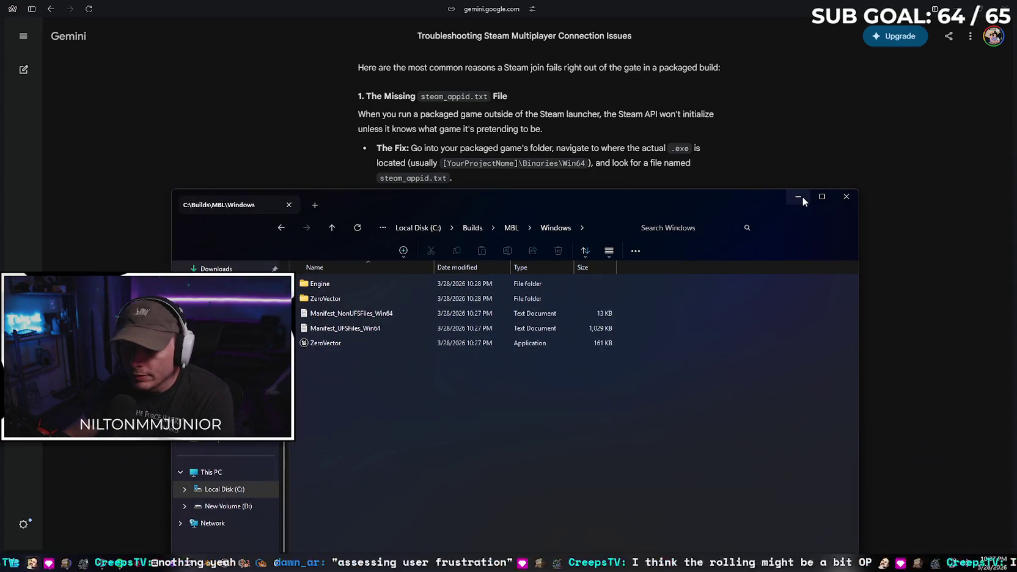
{"action": "double_click", "coordinate": [370, 345]}
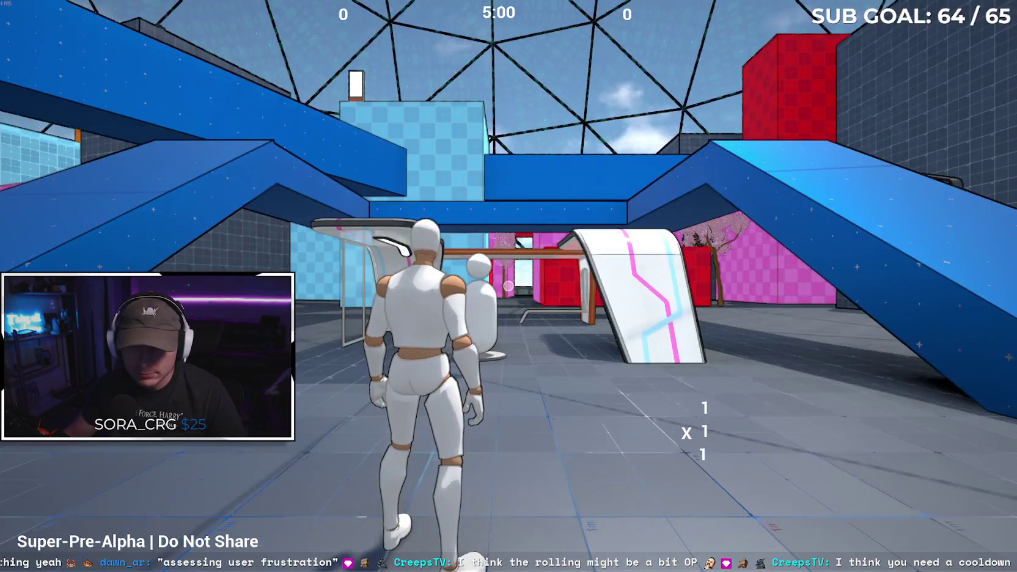
Toggle the Steam overlay on and off in the relaunched game, then bring up its taskbar options
{"action": "key", "text": "shift+Tab"}
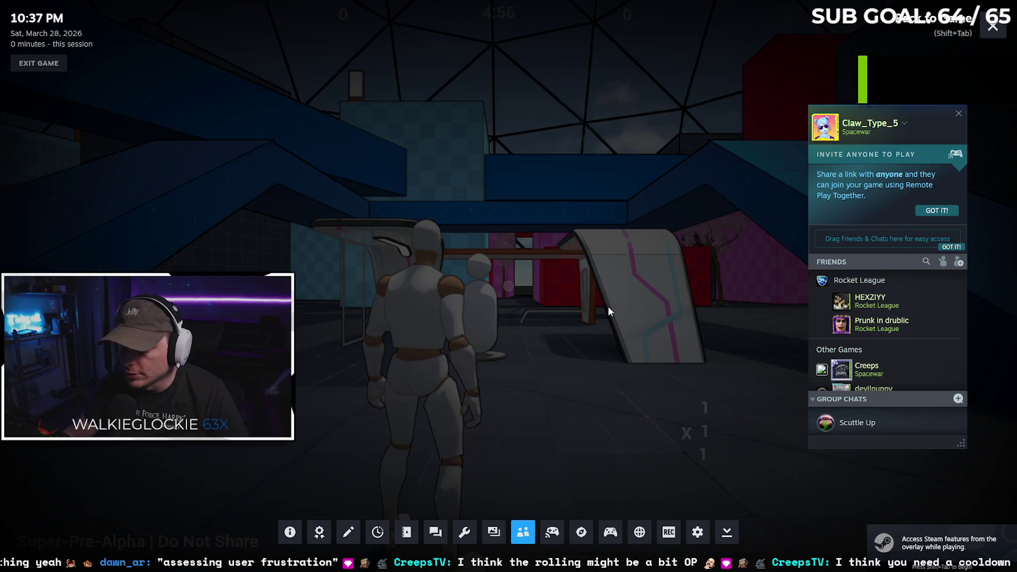
{"action": "key", "text": "shift+Tab"}
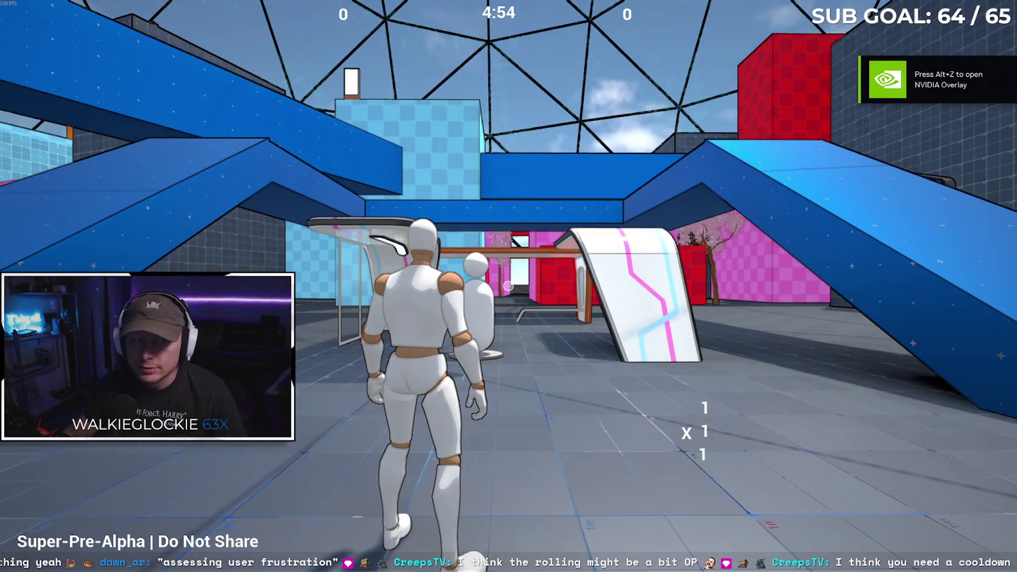
{"action": "key", "text": "super"}
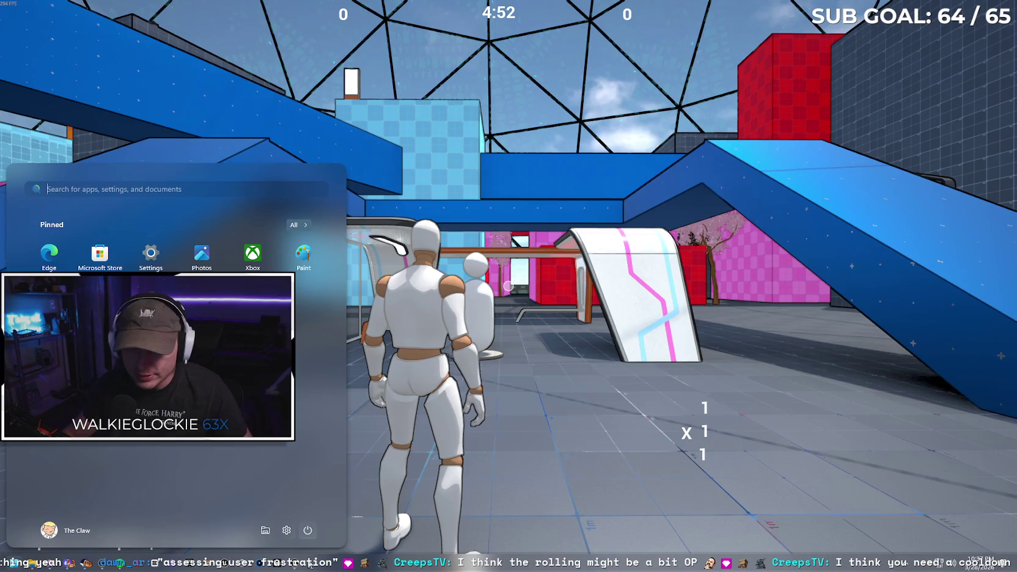
{"action": "right_click", "coordinate": [305, 565]}
Close the packaged game and move Explorer aside to read the presence and DefaultEngine.ini sections
{"action": "left_click", "coordinate": [308, 538]}
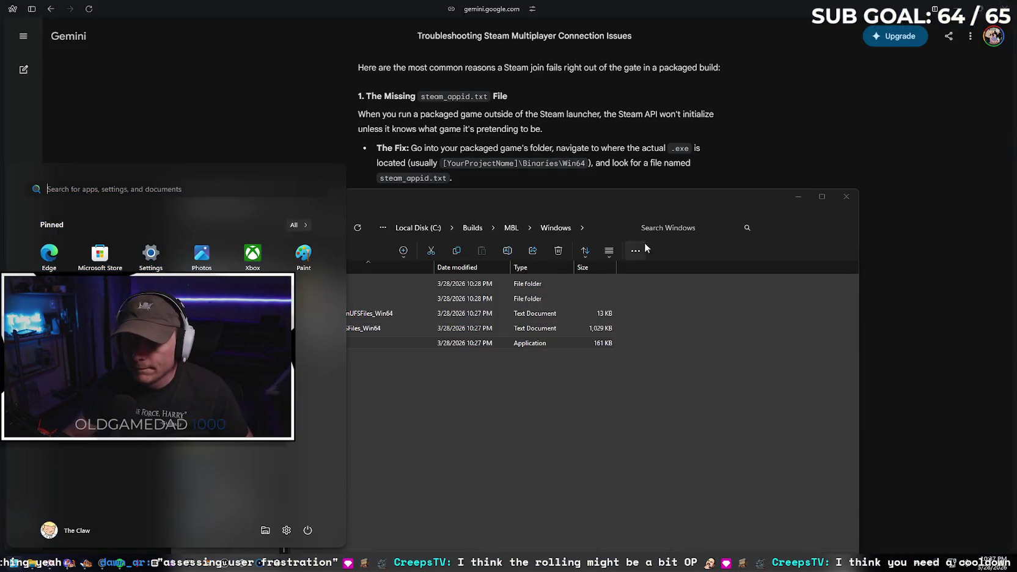
{"action": "left_click_drag", "start_coordinate": [709, 196], "coordinate": [718, 320]}
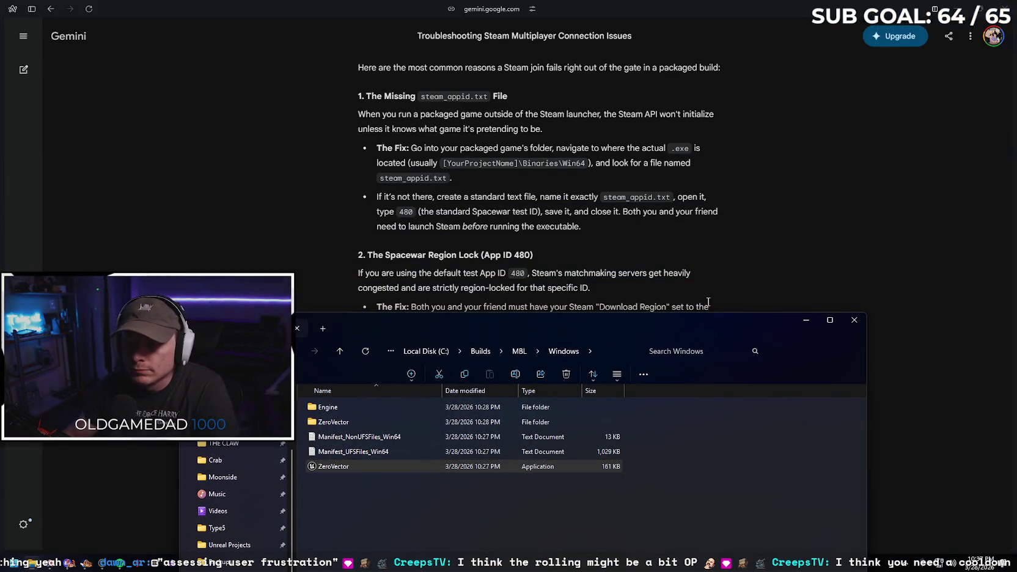
{"action": "left_click_drag", "start_coordinate": [624, 316], "coordinate": [638, 369]}
{"action": "scroll", "coordinate": [704, 281], "scroll_direction": "down", "scroll_amount": 3}
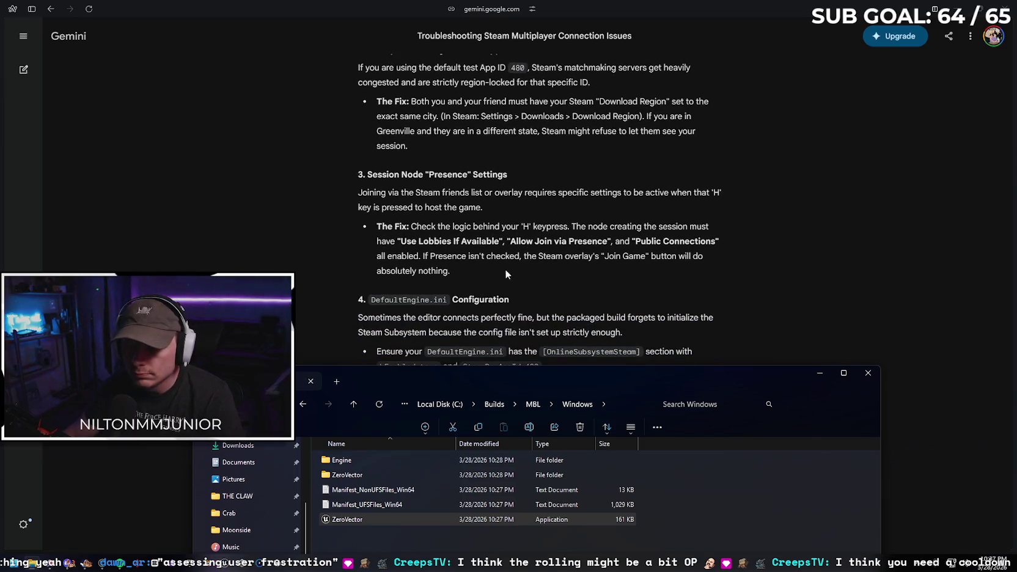
{"action": "mouse_move", "coordinate": [534, 380]}
{"action": "left_mouse_down"}
{"action": "mouse_move", "coordinate": [532, 281]}
{"action": "mouse_move", "coordinate": [532, 299]}
{"action": "left_mouse_up"}
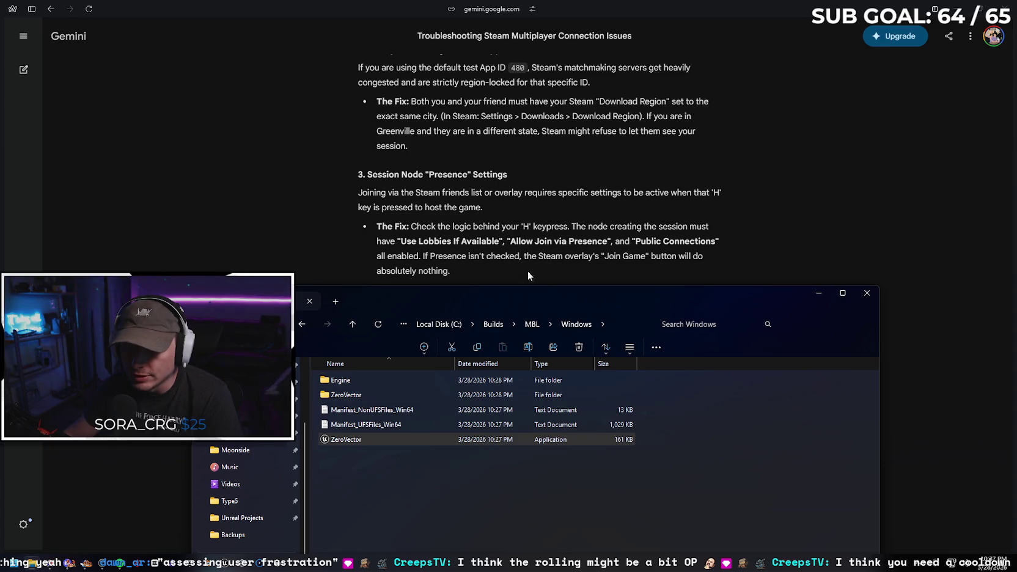
{"action": "mouse_move", "coordinate": [544, 298]}
{"action": "left_mouse_down"}
{"action": "mouse_move", "coordinate": [544, 423]}
{"action": "mouse_move", "coordinate": [524, 339]}
{"action": "mouse_move", "coordinate": [546, 460]}
{"action": "mouse_move", "coordinate": [550, 153]}
{"action": "left_mouse_up"}
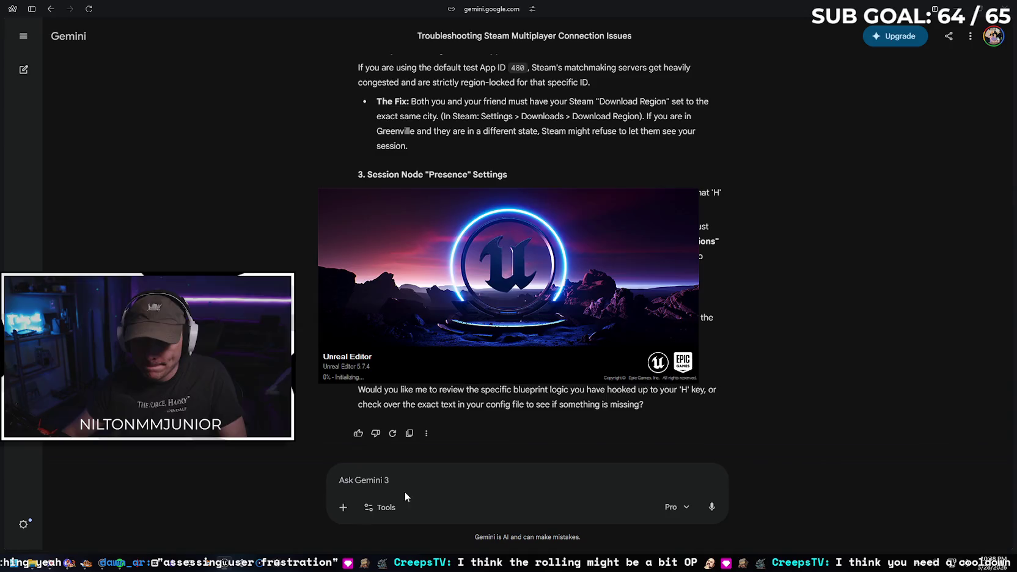
{"action": "left_click", "coordinate": [404, 491]}
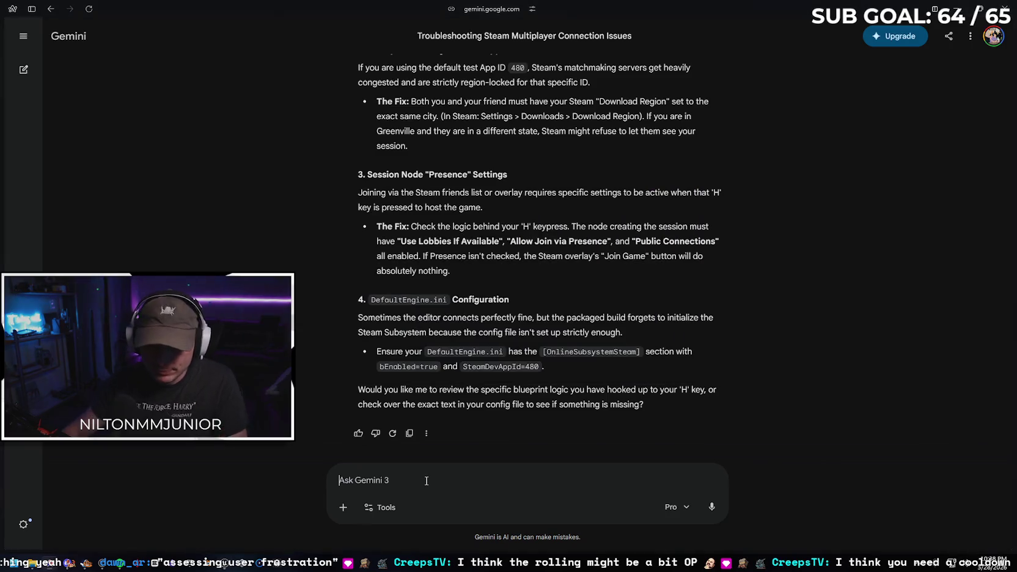
Tell Gemini the steam app id file is missing yet Steam still works, then return to the launcher
{"action": "type", "text": "the steam app id isn'"}
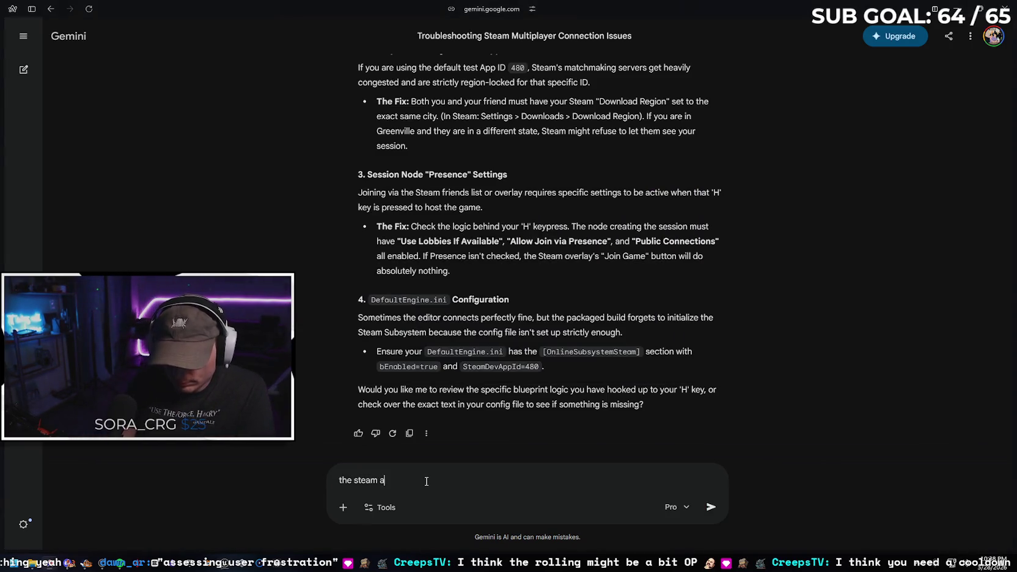
{"action": "type", "text": "t there but "}
{"action": "type", "text": "stea"}
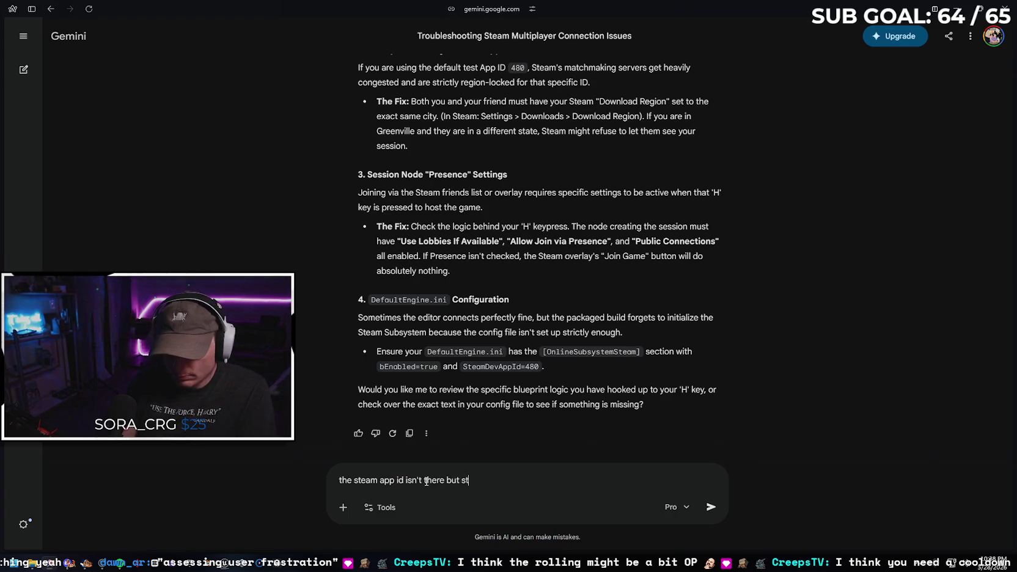
{"action": "type", "text": "m still works, I think t"}
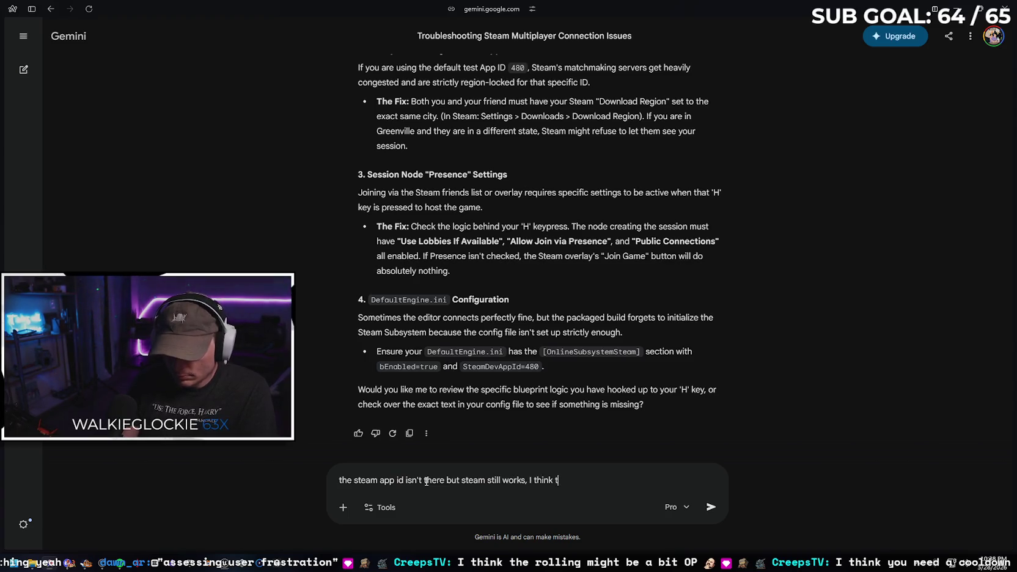
{"action": "type", "text": "hats just unpacked "}
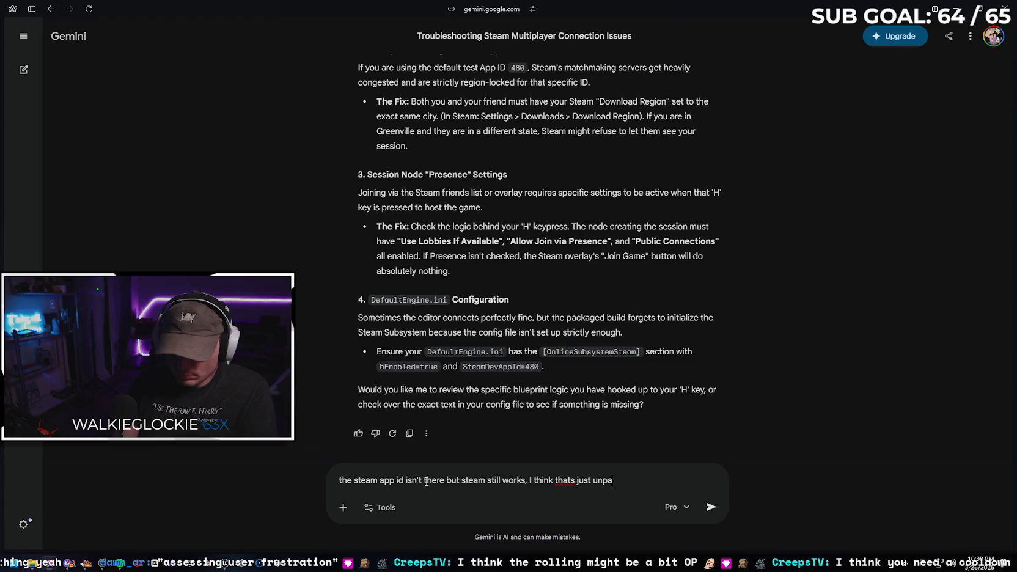
{"action": "type", "text": "builds you're think"}
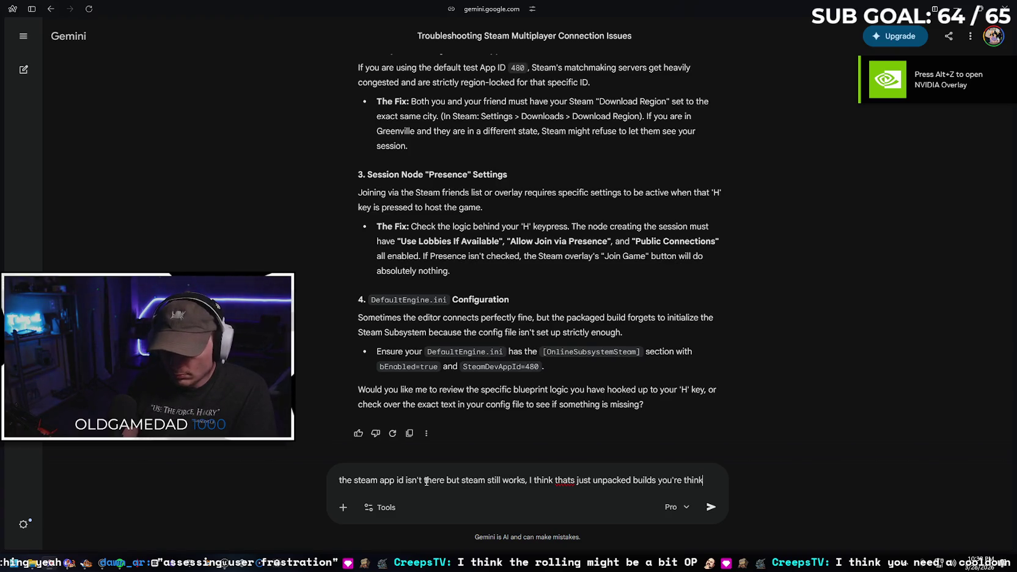
{"action": "type", "text": "ing of"}
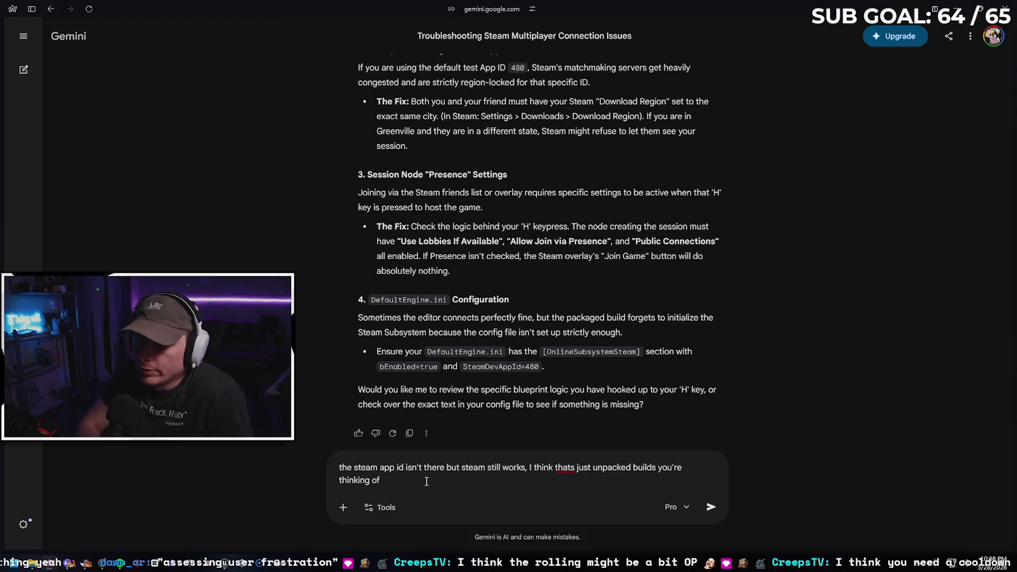
{"action": "key", "text": "Return"}
{"action": "key", "text": "alt+Tab"}
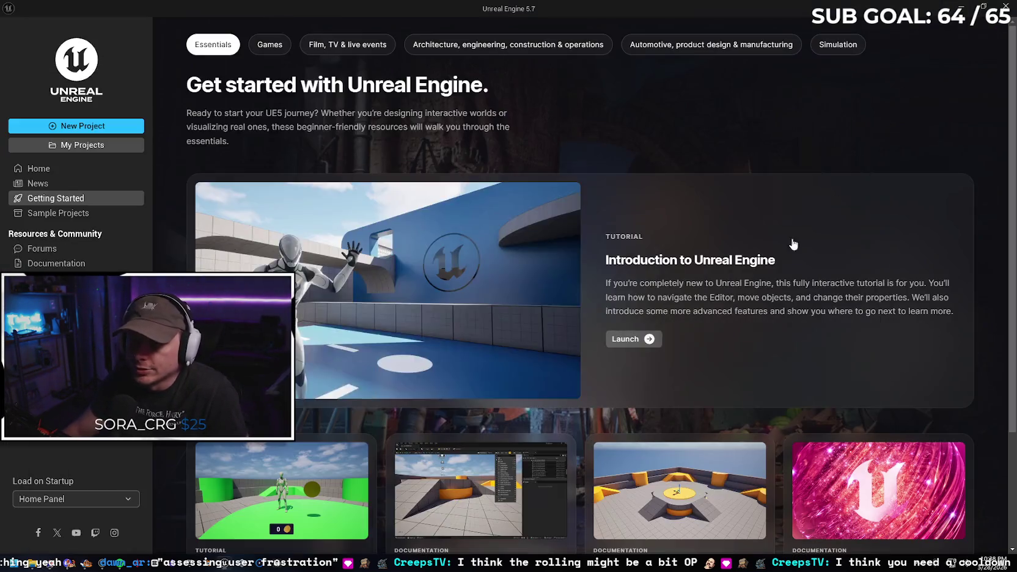
Open the ZeroVector project from My Projects in the Unreal Engine 5.7 launcher
{"action": "left_click", "coordinate": [79, 145]}
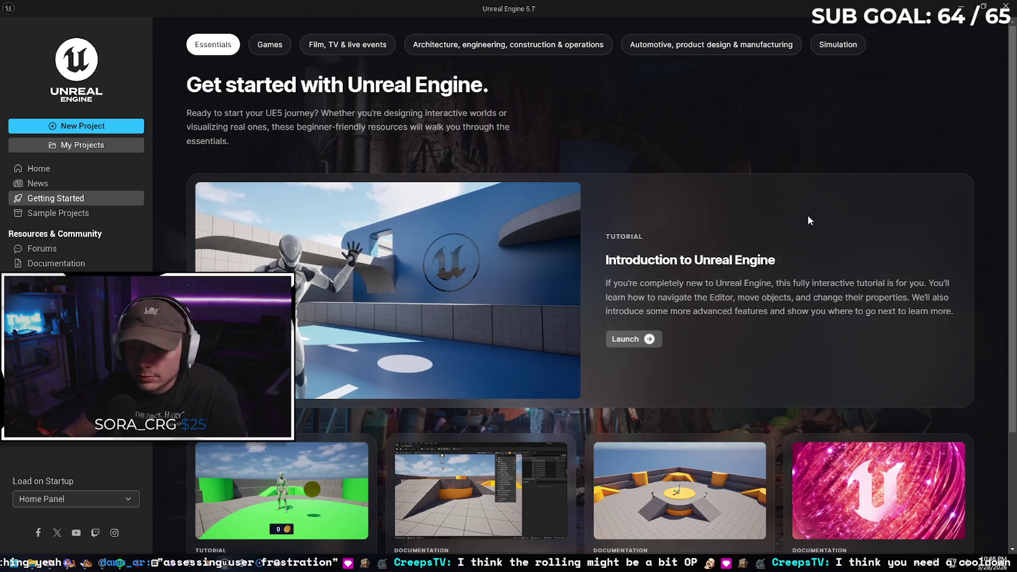
{"action": "left_click", "coordinate": [350, 130]}
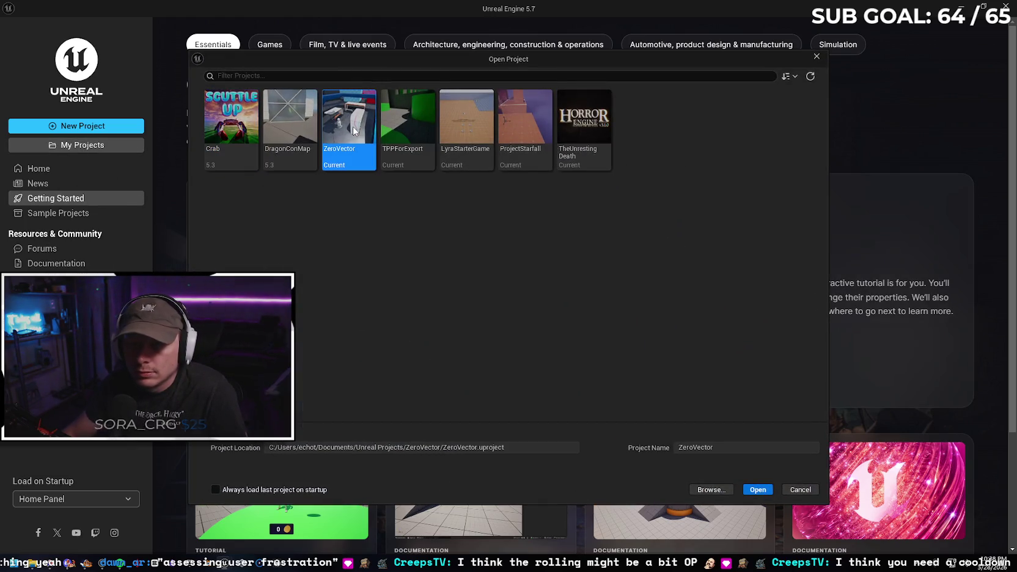
{"action": "left_click", "coordinate": [757, 488]}
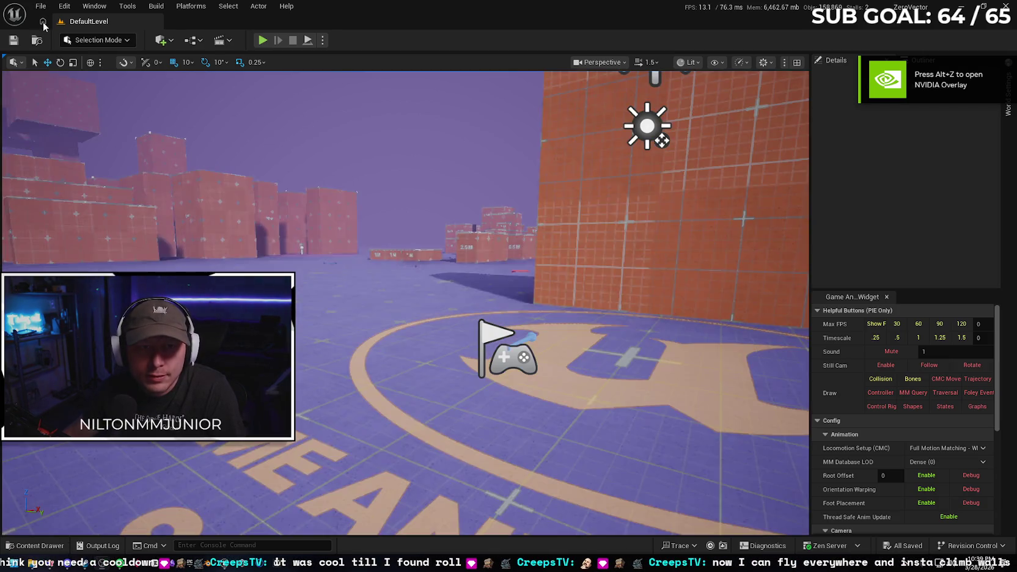
{"action": "left_click", "coordinate": [40, 7]}
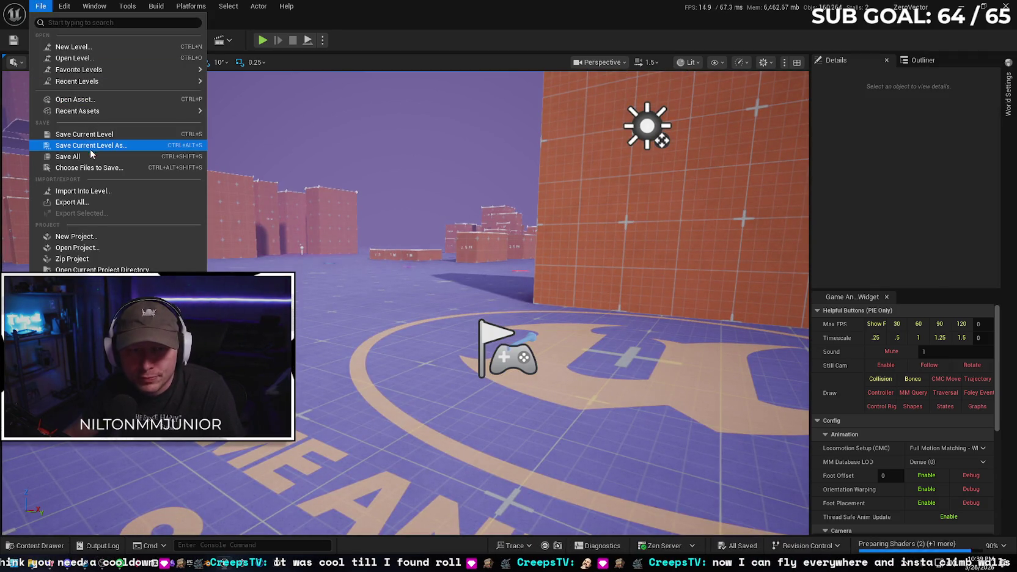
Load the NetworkMenu level from the recent levels list
{"action": "mouse_move", "coordinate": [117, 83]}
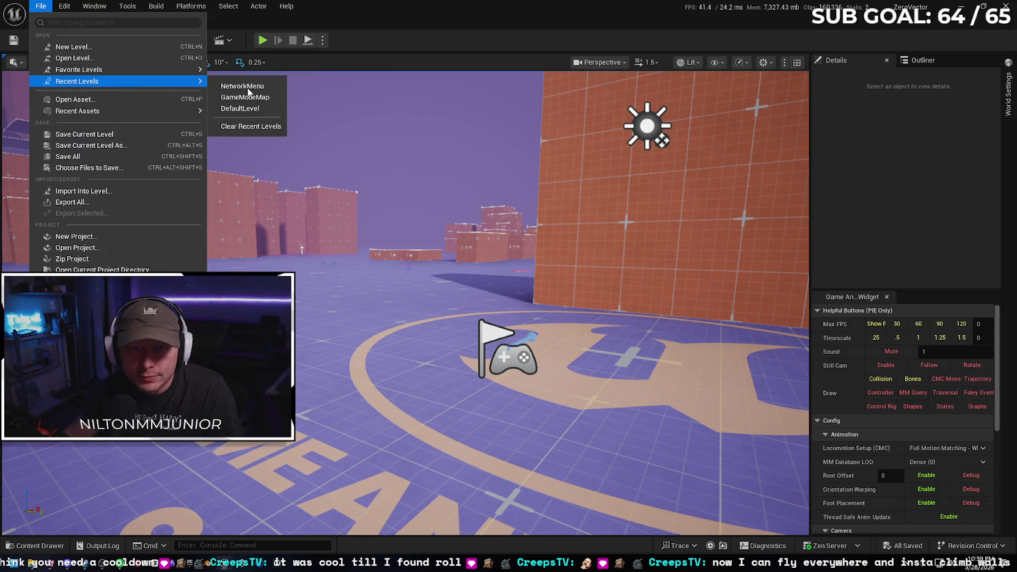
{"action": "left_click", "coordinate": [494, 260]}
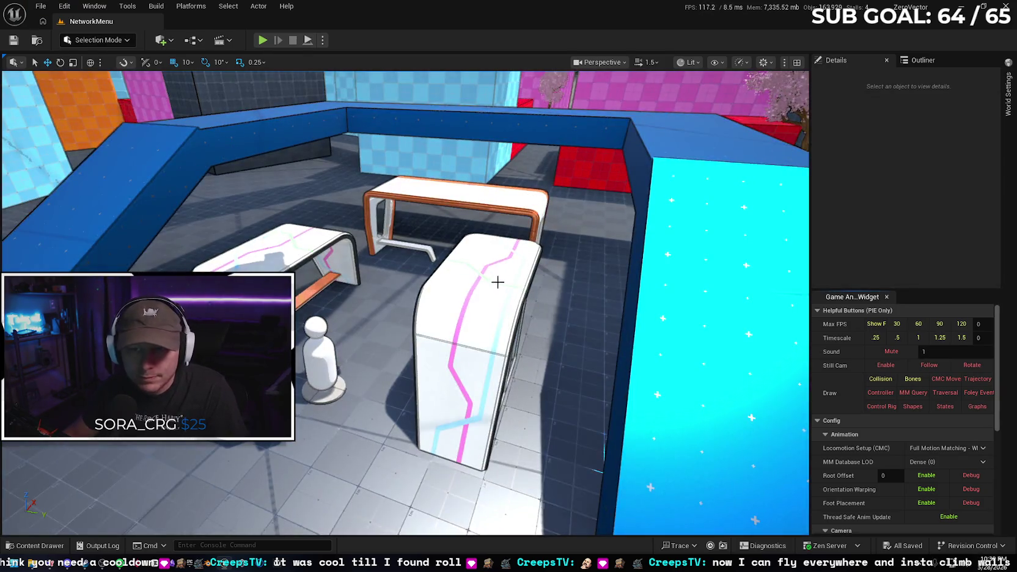
{"action": "left_click_drag", "start_coordinate": [497, 282], "coordinate": [475, 202]}
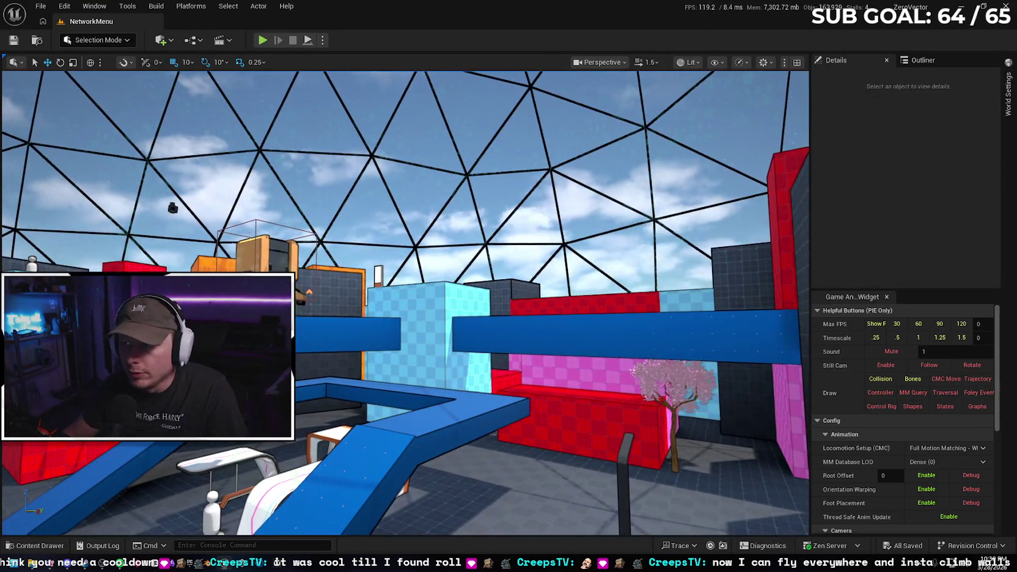
Delete the geodesic dome sphere overhead and save the level
{"action": "left_click", "coordinate": [475, 202]}
{"action": "mouse_move", "coordinate": [475, 202]}
{"action": "left_mouse_down"}
{"action": "mouse_move", "coordinate": [511, 248]}
{"action": "mouse_move", "coordinate": [494, 238]}
{"action": "left_mouse_up"}
{"action": "key", "text": "Delete"}
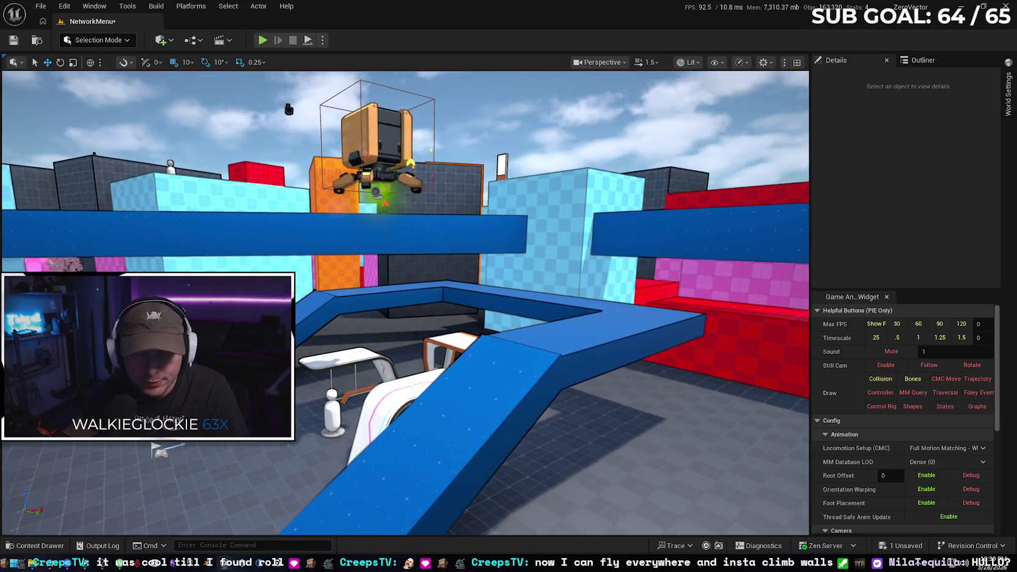
{"action": "left_click", "coordinate": [13, 40]}
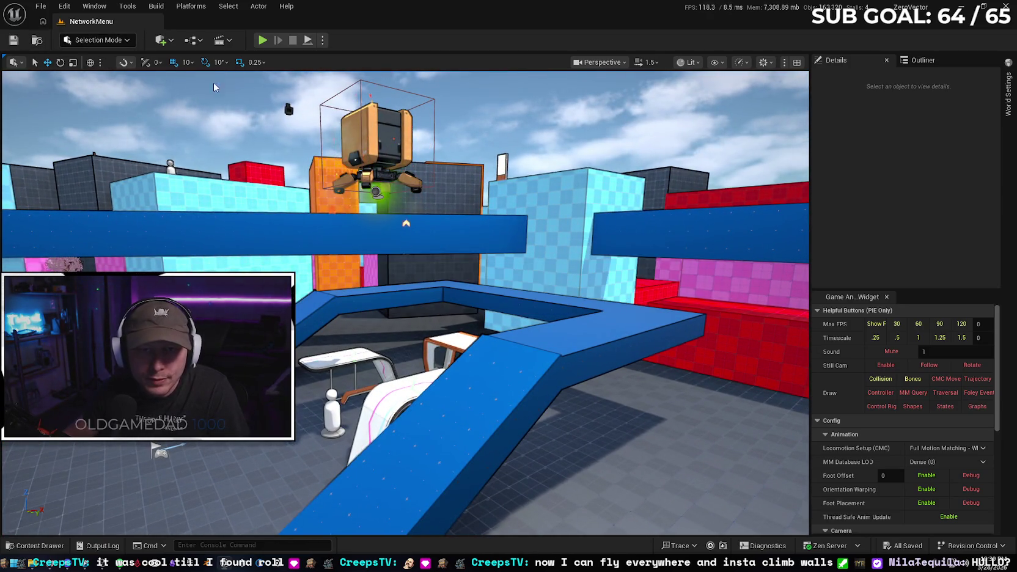
Open the NetworkMenu Level Blueprint graph from the Blueprints menu
{"action": "left_click", "coordinate": [192, 40]}
{"action": "mouse_move", "coordinate": [251, 96]}
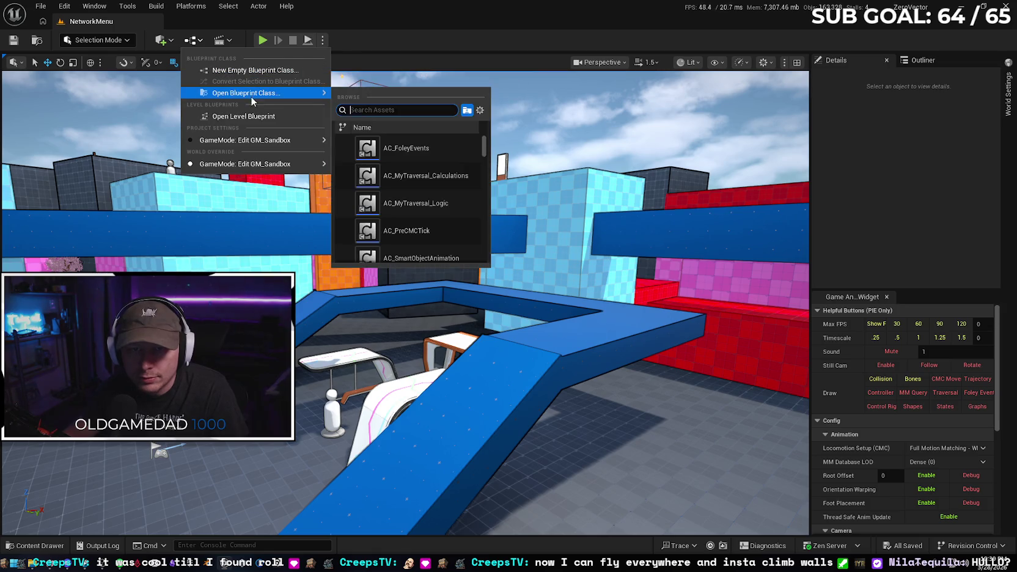
{"action": "left_click", "coordinate": [393, 233]}
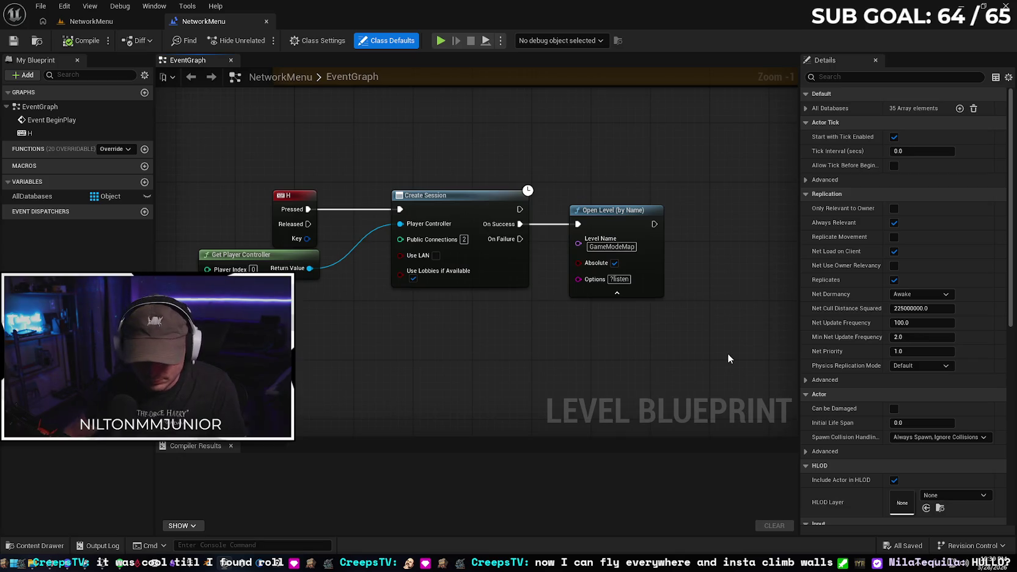
Screenshot the Create Session and Open Level nodes with Win+Shift+S
{"action": "key", "text": "super+shift+s"}
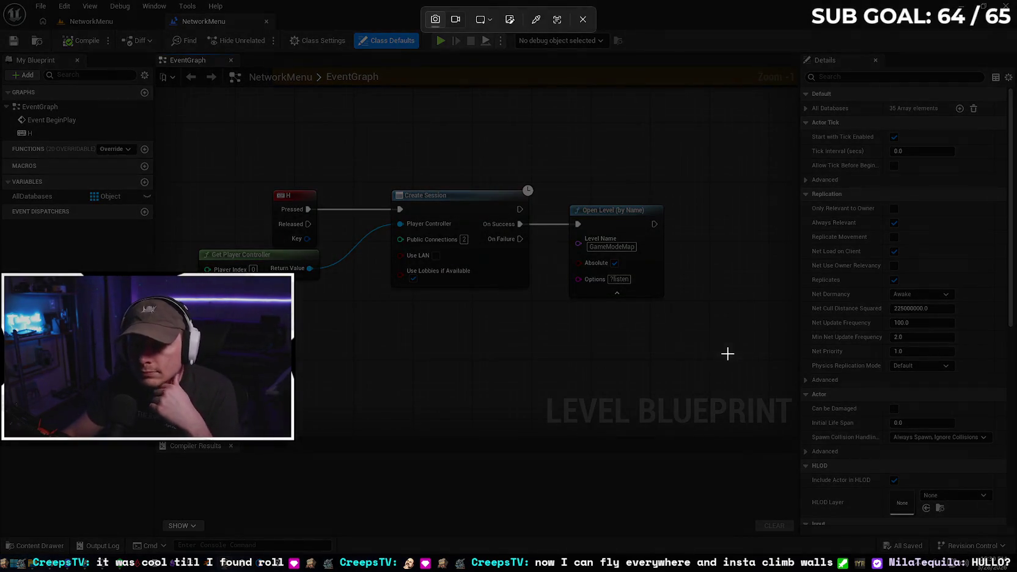
{"action": "mouse_move", "coordinate": [173, 141]}
{"action": "left_mouse_down"}
{"action": "mouse_move", "coordinate": [612, 321]}
{"action": "mouse_move", "coordinate": [695, 341]}
{"action": "left_mouse_up"}
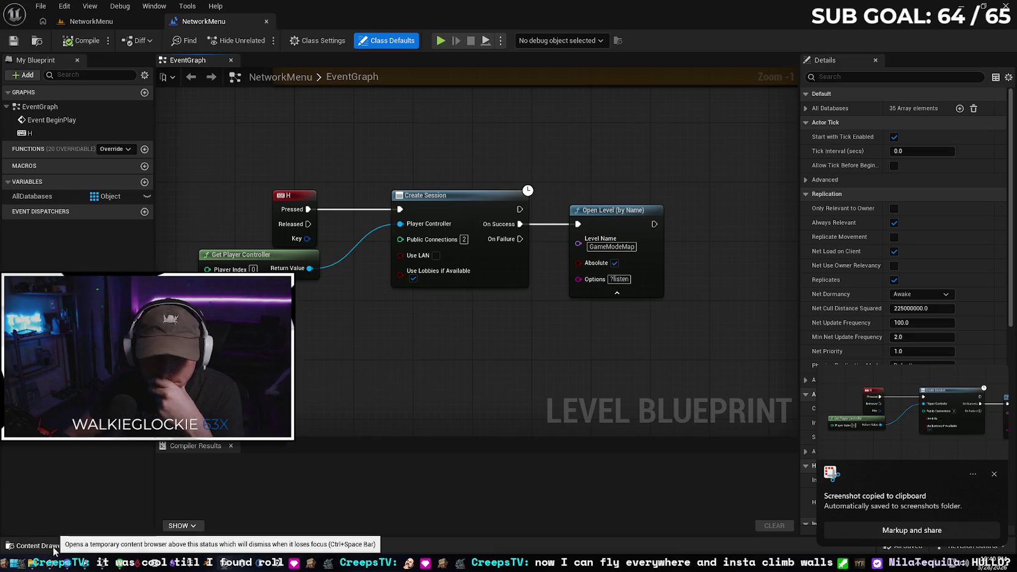
Switch to Gemini and scroll through its Steam multiplayer troubleshooting answer
{"action": "left_click", "coordinate": [215, 567]}
{"action": "scroll", "coordinate": [532, 377], "scroll_direction": "down", "scroll_amount": 5}
{"action": "scroll", "coordinate": [532, 377], "scroll_direction": "up", "scroll_amount": 1}
{"action": "scroll", "coordinate": [533, 378], "scroll_direction": "up", "scroll_amount": 5}
{"action": "scroll", "coordinate": [556, 321], "scroll_direction": "down", "scroll_amount": 3}
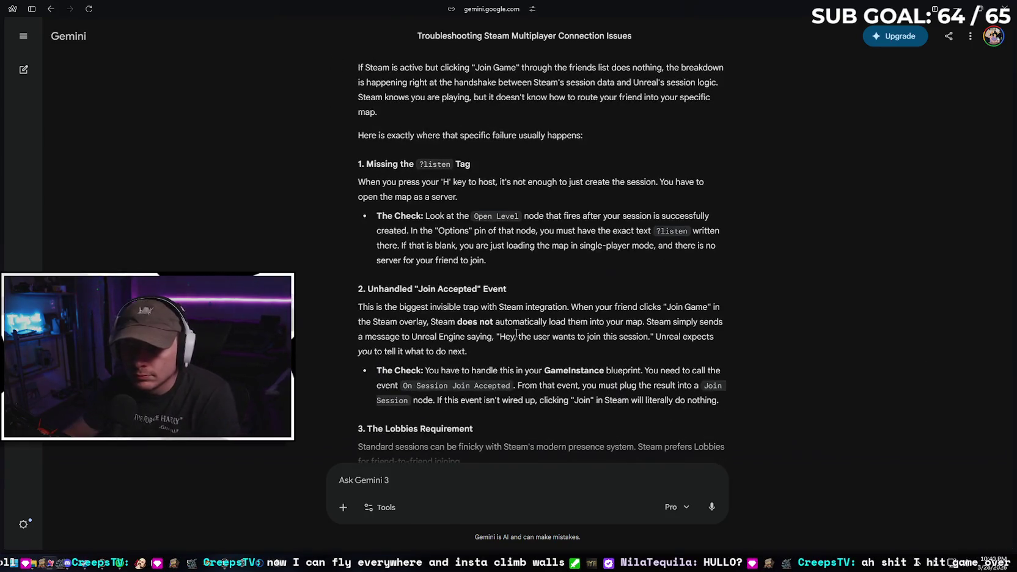
{"action": "scroll", "coordinate": [514, 341], "scroll_direction": "down", "scroll_amount": 2}
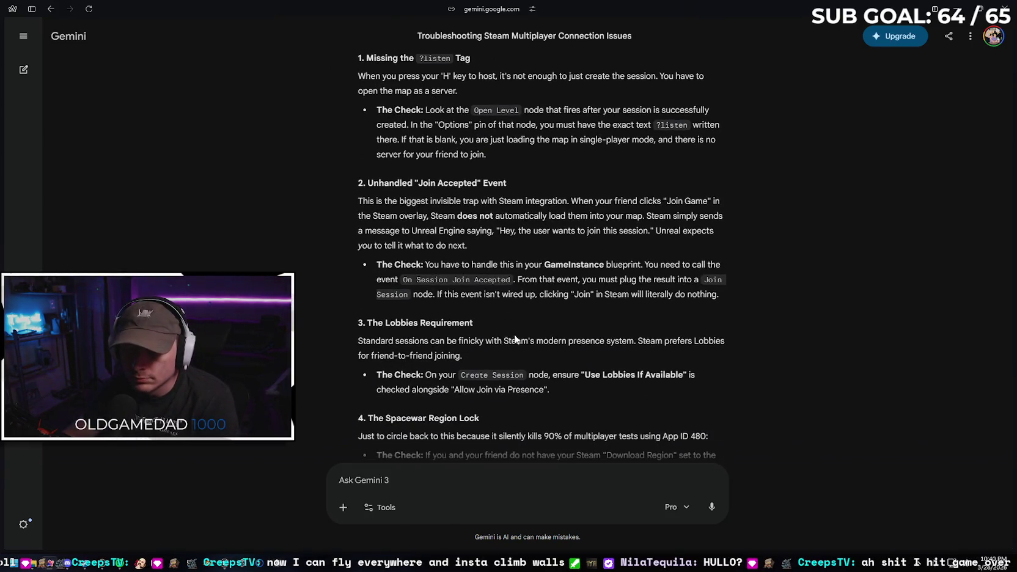
{"action": "scroll", "coordinate": [644, 304], "scroll_direction": "up", "scroll_amount": 1}
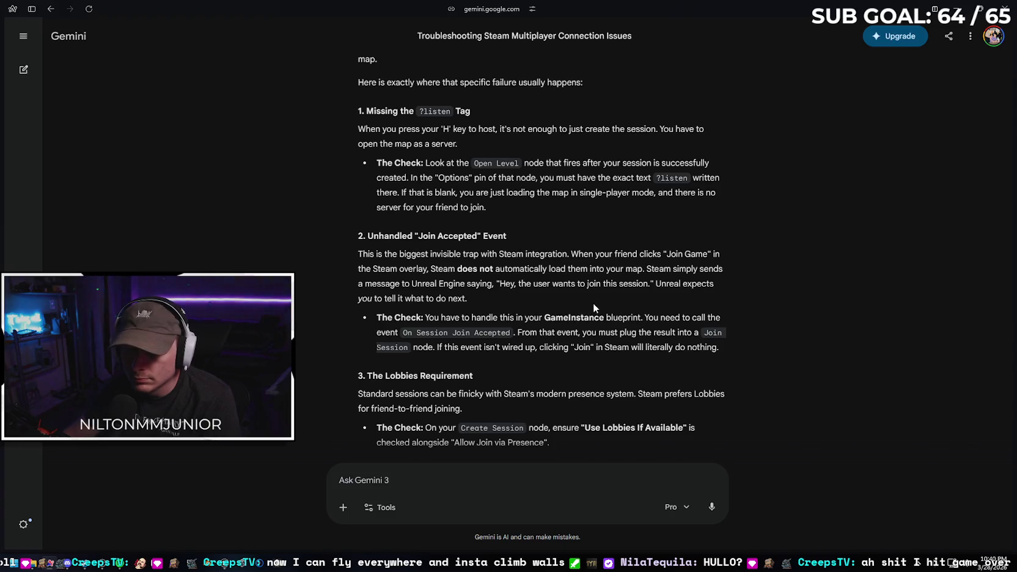
Check the blueprint graph again, centring the session nodes
{"action": "key", "text": "alt+Tab"}
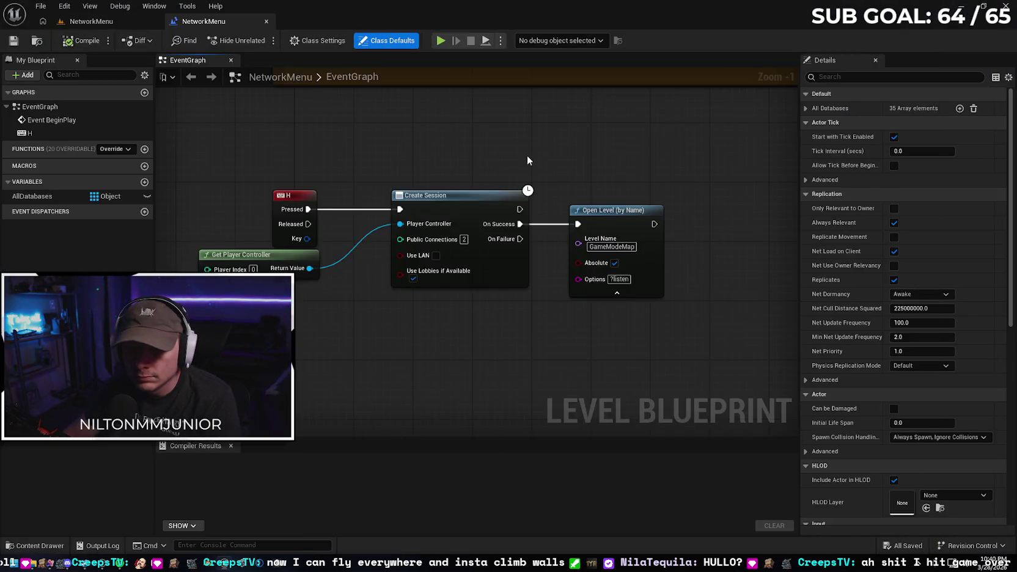
{"action": "scroll", "coordinate": [527, 155], "scroll_direction": "up", "scroll_amount": 3}
{"action": "scroll", "coordinate": [553, 347], "scroll_direction": "down", "scroll_amount": 3}
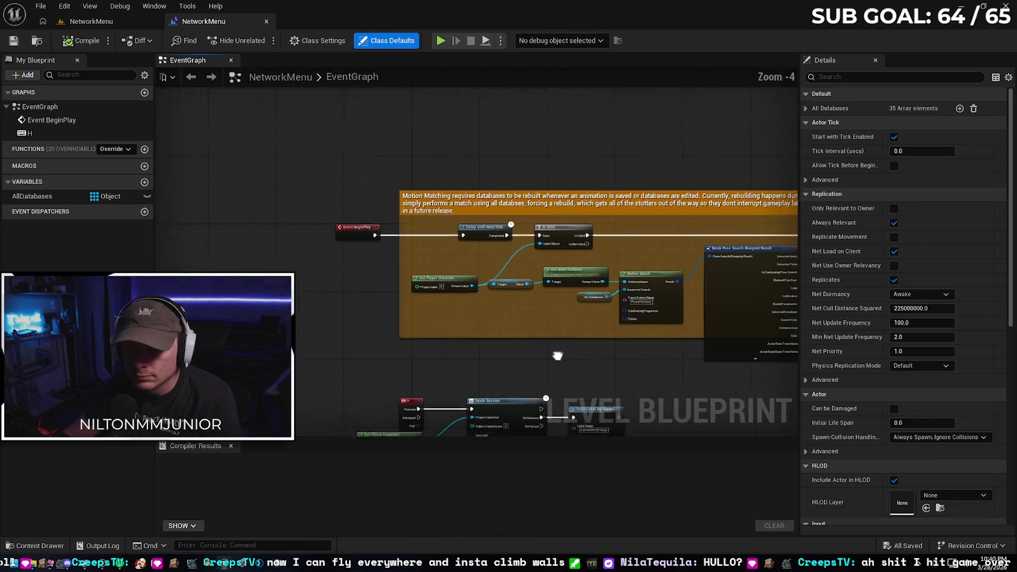
{"action": "mouse_move", "coordinate": [413, 290]}
{"action": "left_mouse_down"}
{"action": "mouse_move", "coordinate": [658, 243]}
{"action": "mouse_move", "coordinate": [611, 249]}
{"action": "left_mouse_up"}
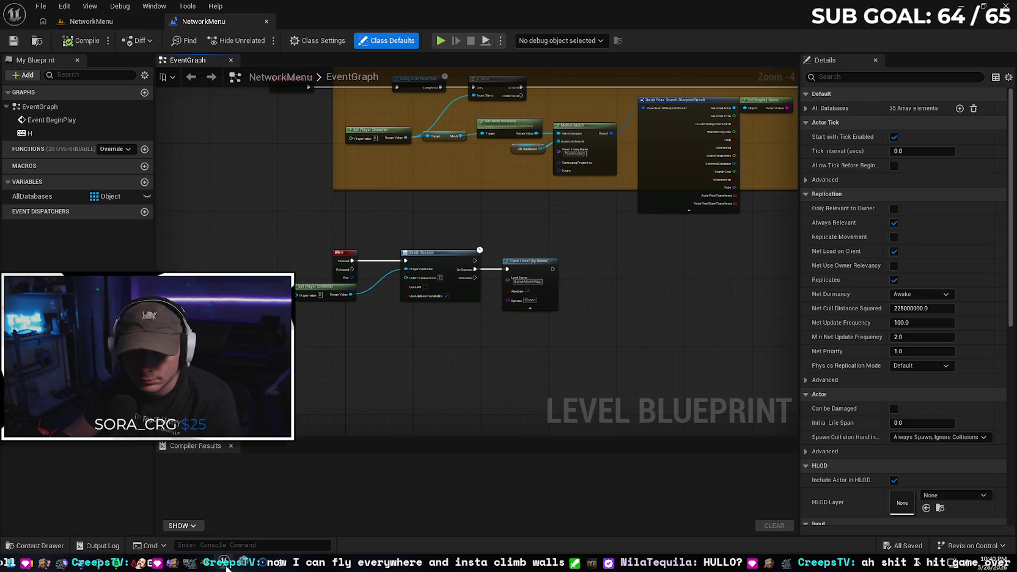
Return to Gemini, read to the end and paste the graph screenshot into the prompt
{"action": "left_click", "coordinate": [53, 561]}
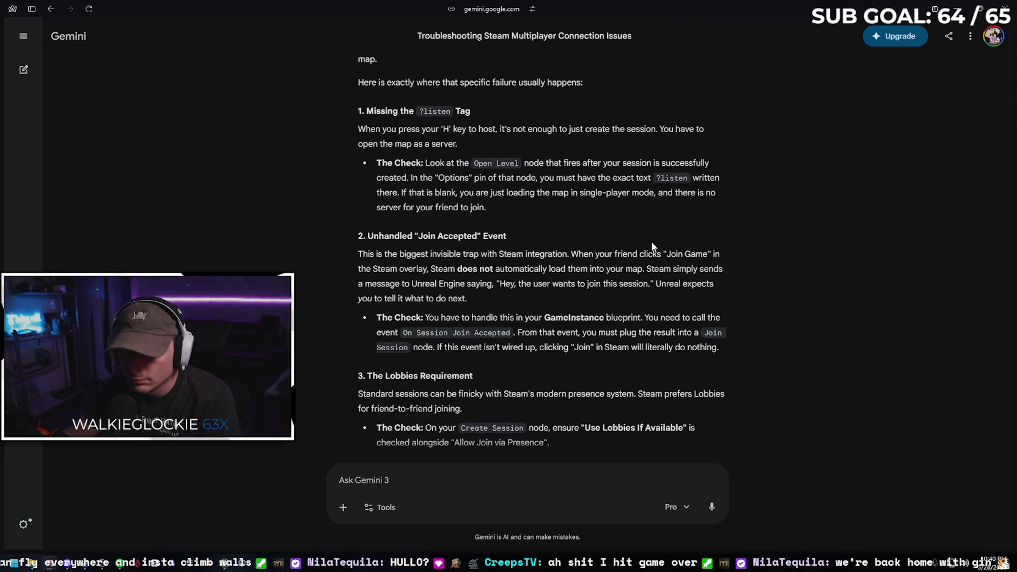
{"action": "scroll", "coordinate": [658, 242], "scroll_direction": "down", "scroll_amount": 3}
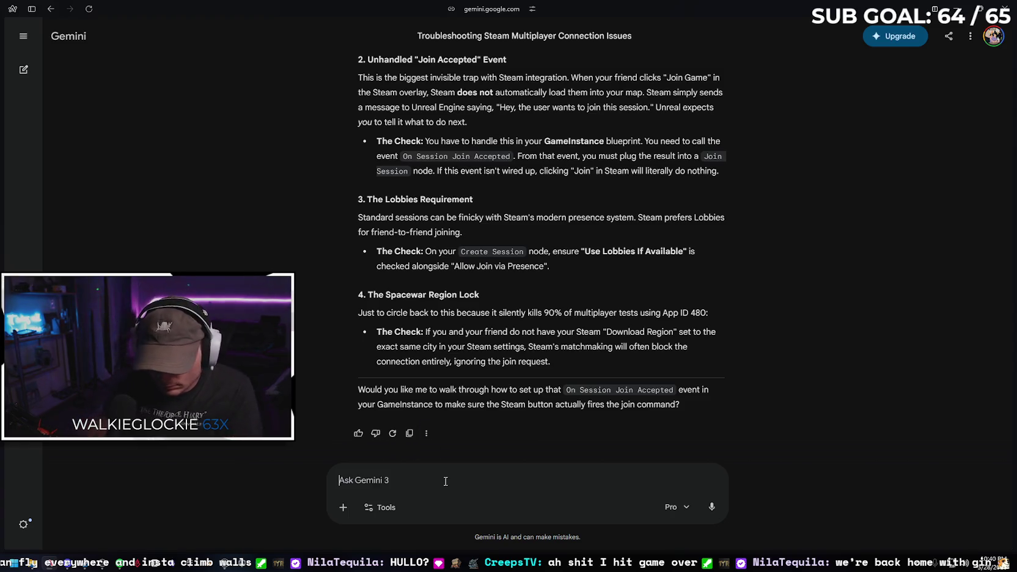
{"action": "key", "text": "ctrl+v"}
Send the screenshot with a note that this is what was suggested, then read Gemini's reply
{"action": "type", "text": "t"}
{"action": "type", "text": " is what "}
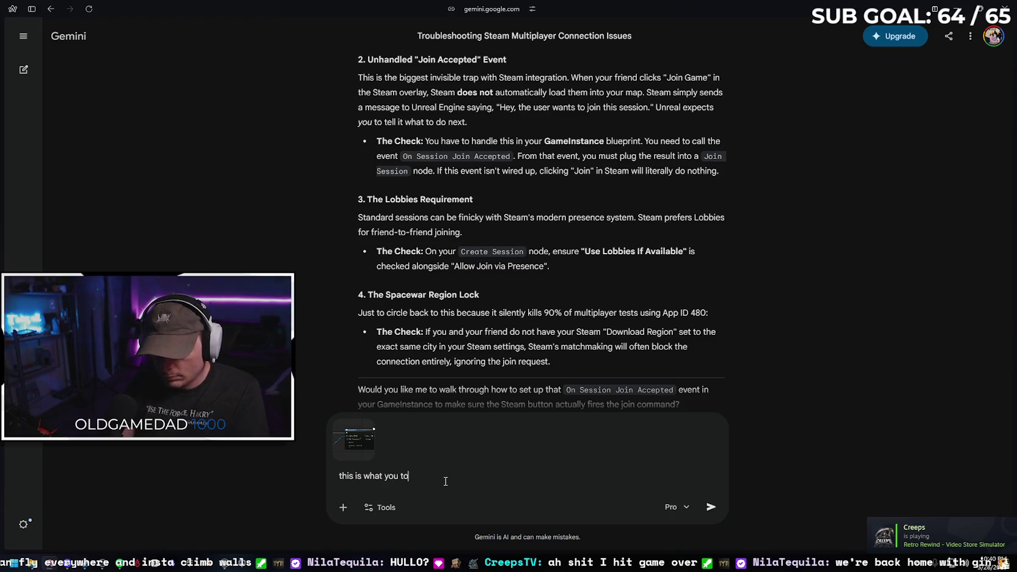
{"action": "type", "text": "ke"}
{"action": "key", "text": "Return"}
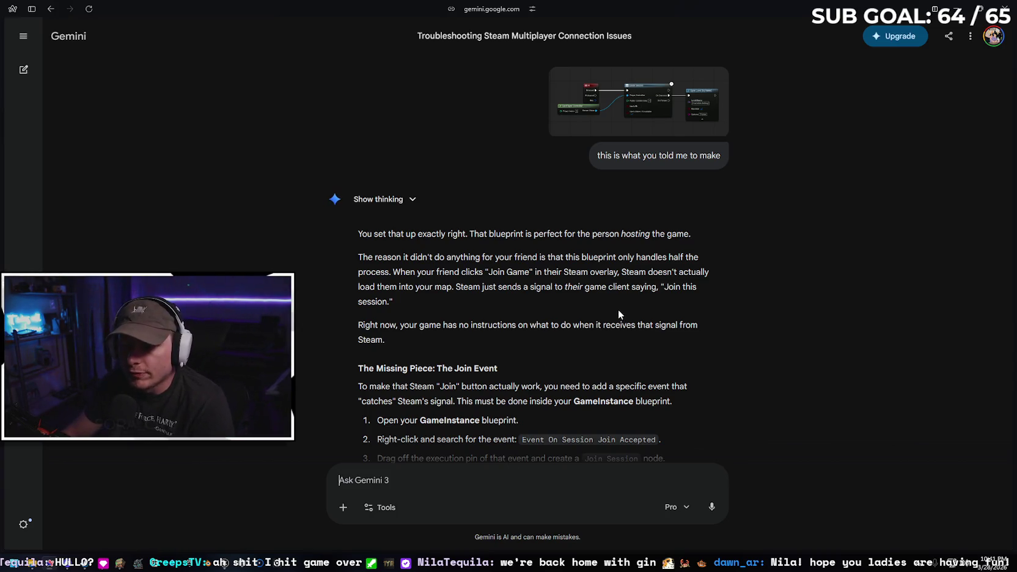
{"action": "scroll", "coordinate": [716, 252], "scroll_direction": "down", "scroll_amount": 1}
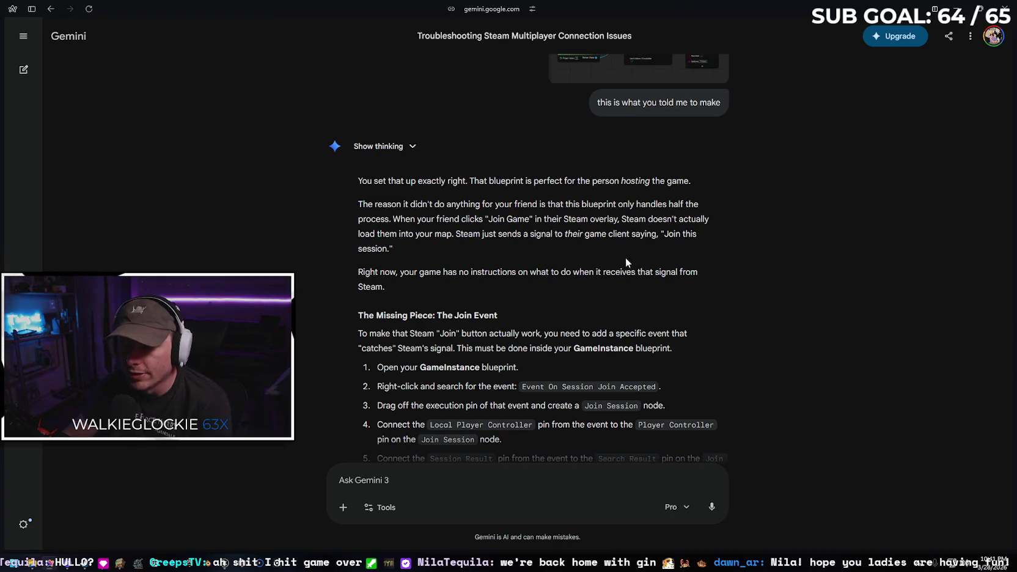
{"action": "scroll", "coordinate": [539, 250], "scroll_direction": "down", "scroll_amount": 1}
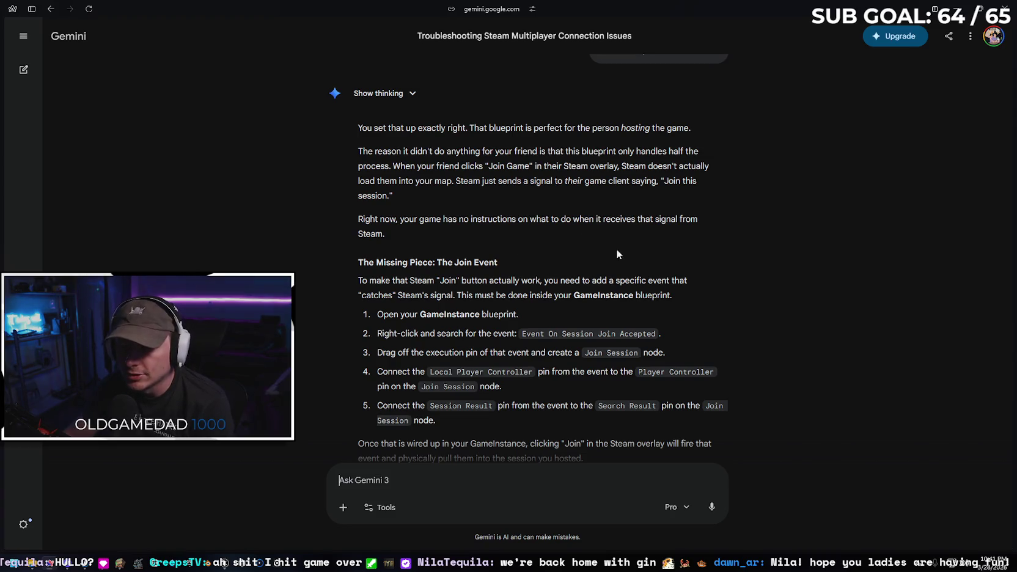
{"action": "scroll", "coordinate": [680, 244], "scroll_direction": "down", "scroll_amount": 2}
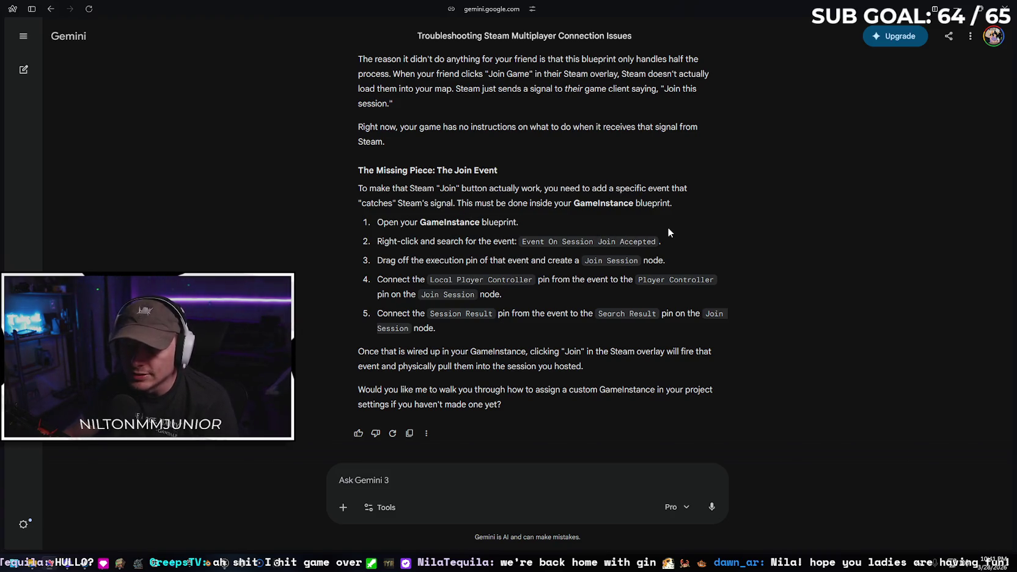
Shrink and move the Gemini window aside and bring the Unreal editor to the front
{"action": "left_click", "coordinate": [981, 10]}
{"action": "scroll", "coordinate": [552, 231], "scroll_direction": "down", "scroll_amount": 10}
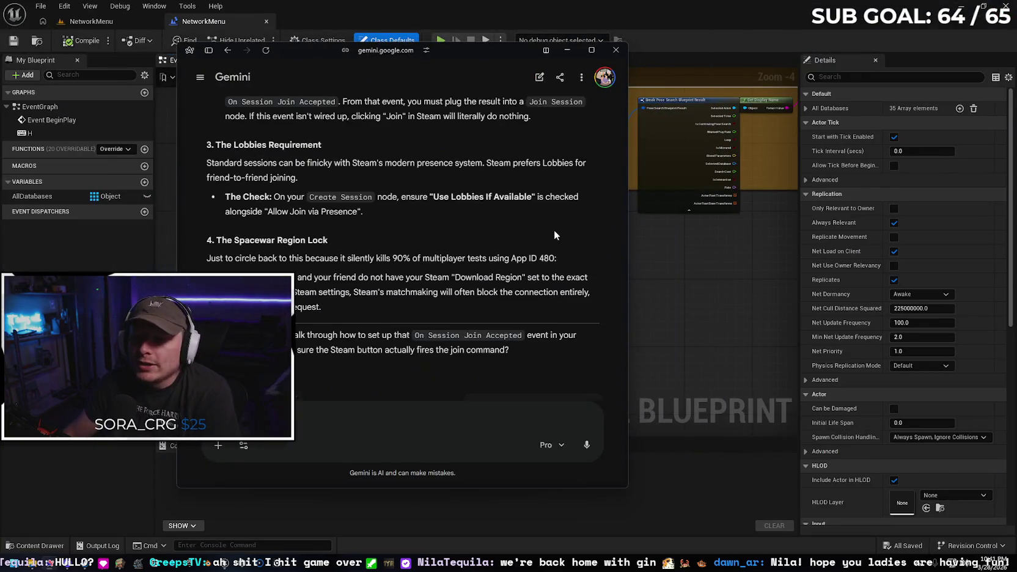
{"action": "scroll", "coordinate": [552, 231], "scroll_direction": "down", "scroll_amount": 10}
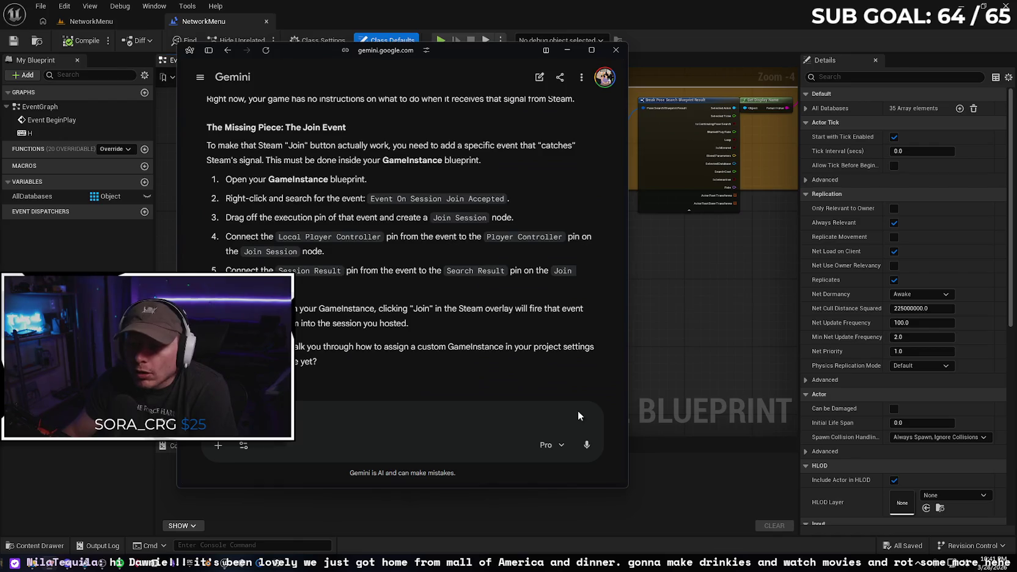
{"action": "left_click_drag", "start_coordinate": [461, 50], "coordinate": [433, 59]}
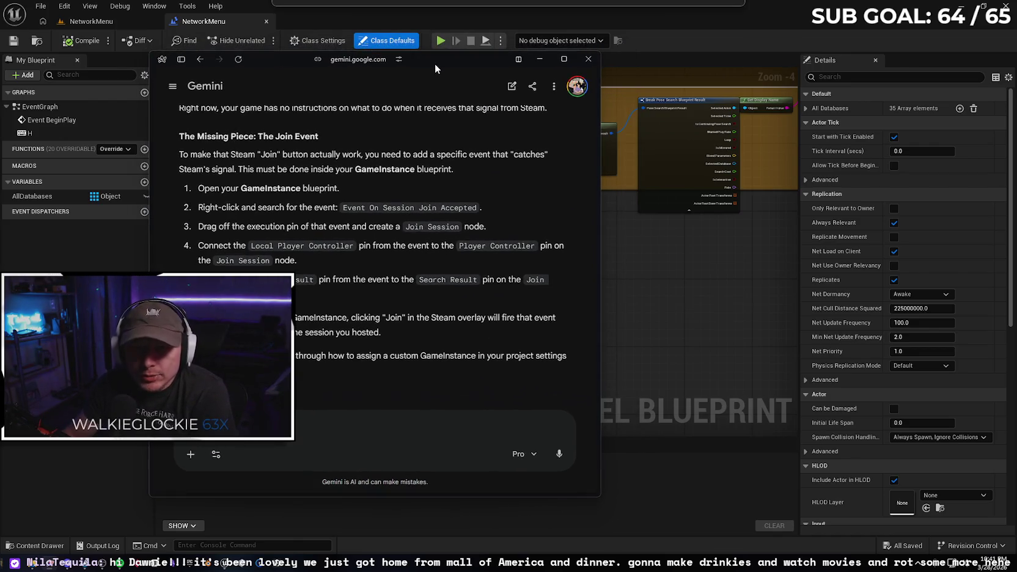
{"action": "left_click", "coordinate": [665, 298]}
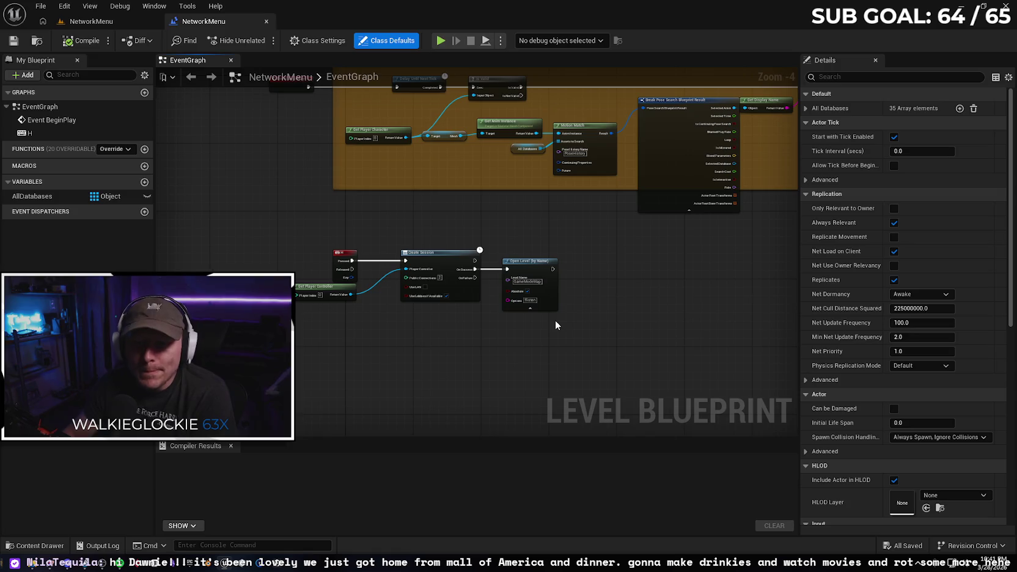
Browse the top-level Content folder and glance at the level's World Settings
{"action": "left_click", "coordinate": [36, 545]}
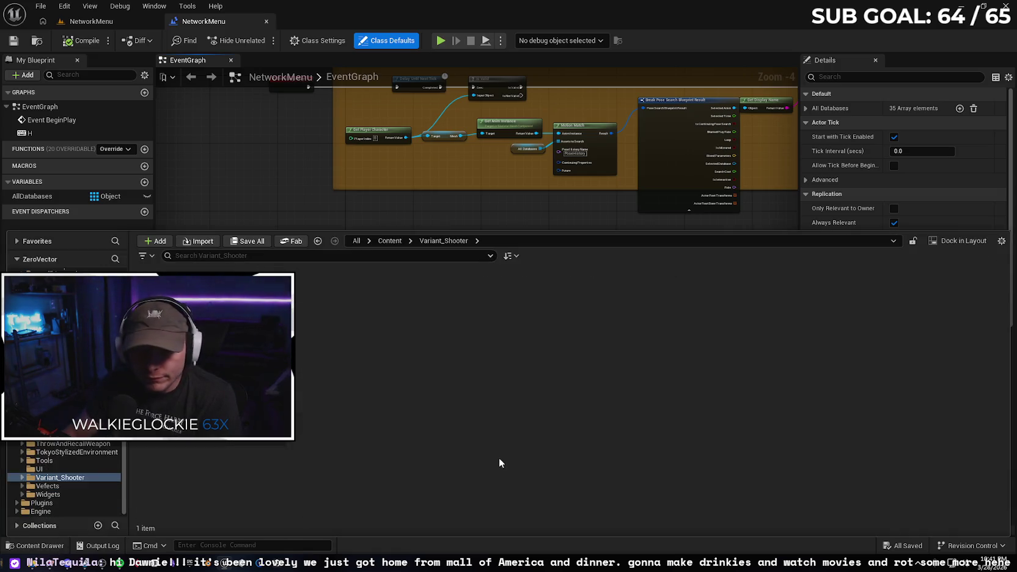
{"action": "scroll", "coordinate": [65, 476], "scroll_direction": "up", "scroll_amount": 5}
{"action": "left_click", "coordinate": [34, 315]}
{"action": "scroll", "coordinate": [853, 468], "scroll_direction": "down", "scroll_amount": 1}
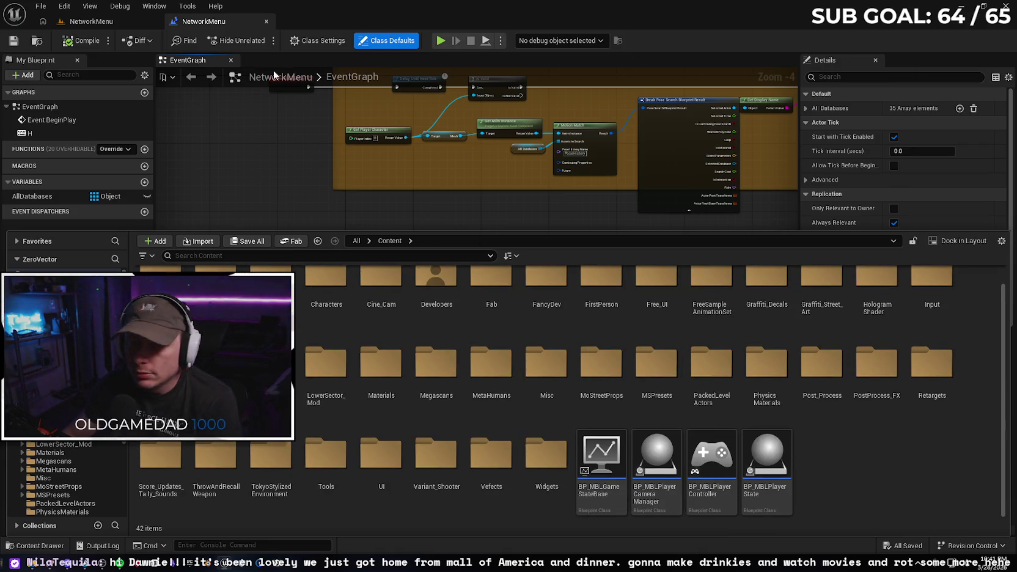
{"action": "left_click", "coordinate": [92, 21]}
{"action": "left_click", "coordinate": [1012, 93]}
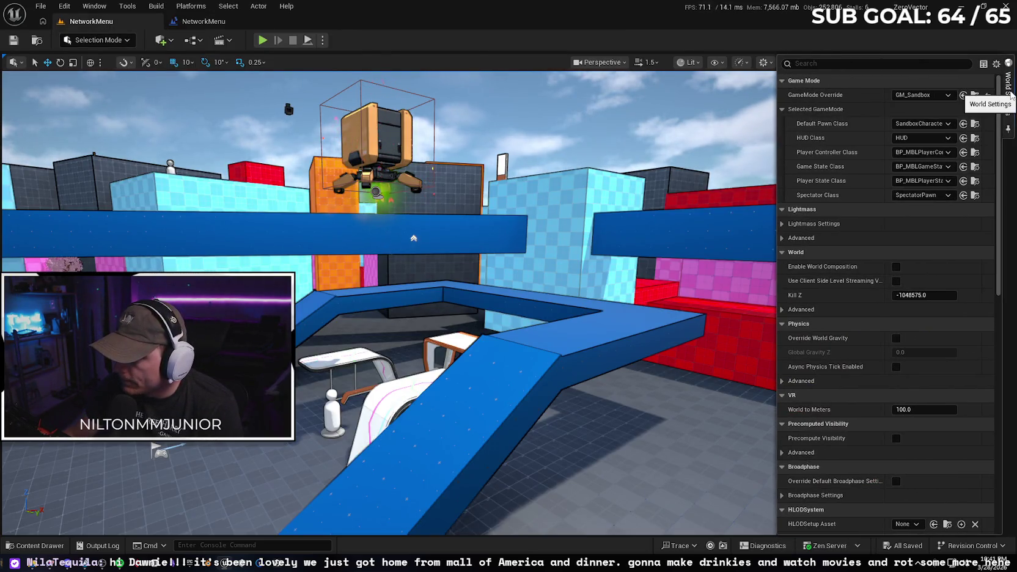
{"action": "left_click", "coordinate": [37, 545]}
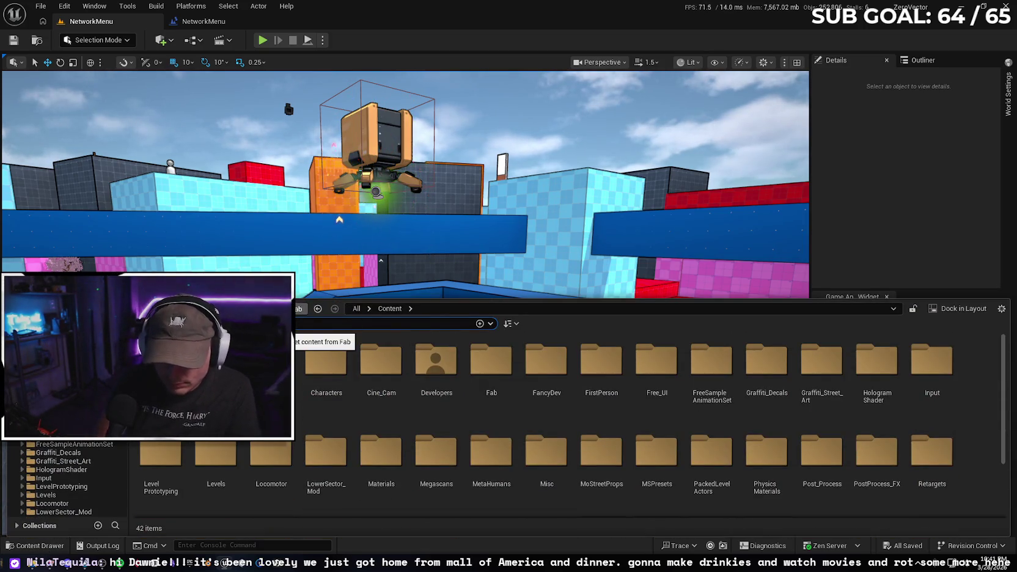
Search the Content Drawer for 'instance', then clear the search
{"action": "type", "text": "instance"}
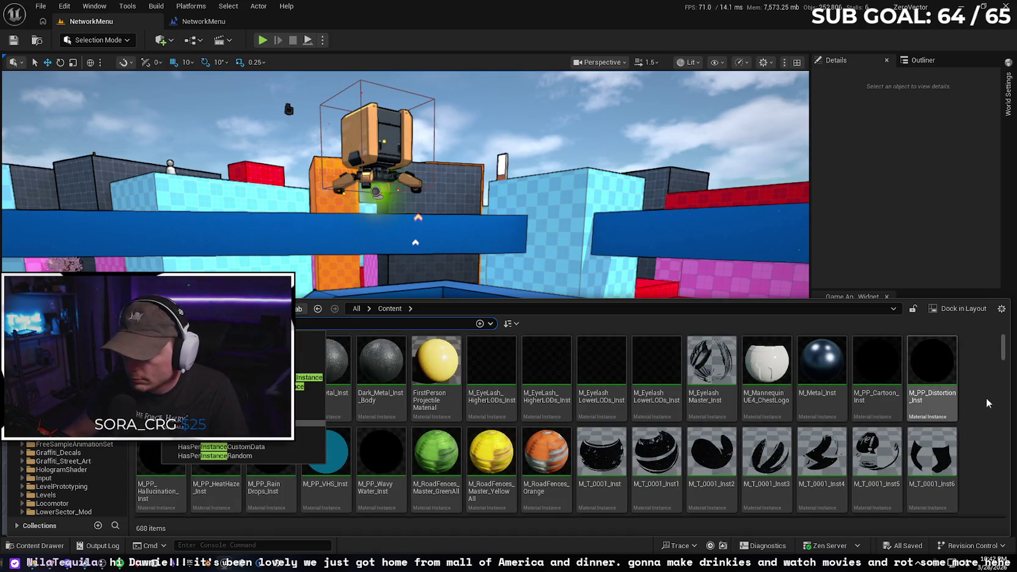
{"action": "scroll", "coordinate": [976, 401], "scroll_direction": "down", "scroll_amount": 15}
{"action": "scroll", "coordinate": [1012, 517], "scroll_direction": "up", "scroll_amount": 15}
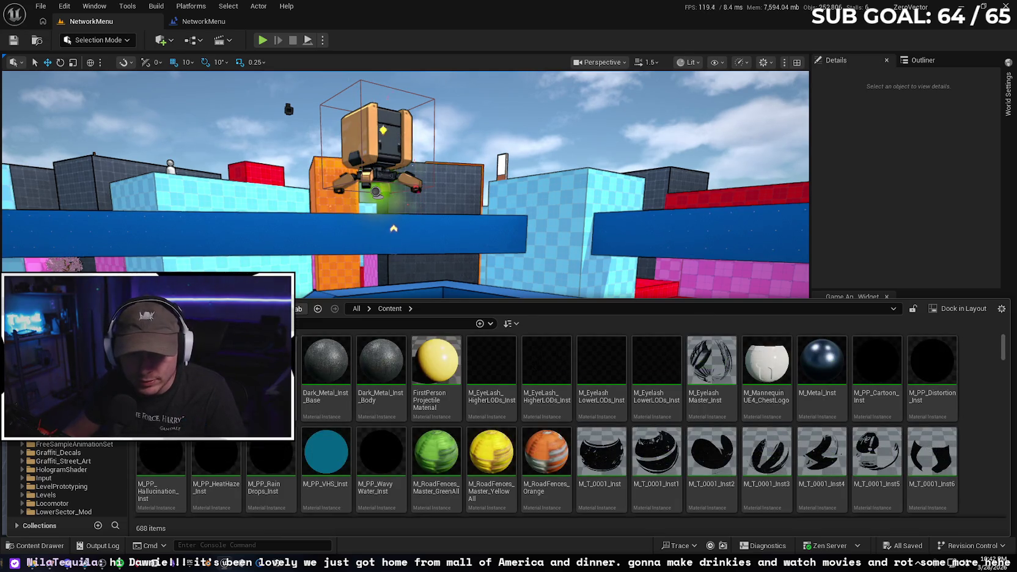
{"action": "key", "text": "Escape"}
Browse the asset-type filter list, searching 'in', then clear and dismiss it
{"action": "left_click", "coordinate": [153, 323]}
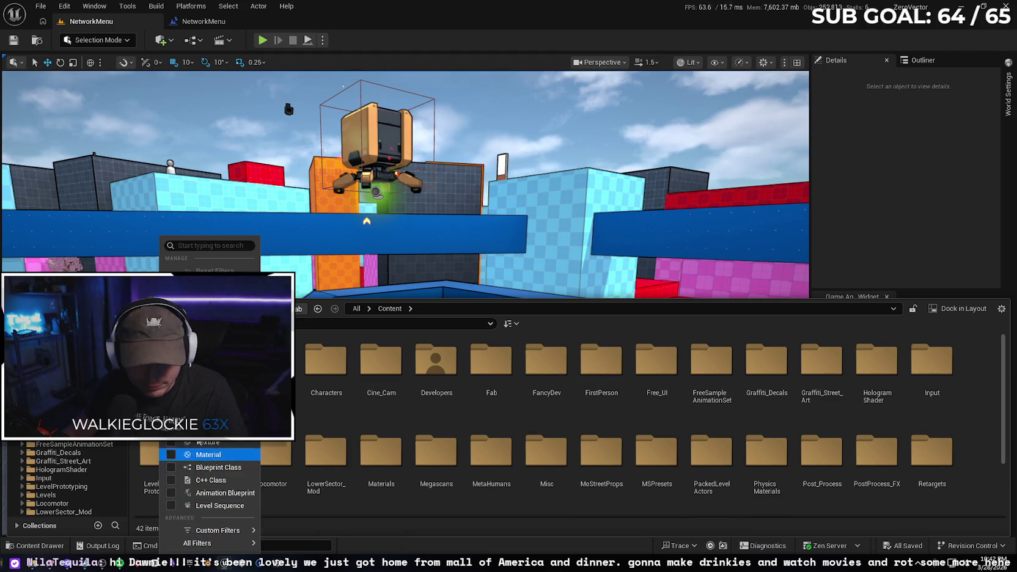
{"action": "mouse_move", "coordinate": [227, 543]}
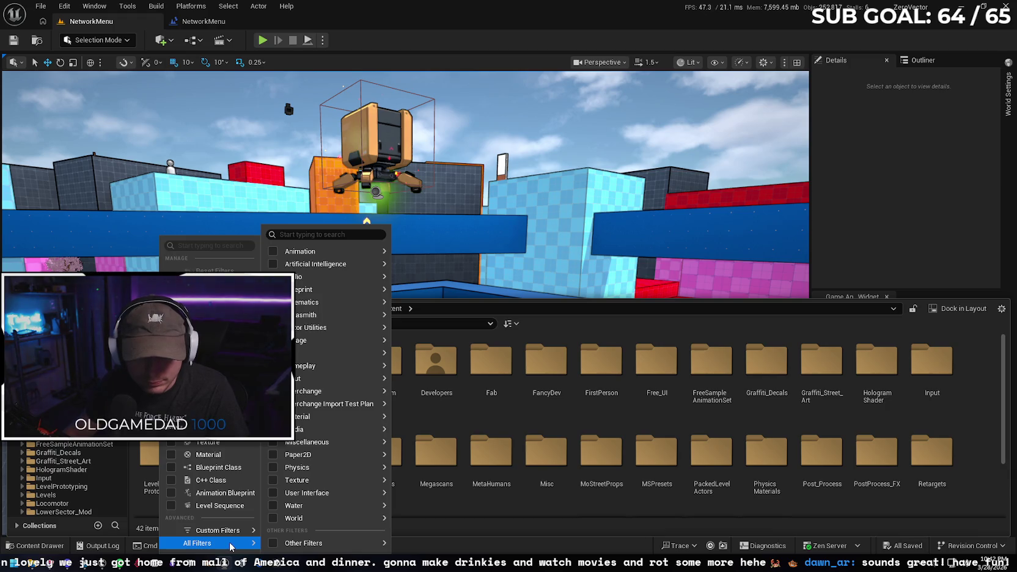
{"action": "mouse_move", "coordinate": [352, 366]}
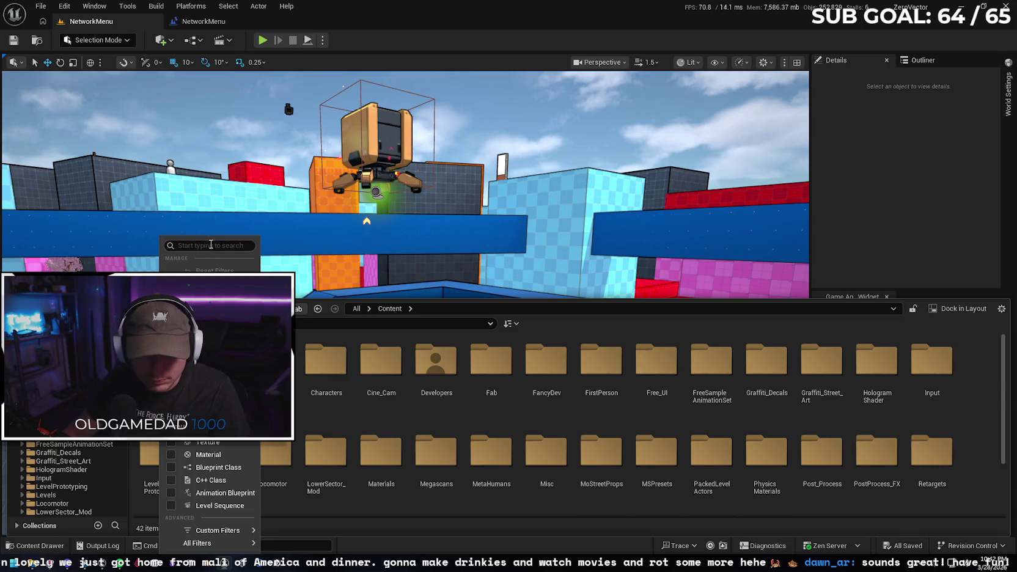
{"action": "type", "text": "in"}
{"action": "mouse_move", "coordinate": [217, 245]}
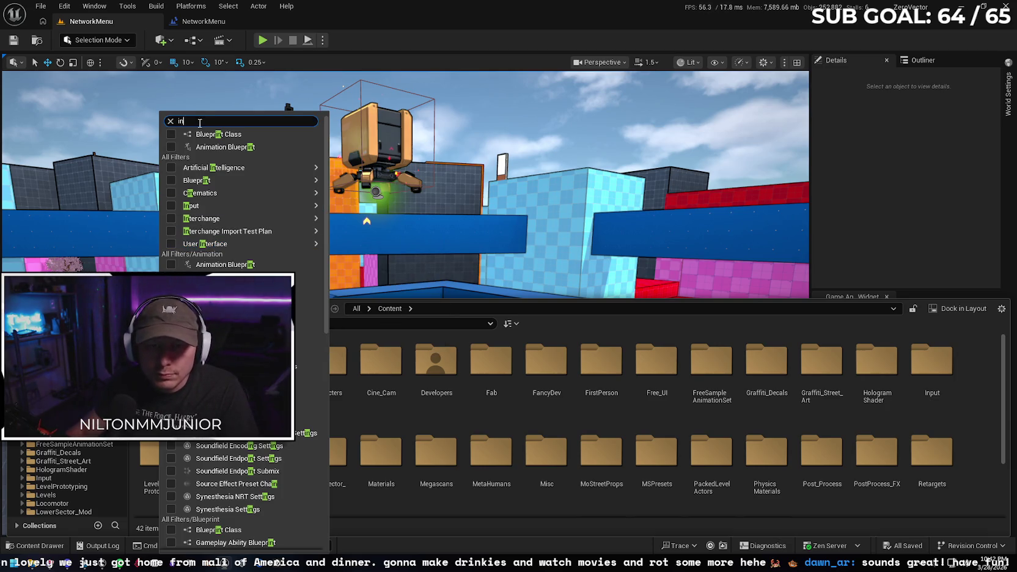
{"action": "key", "text": "Escape"}
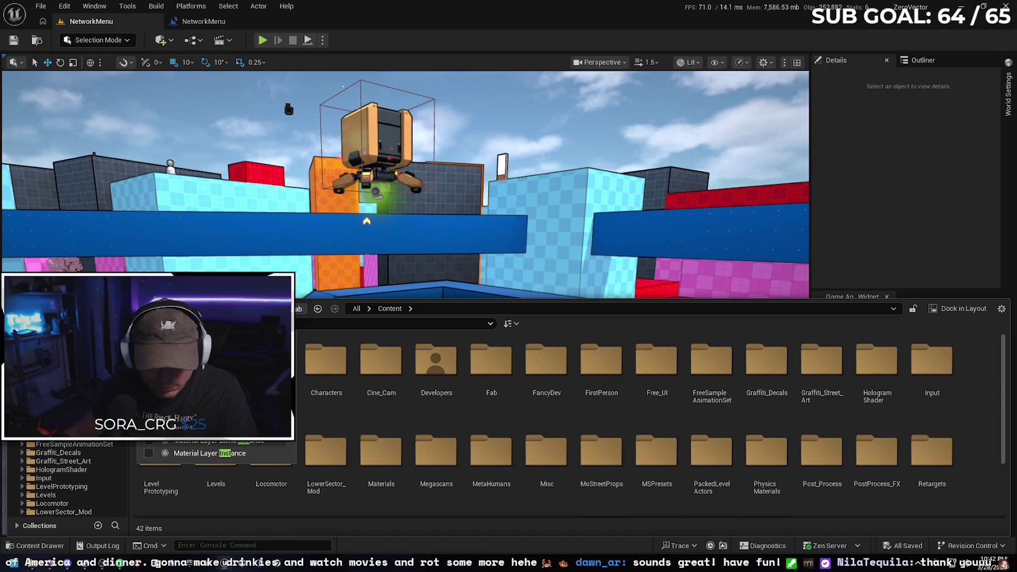
{"action": "key", "text": "BackSpace"}
{"action": "key", "text": "BackSpace"}
{"action": "key", "text": "BackSpace"}
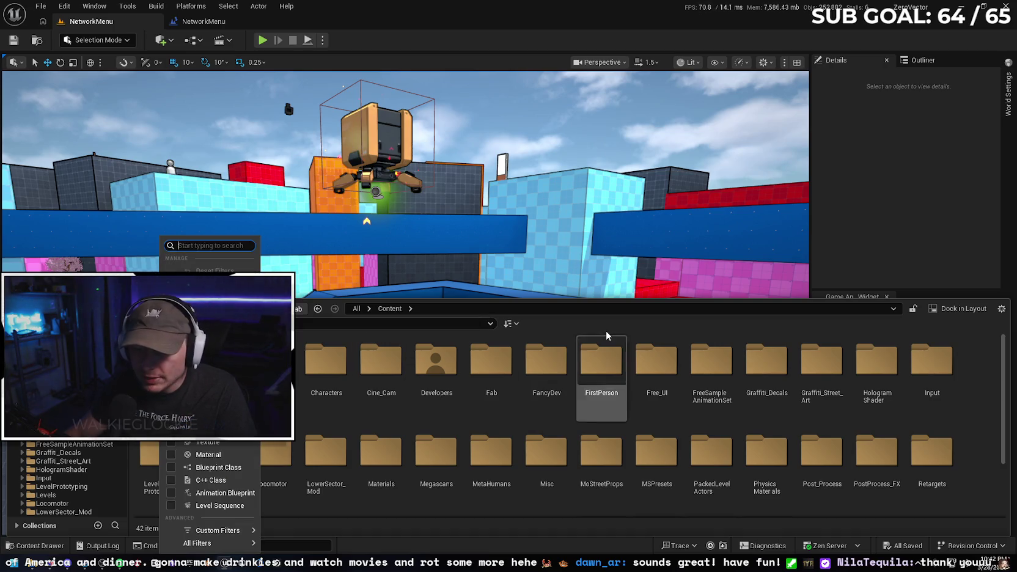
{"action": "left_click", "coordinate": [734, 422]}
Open the Quick Add menu for the level
{"action": "scroll", "coordinate": [764, 440], "scroll_direction": "down", "scroll_amount": 3}
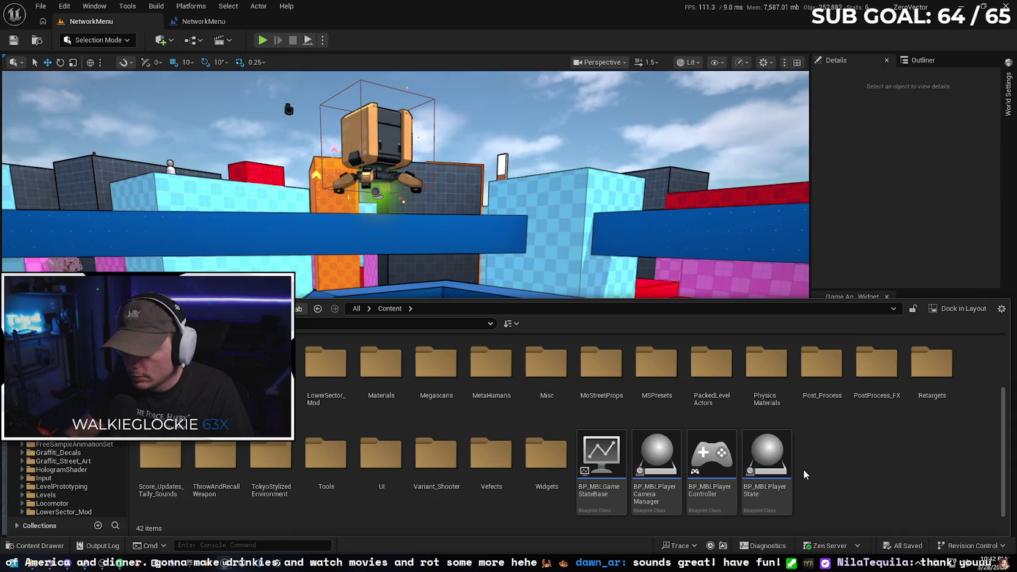
{"action": "scroll", "coordinate": [816, 467], "scroll_direction": "up", "scroll_amount": 3}
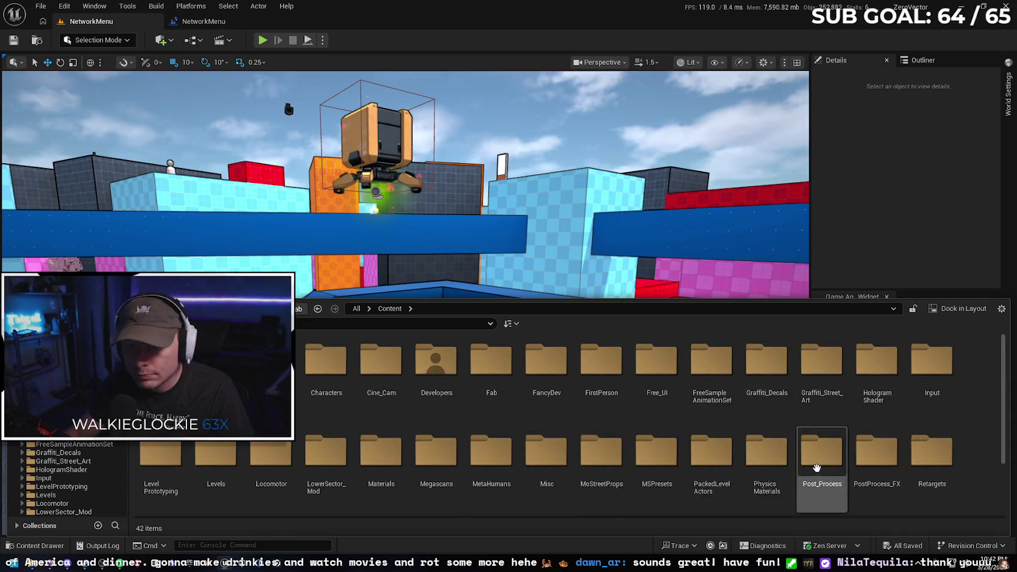
{"action": "left_click", "coordinate": [162, 40]}
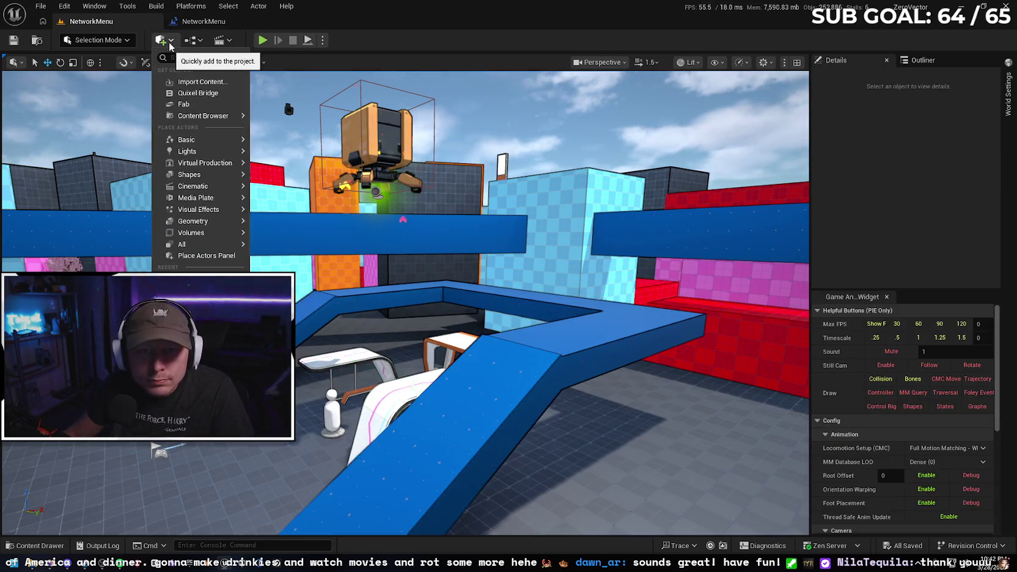
Peek at the Blueprints toolbar menu, then open the Content Drawer
{"action": "left_click", "coordinate": [203, 42]}
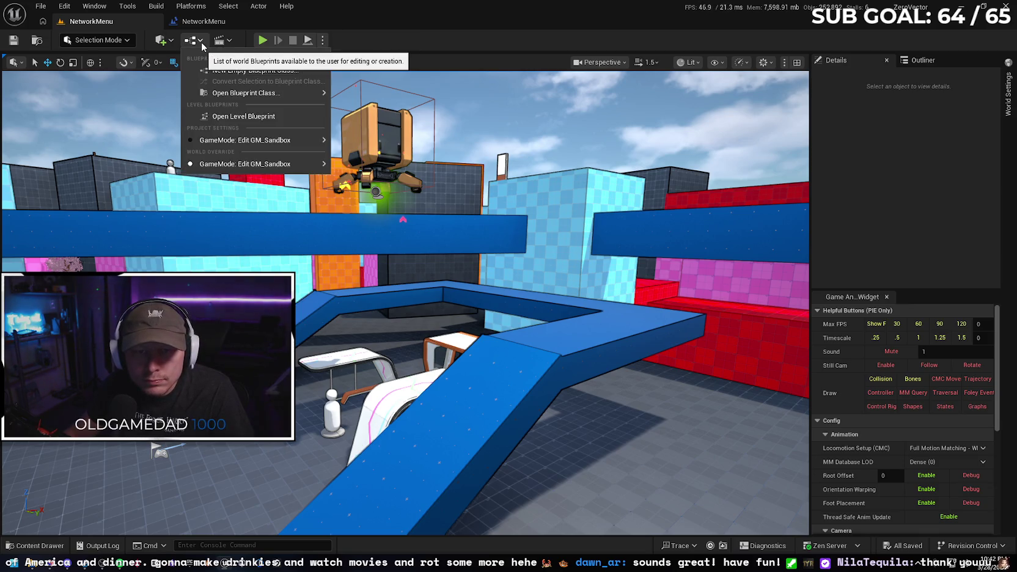
{"action": "left_click", "coordinate": [202, 44]}
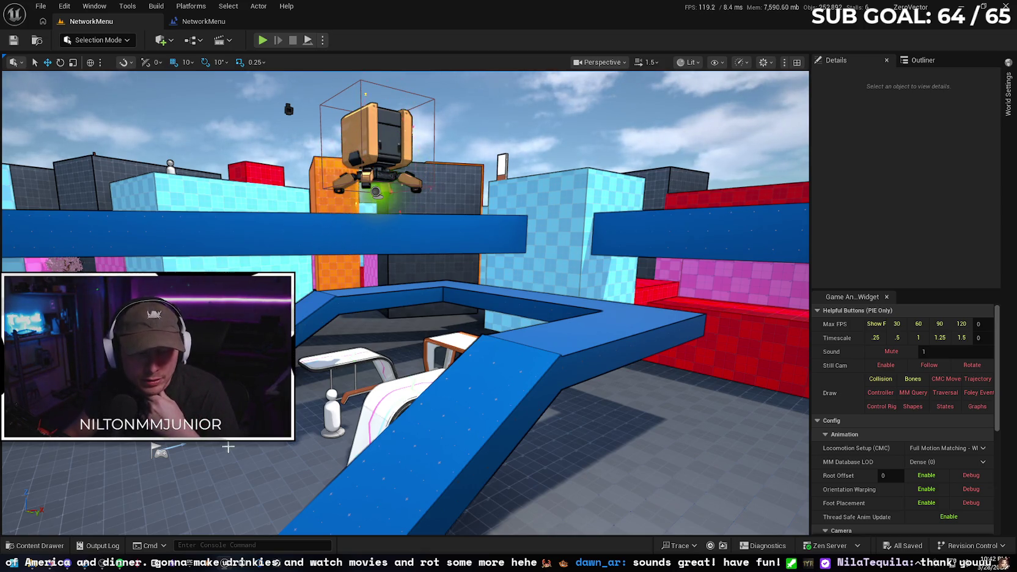
{"action": "left_click", "coordinate": [40, 548]}
{"action": "scroll", "coordinate": [488, 440], "scroll_direction": "down", "scroll_amount": 3}
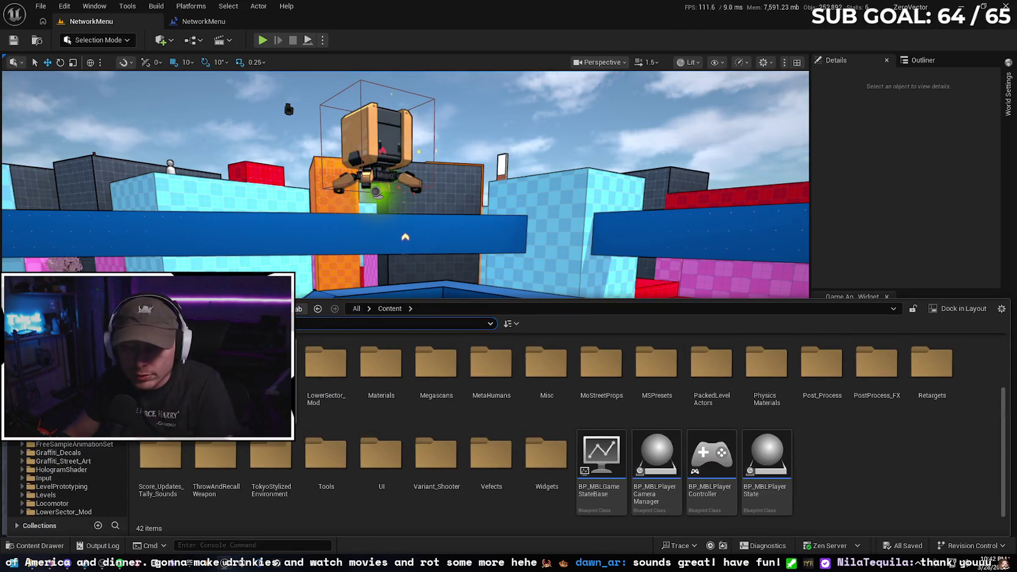
{"action": "scroll", "coordinate": [868, 476], "scroll_direction": "up", "scroll_amount": 2}
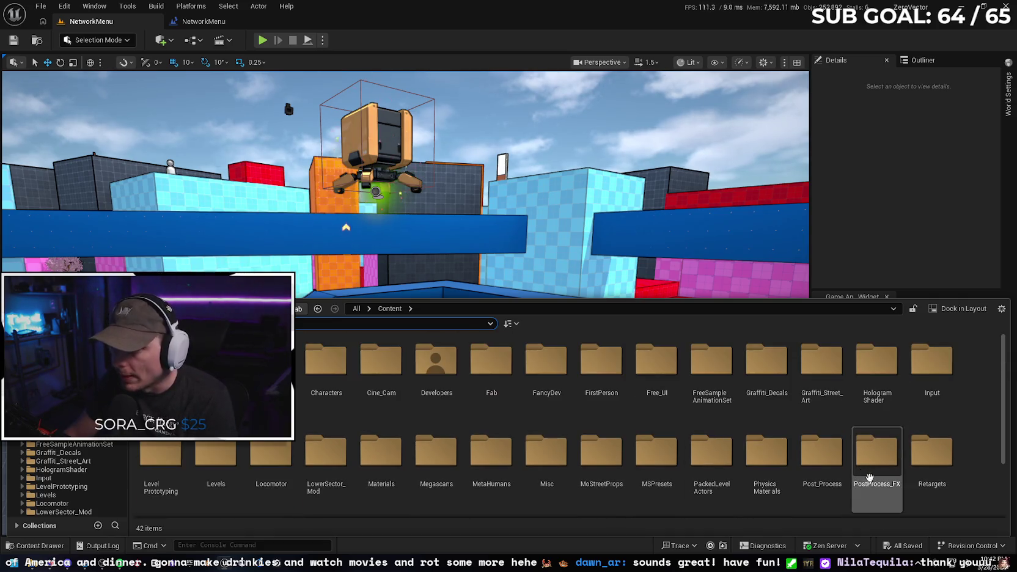
Inspect the GM_Sandbox GameMode Override in World Settings, then reopen the Content Drawer
{"action": "left_click", "coordinate": [1009, 91]}
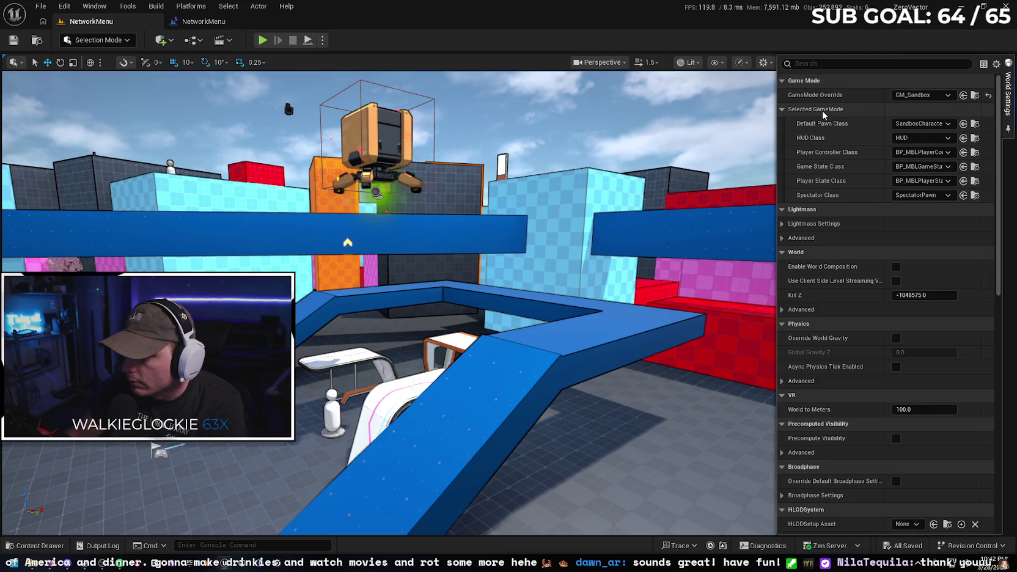
{"action": "left_click", "coordinate": [1010, 107]}
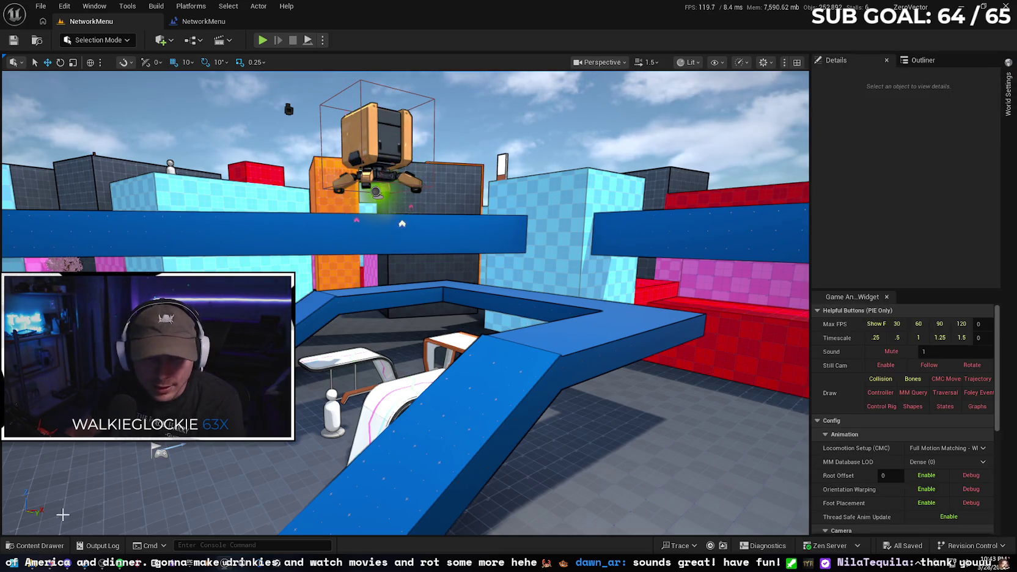
{"action": "left_click", "coordinate": [36, 545]}
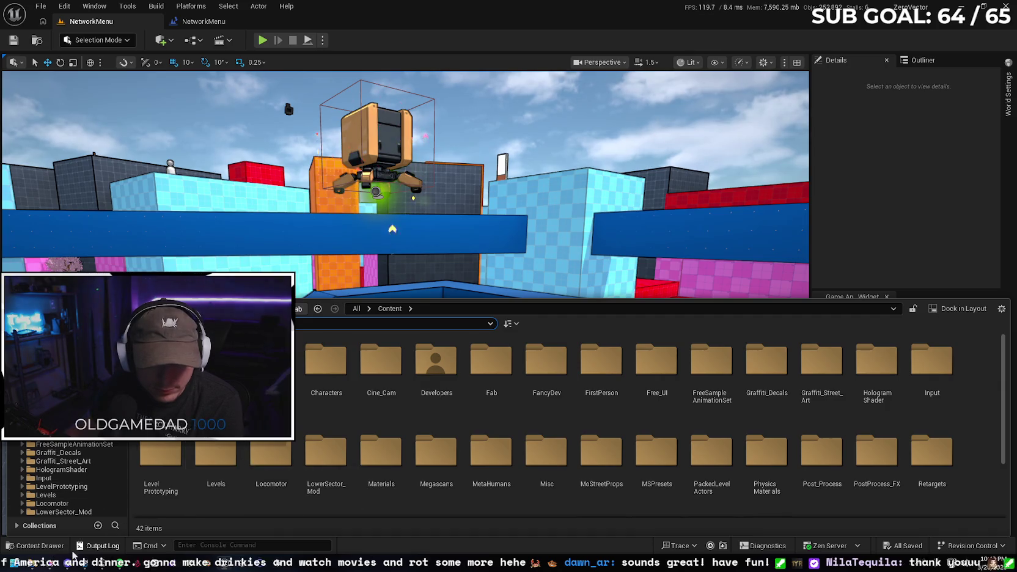
Switch to the Gemini window and hide it again
{"action": "key", "text": "alt+Tab"}
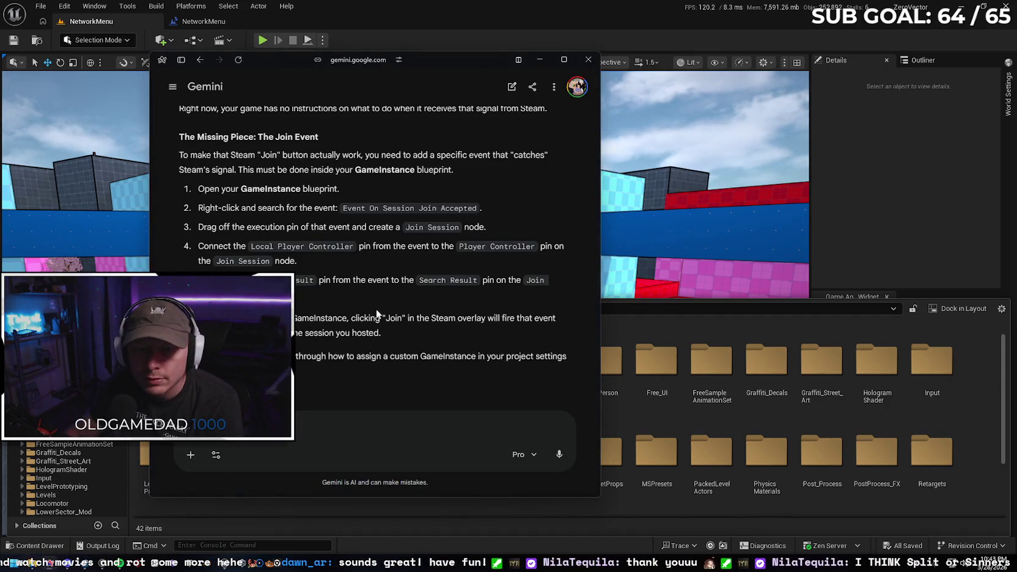
{"action": "left_click", "coordinate": [539, 59]}
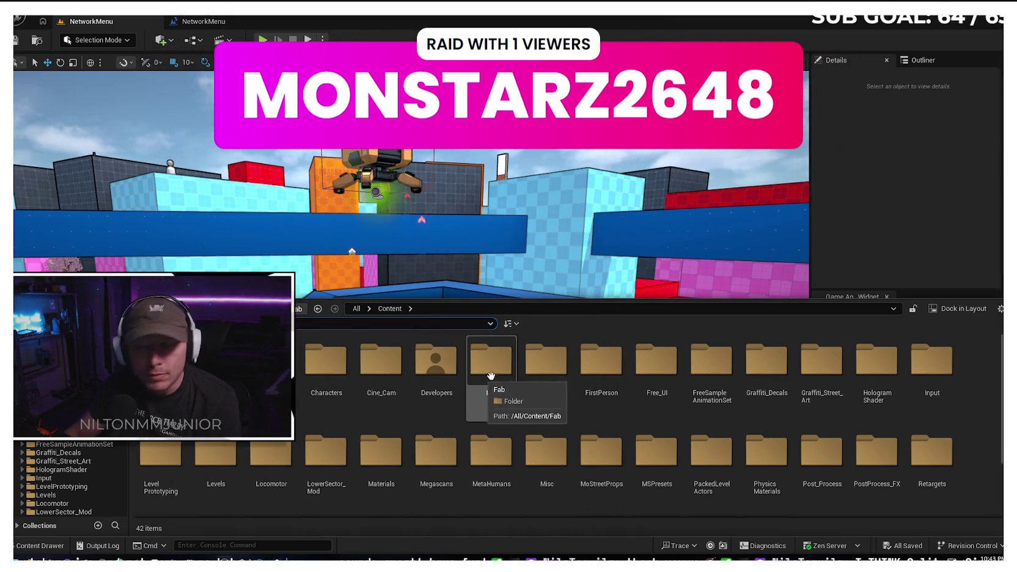
{"action": "scroll", "coordinate": [856, 392], "scroll_direction": "down", "scroll_amount": 2}
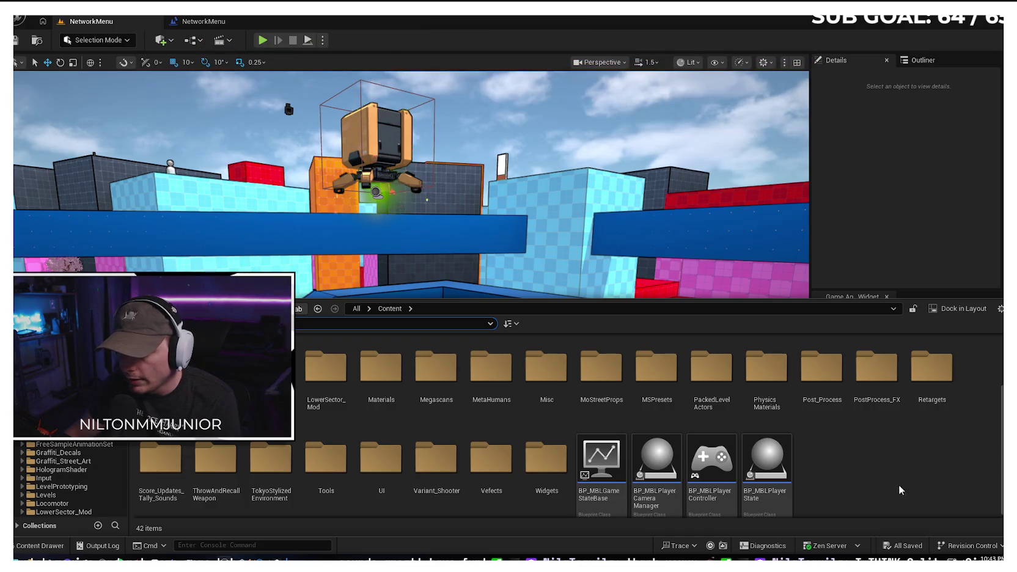
{"action": "scroll", "coordinate": [805, 476], "scroll_direction": "up", "scroll_amount": 2}
Look inside the Blueprints folder, go back to Content and search 'menuinstance'
{"action": "left_click", "coordinate": [271, 367]}
{"action": "double_click", "coordinate": [271, 366]}
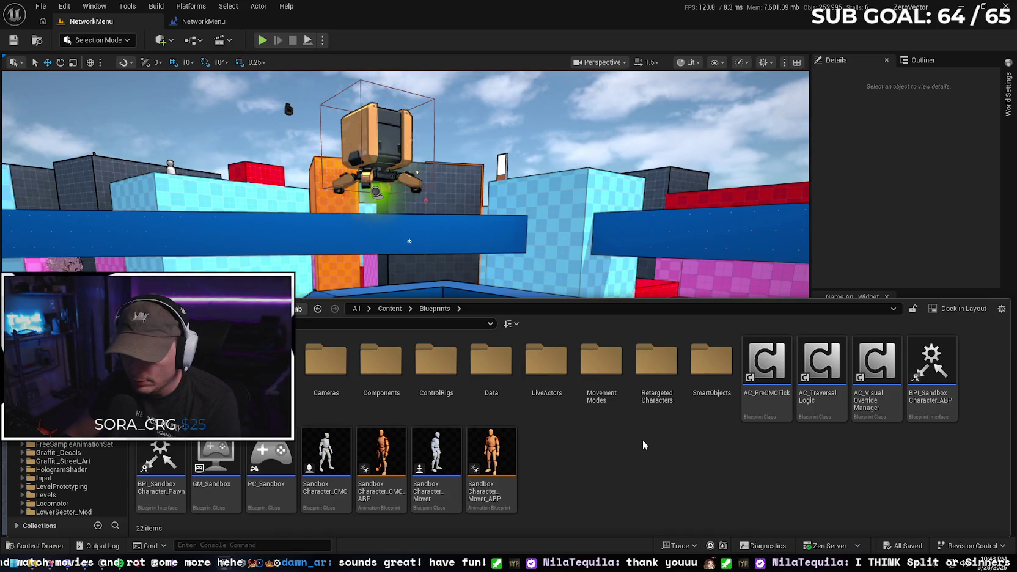
{"action": "key", "text": "alt+Left"}
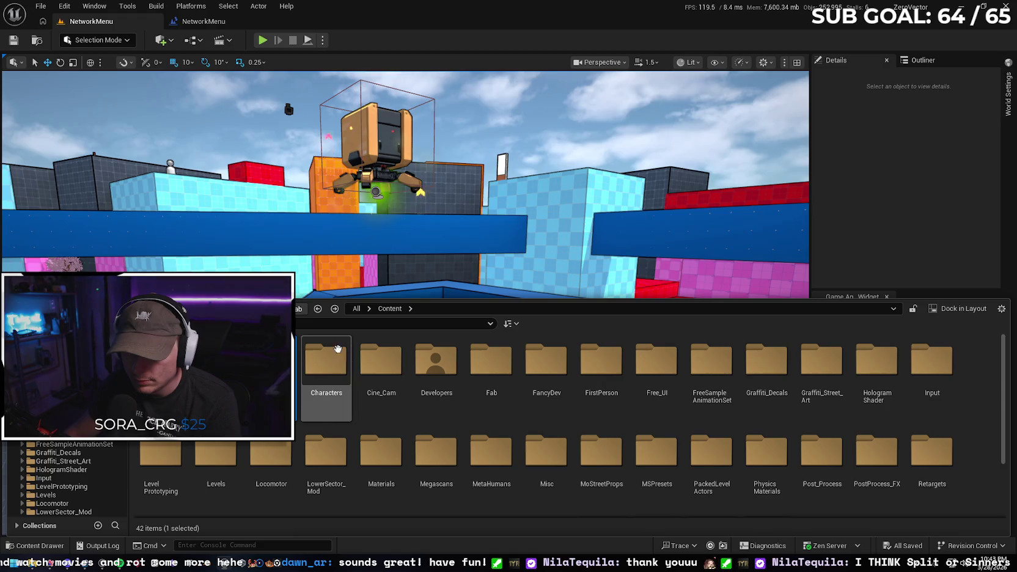
{"action": "type", "text": "menu"}
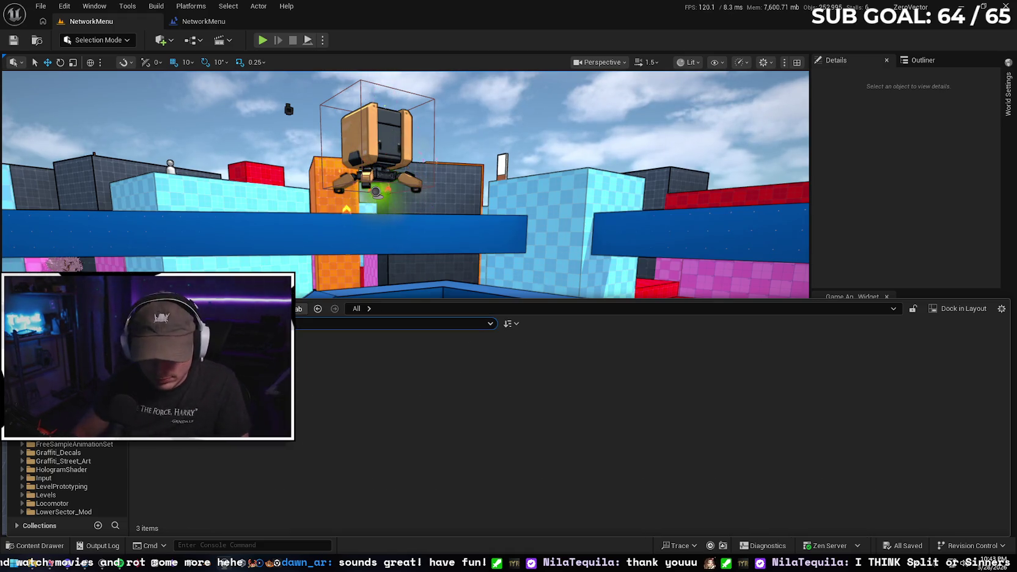
{"action": "type", "text": "instance"}
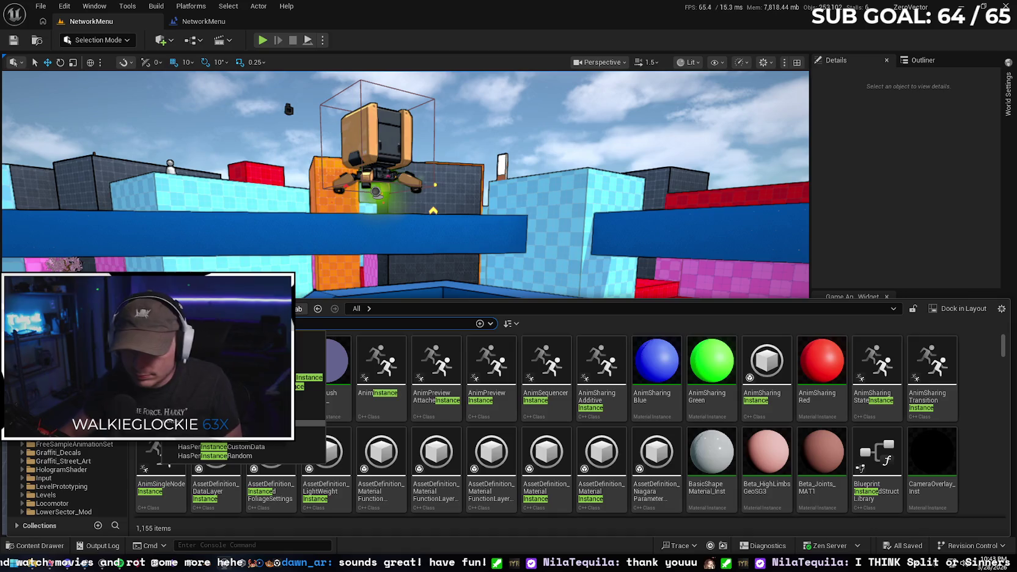
{"action": "left_click", "coordinate": [974, 363]}
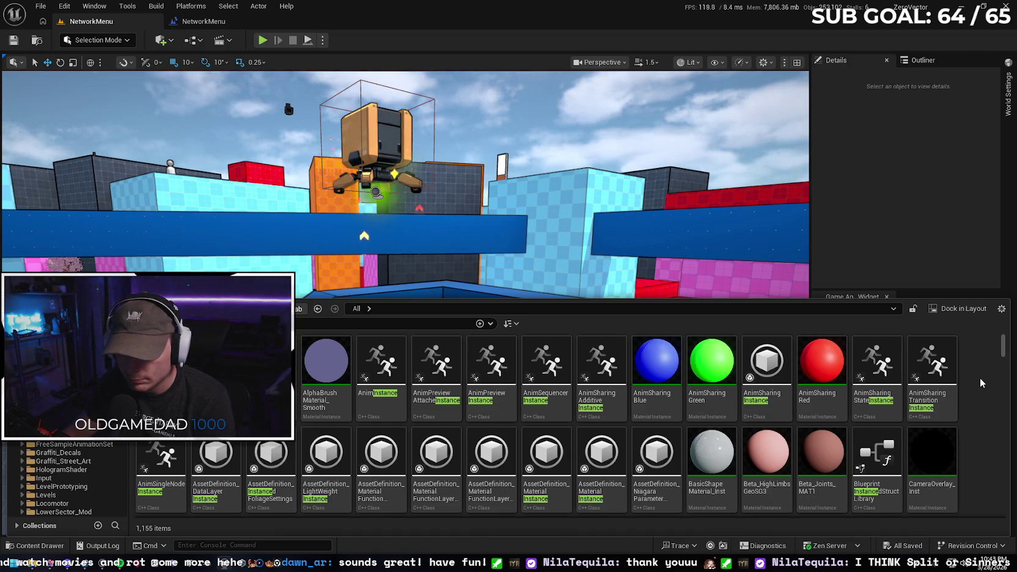
{"action": "scroll", "coordinate": [980, 379], "scroll_direction": "down", "scroll_amount": 1}
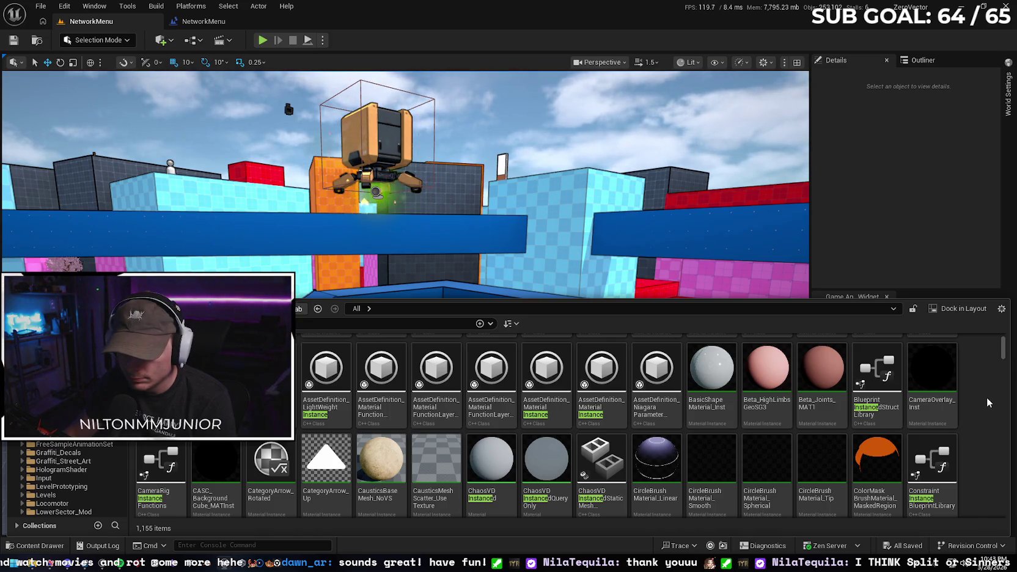
{"action": "scroll", "coordinate": [987, 400], "scroll_direction": "up", "scroll_amount": 1}
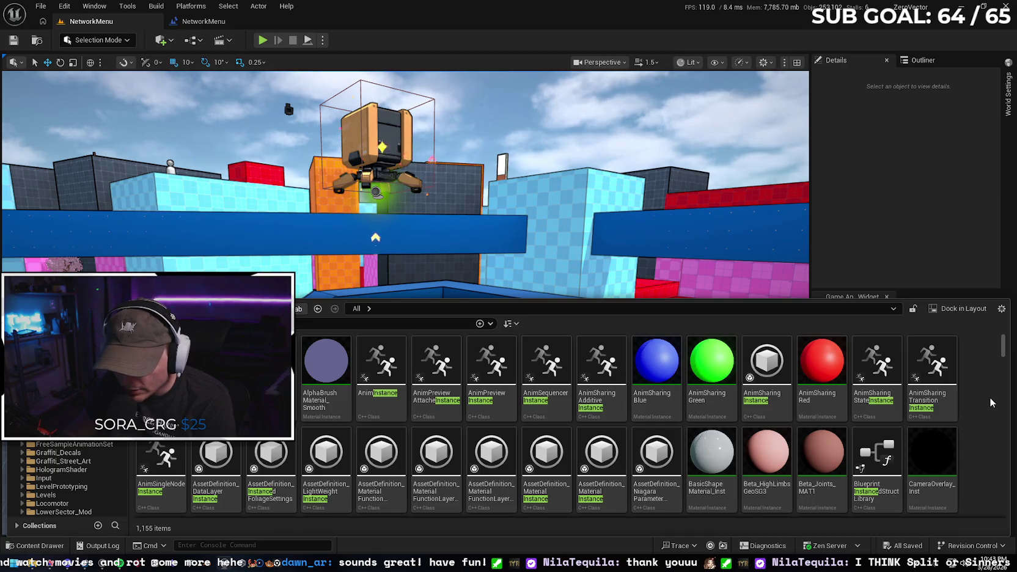
{"action": "scroll", "coordinate": [990, 401], "scroll_direction": "down", "scroll_amount": 1}
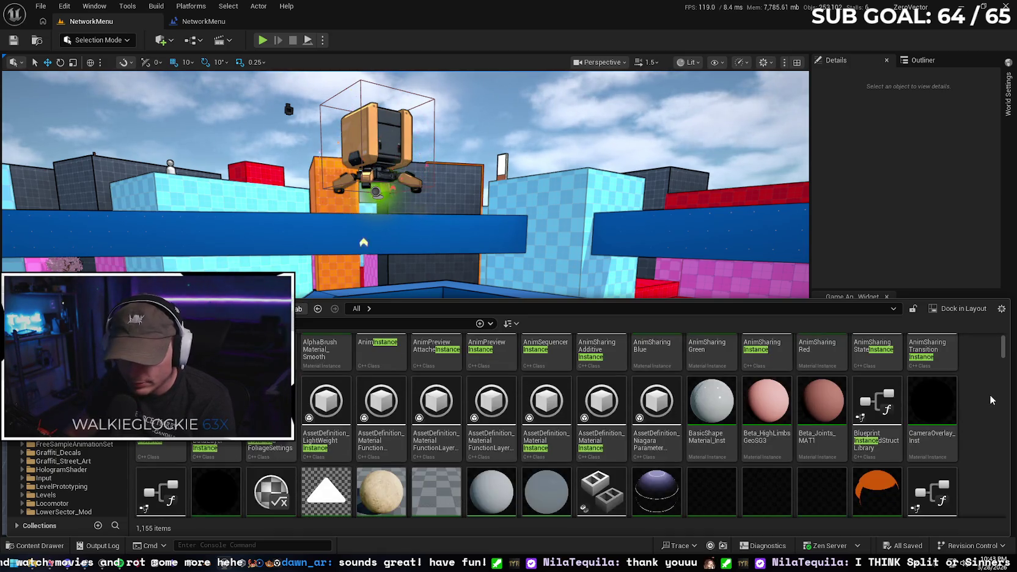
{"action": "scroll", "coordinate": [991, 401], "scroll_direction": "down", "scroll_amount": 3}
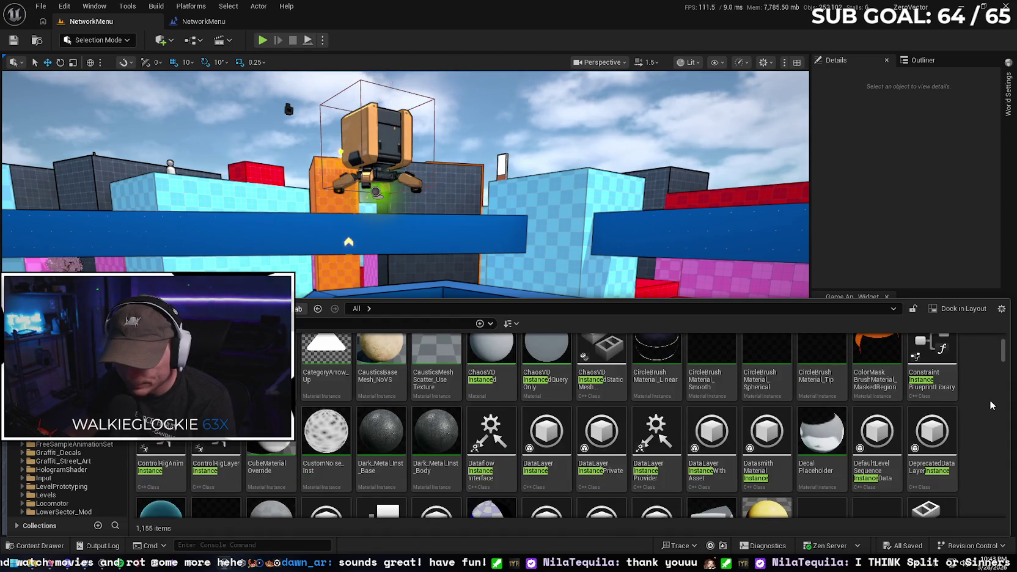
{"action": "scroll", "coordinate": [990, 405], "scroll_direction": "down", "scroll_amount": 1}
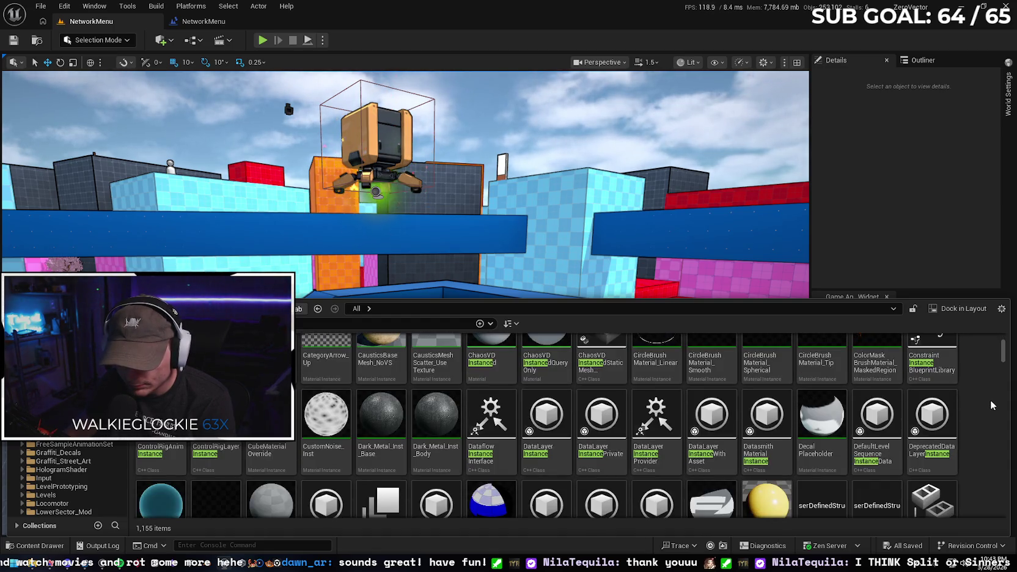
{"action": "scroll", "coordinate": [991, 404], "scroll_direction": "down", "scroll_amount": 3}
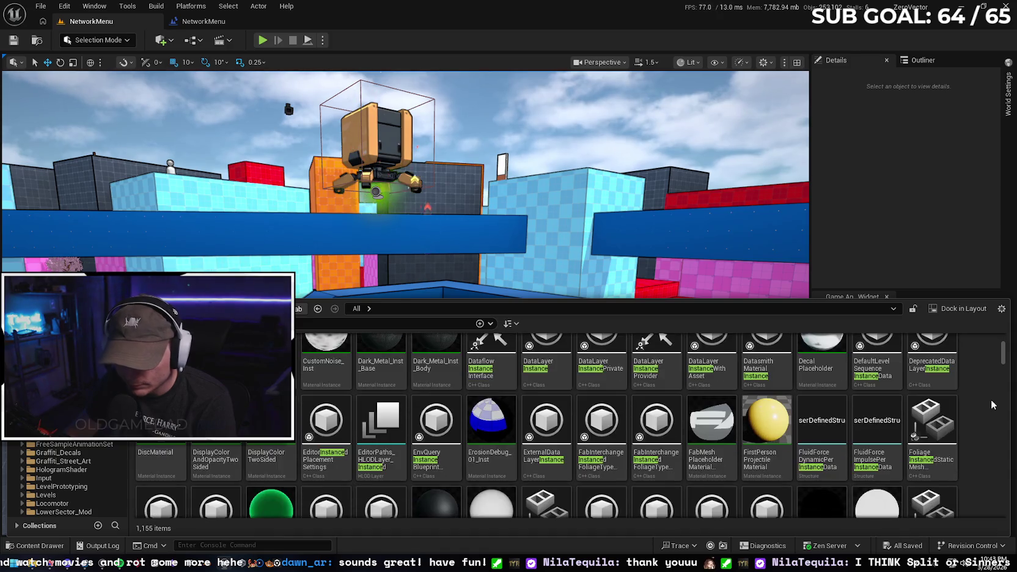
{"action": "scroll", "coordinate": [992, 405], "scroll_direction": "down", "scroll_amount": 3}
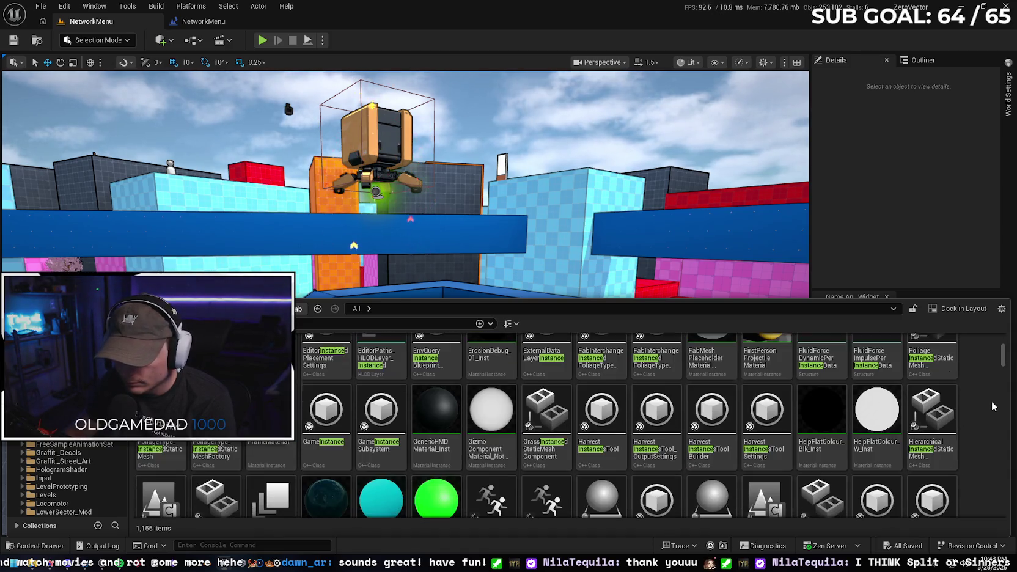
{"action": "scroll", "coordinate": [991, 405], "scroll_direction": "down", "scroll_amount": 2}
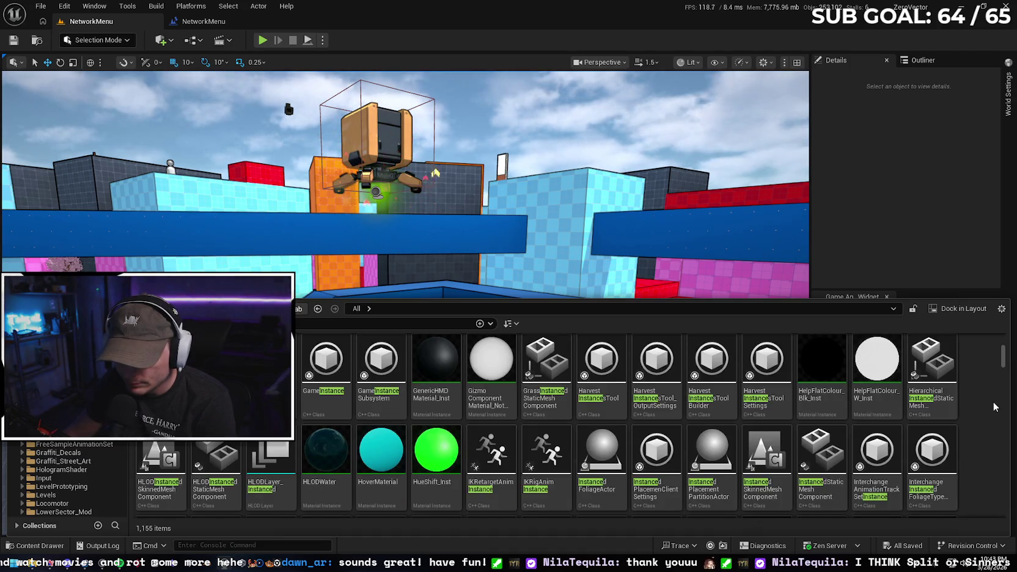
{"action": "scroll", "coordinate": [993, 406], "scroll_direction": "down", "scroll_amount": 6}
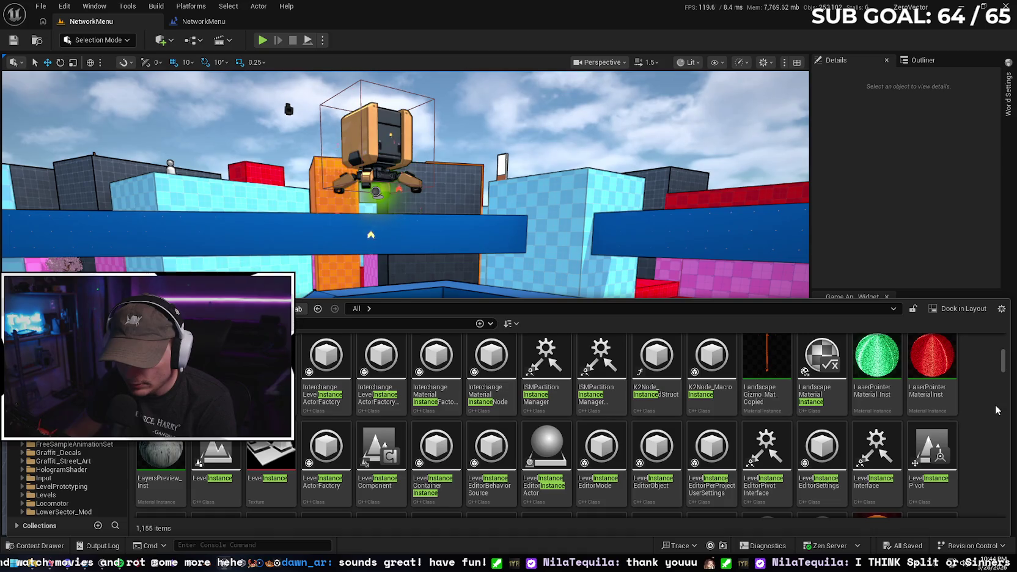
{"action": "scroll", "coordinate": [996, 410], "scroll_direction": "down", "scroll_amount": 2}
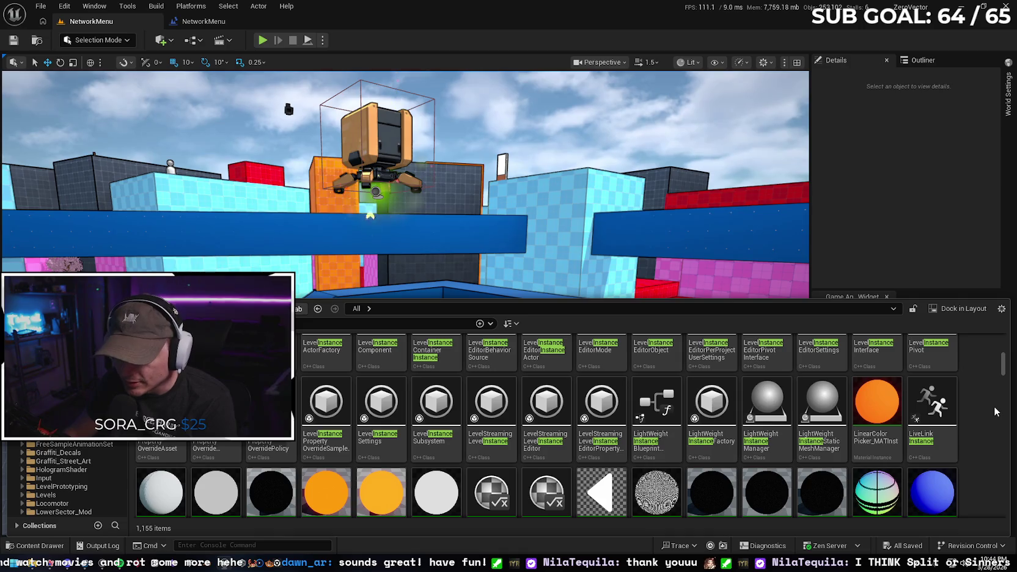
{"action": "scroll", "coordinate": [996, 412], "scroll_direction": "down", "scroll_amount": 10}
{"action": "scroll", "coordinate": [984, 414], "scroll_direction": "down", "scroll_amount": 10}
{"action": "scroll", "coordinate": [983, 442], "scroll_direction": "down", "scroll_amount": 3}
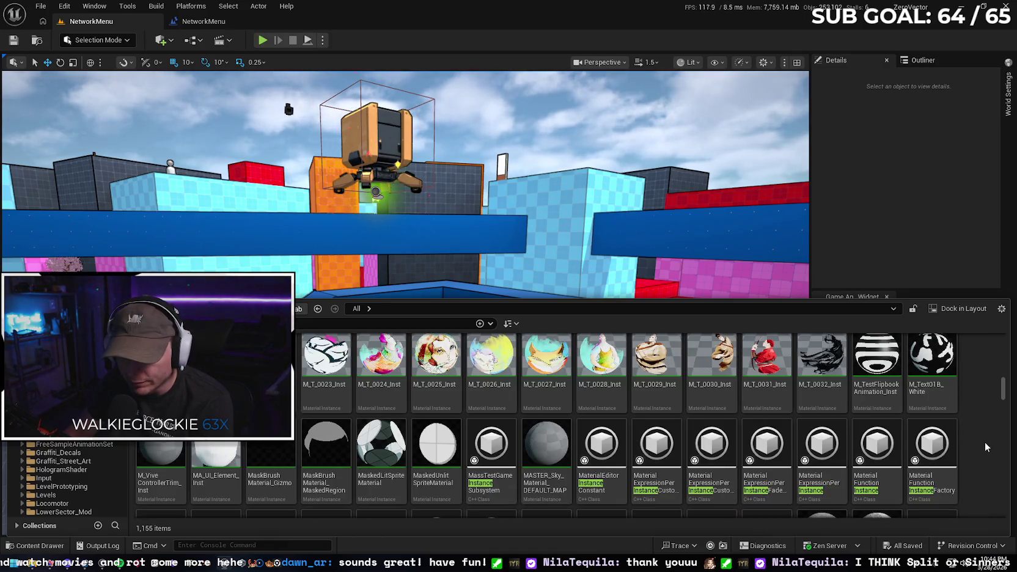
{"action": "scroll", "coordinate": [984, 442], "scroll_direction": "down", "scroll_amount": 2}
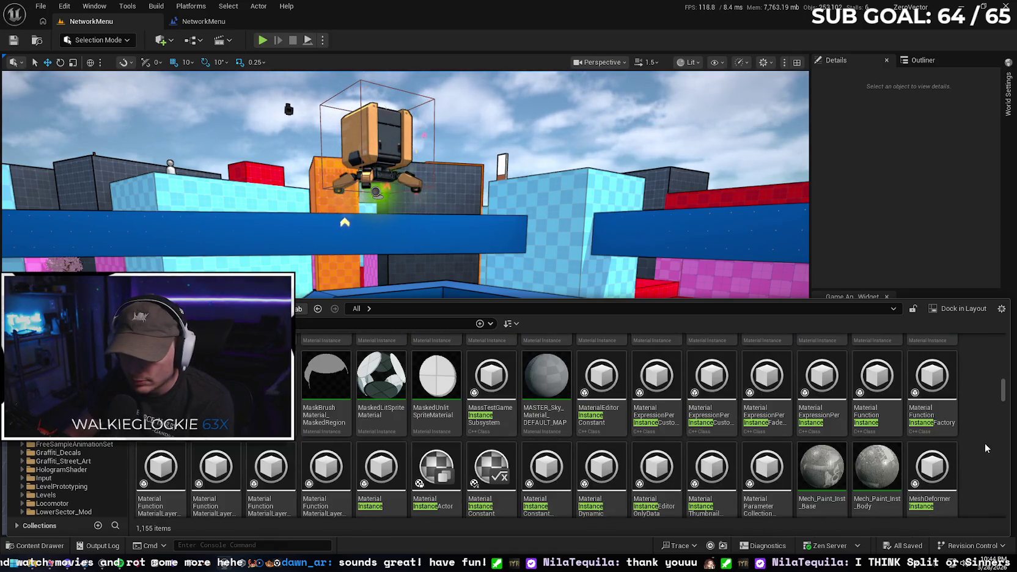
{"action": "scroll", "coordinate": [984, 443], "scroll_direction": "down", "scroll_amount": 1}
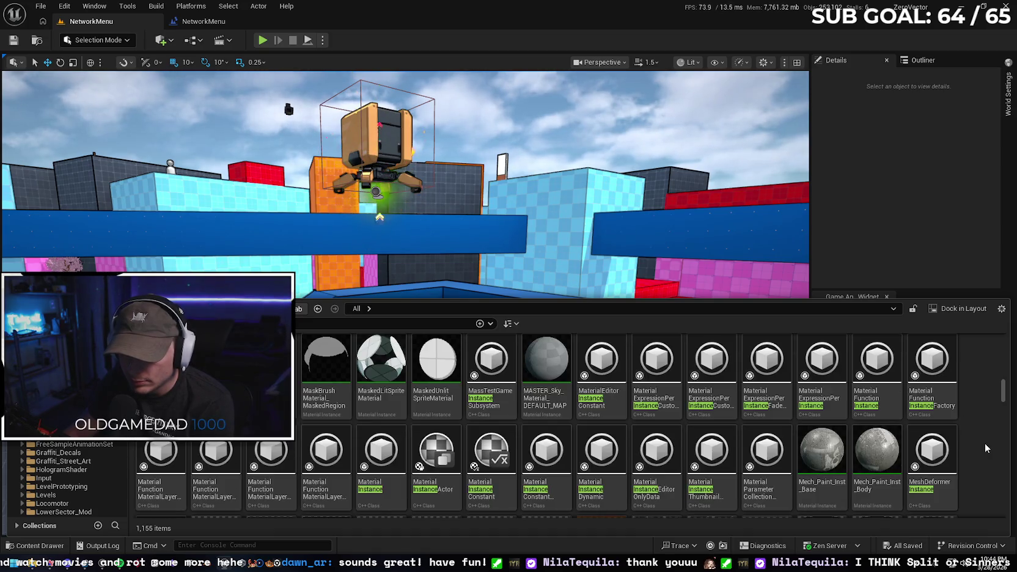
{"action": "scroll", "coordinate": [984, 443], "scroll_direction": "down", "scroll_amount": 6}
{"action": "scroll", "coordinate": [982, 445], "scroll_direction": "down", "scroll_amount": 15}
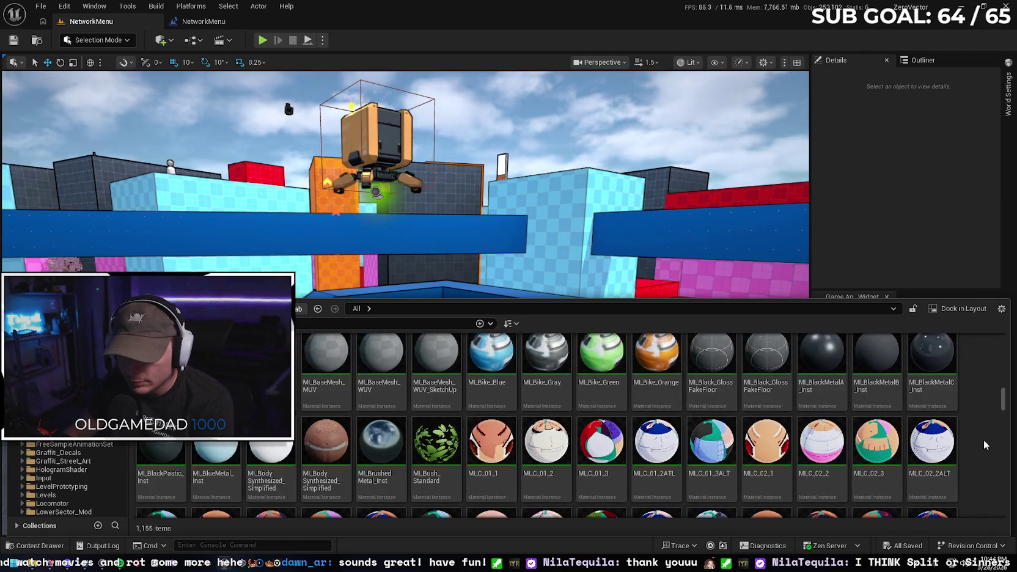
Search the content for 'TestGame' to list PlatformGameInstance and TestGameInstance classes
{"action": "scroll", "coordinate": [981, 448], "scroll_direction": "down", "scroll_amount": 15}
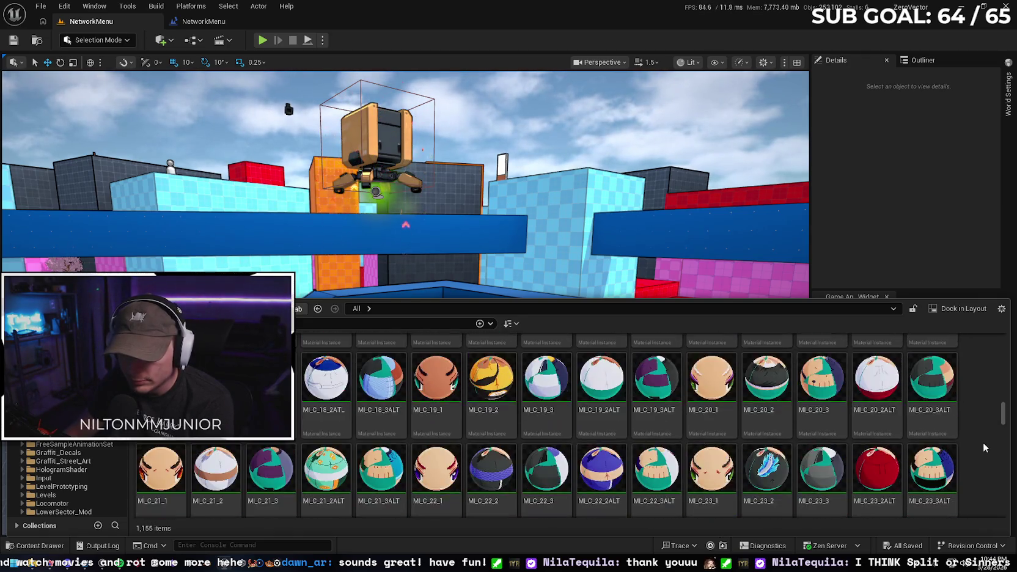
{"action": "scroll", "coordinate": [984, 449], "scroll_direction": "down", "scroll_amount": 15}
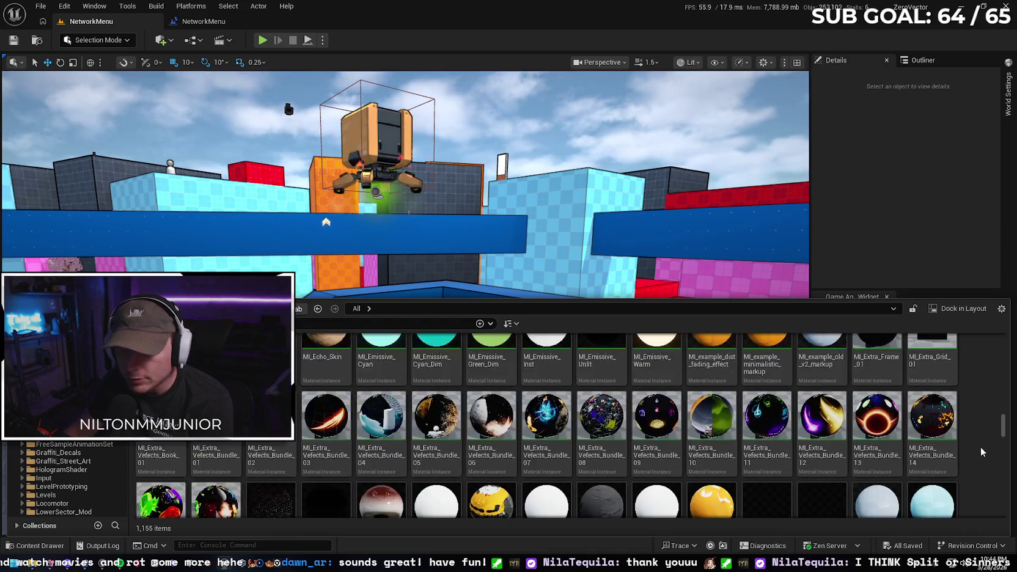
{"action": "scroll", "coordinate": [979, 451], "scroll_direction": "down", "scroll_amount": 15}
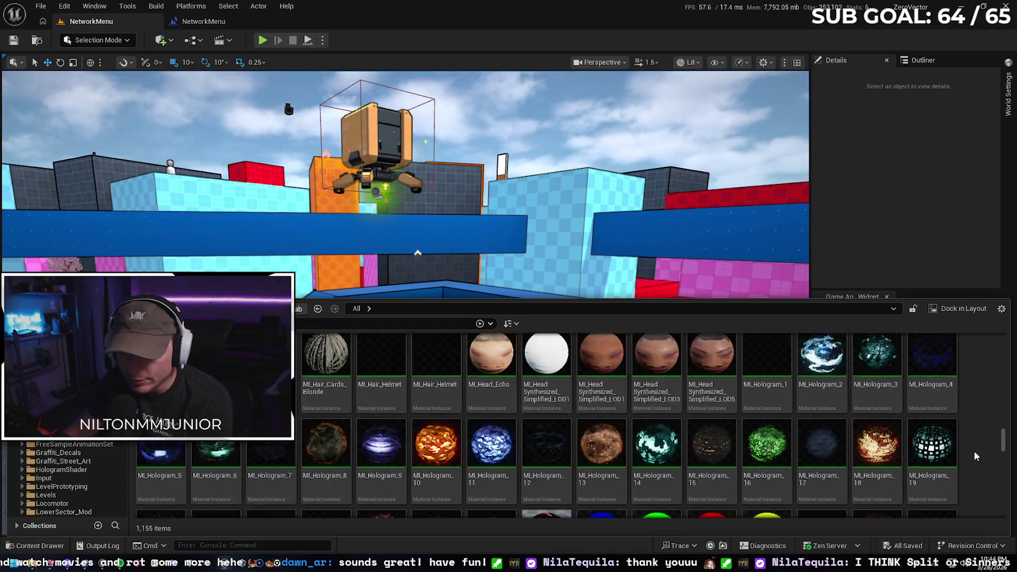
{"action": "scroll", "coordinate": [971, 453], "scroll_direction": "down", "scroll_amount": 15}
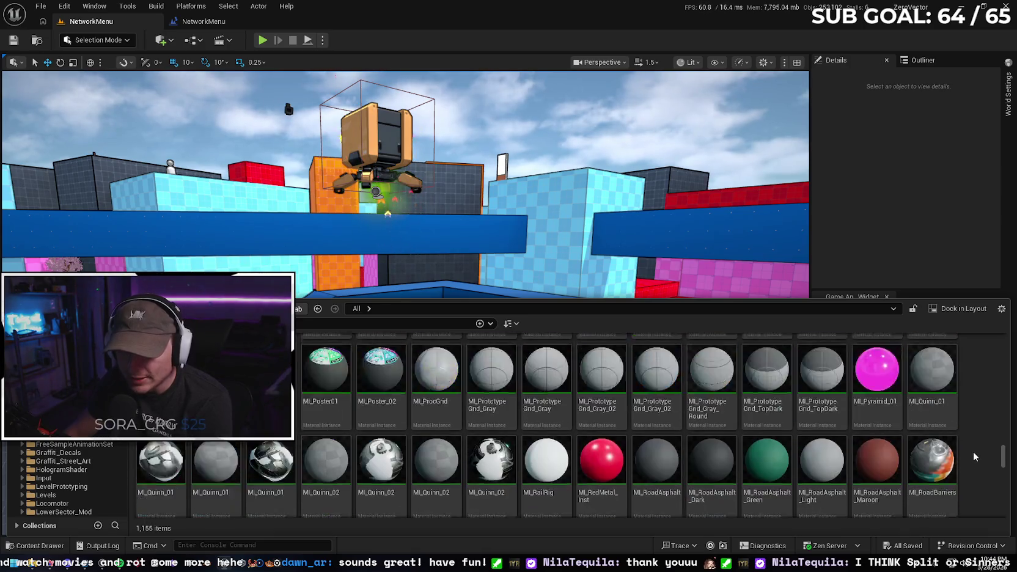
{"action": "scroll", "coordinate": [977, 458], "scroll_direction": "down", "scroll_amount": 15}
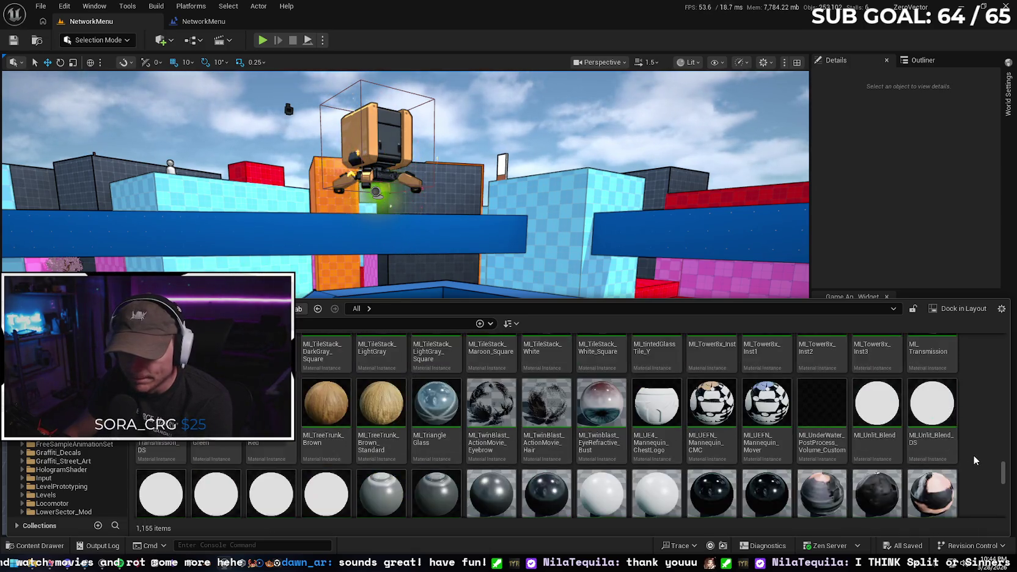
{"action": "scroll", "coordinate": [976, 458], "scroll_direction": "down", "scroll_amount": 12}
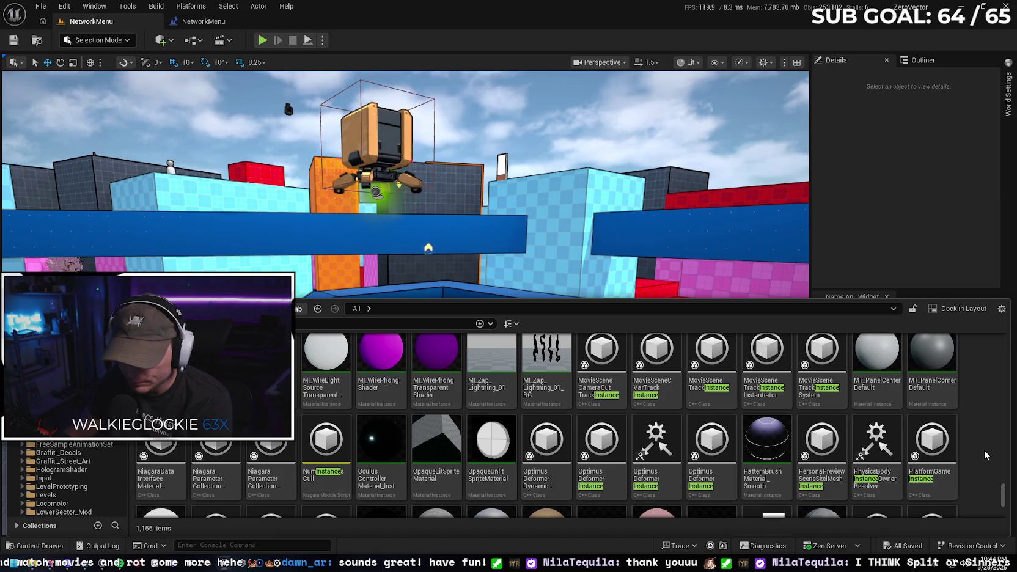
{"action": "scroll", "coordinate": [984, 452], "scroll_direction": "up", "scroll_amount": 1}
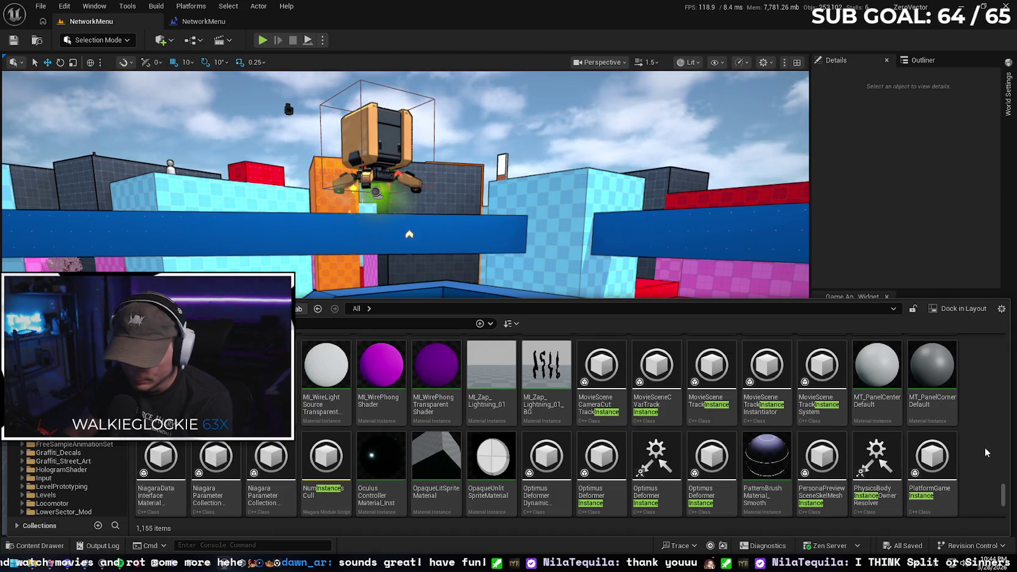
{"action": "scroll", "coordinate": [983, 450], "scroll_direction": "down", "scroll_amount": 4}
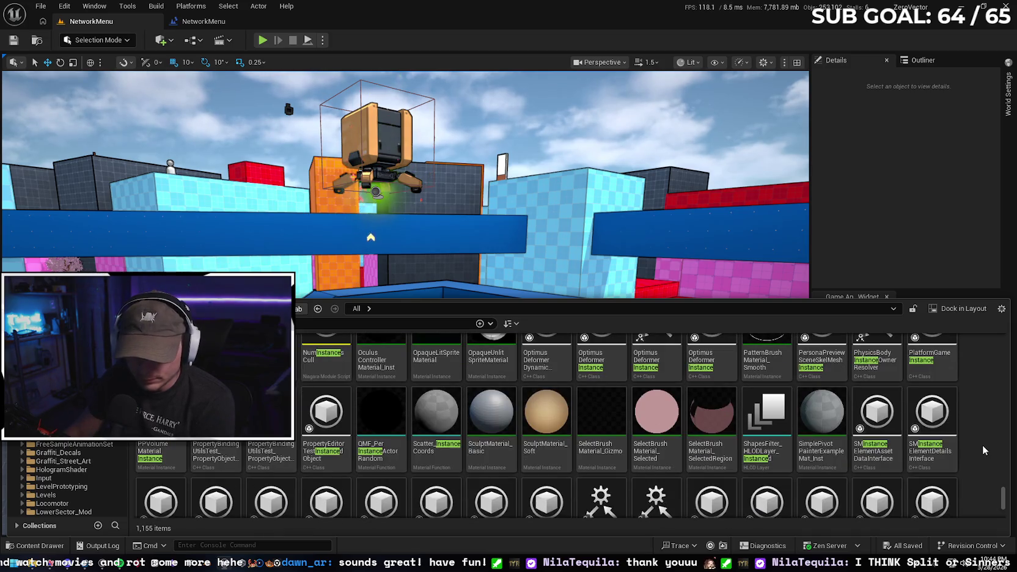
{"action": "scroll", "coordinate": [983, 450], "scroll_direction": "down", "scroll_amount": 3}
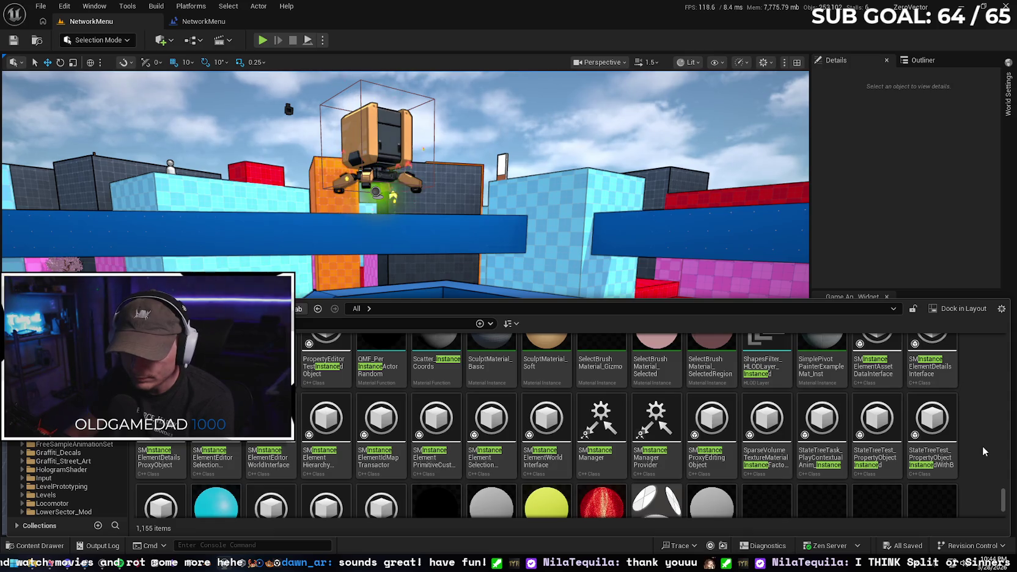
{"action": "scroll", "coordinate": [982, 450], "scroll_direction": "down", "scroll_amount": 3}
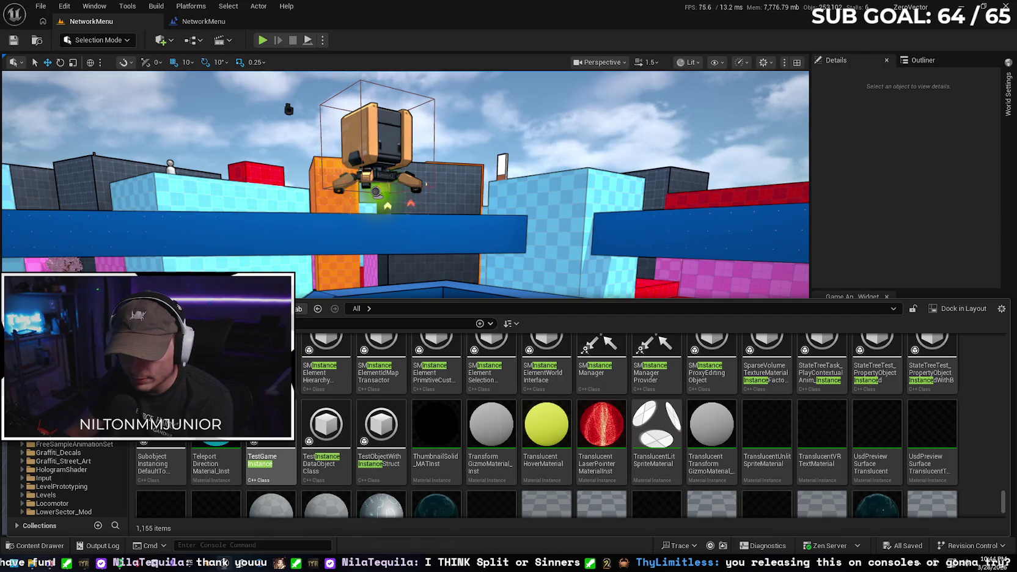
{"action": "mouse_move", "coordinate": [270, 461]}
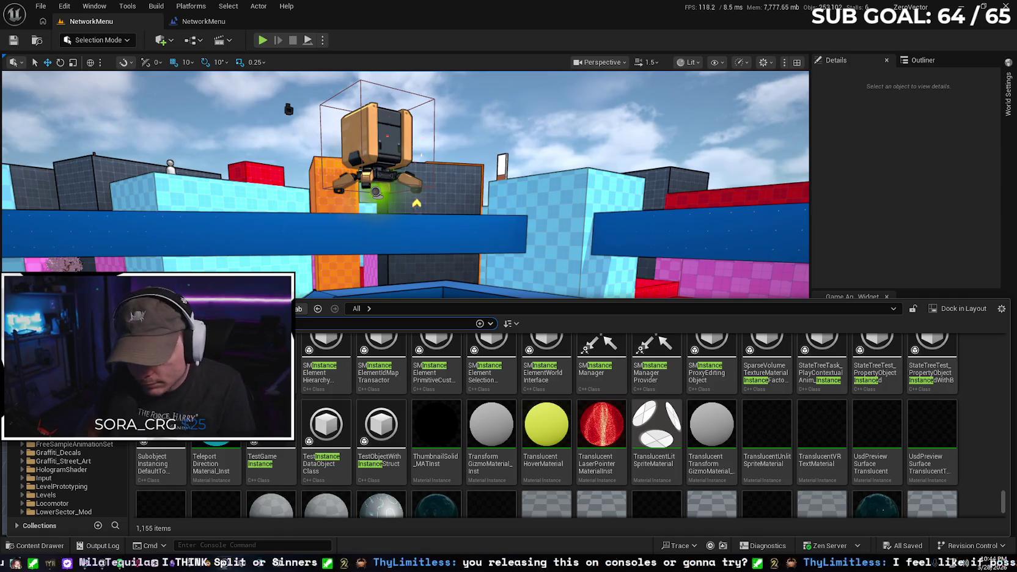
{"action": "type", "text": "TestGame"}
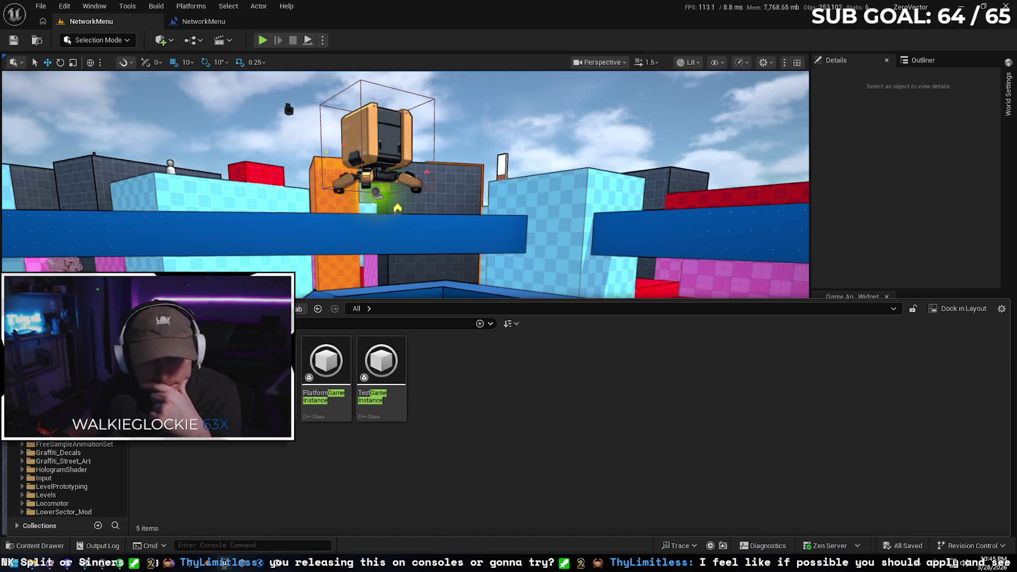
Create a GameInstance-based Blueprint from PlatformGameInstance named MBLGameInstance
{"action": "right_click", "coordinate": [333, 365]}
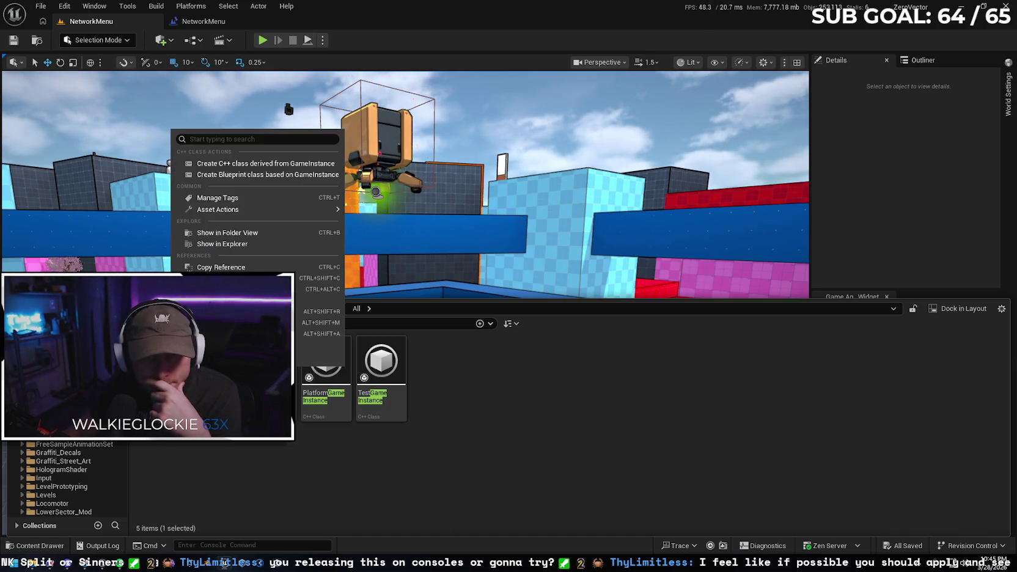
{"action": "left_click", "coordinate": [270, 176]}
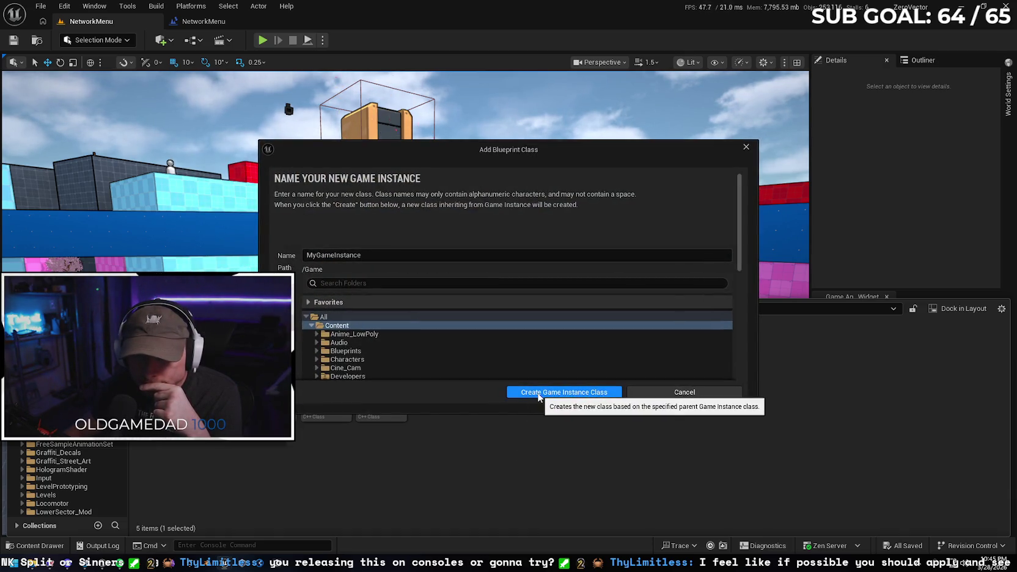
{"action": "left_click", "coordinate": [315, 259]}
{"action": "key", "text": "BackSpace"}
{"action": "type", "text": "BL"}
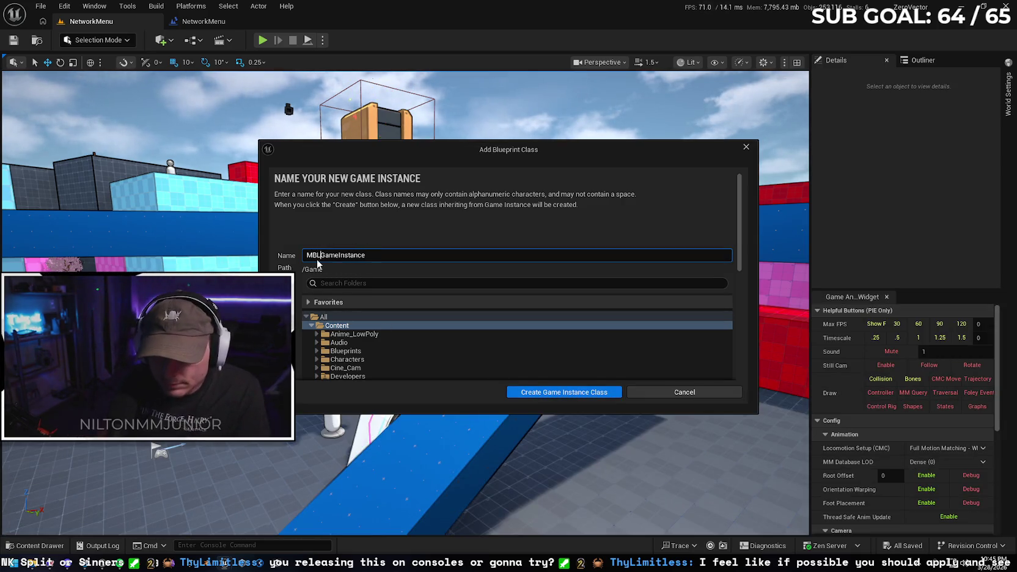
{"action": "left_click", "coordinate": [570, 392]}
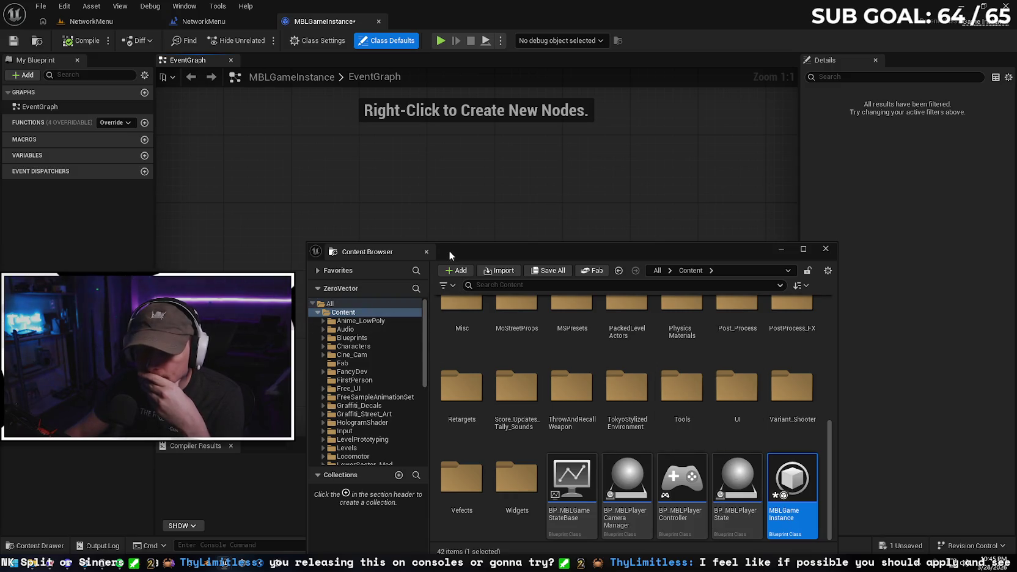
{"action": "left_click", "coordinate": [829, 251]}
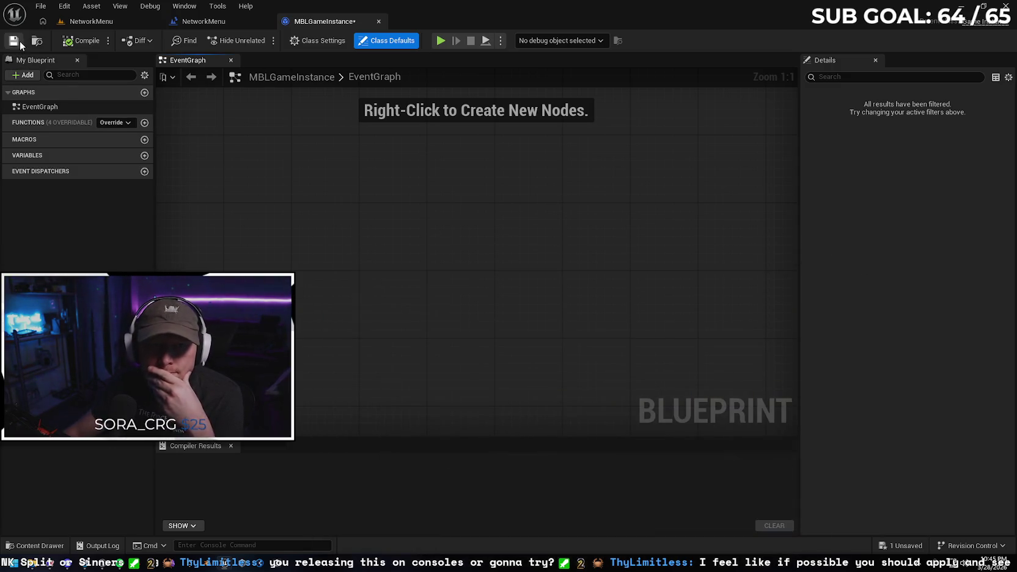
{"action": "key", "text": "alt+Tab"}
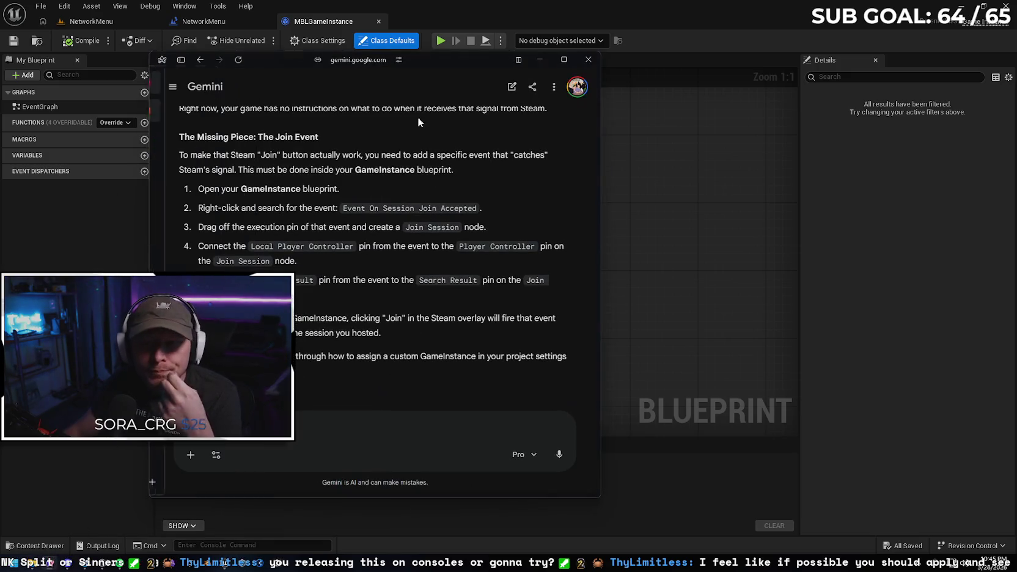
{"action": "key", "text": "alt+Tab"}
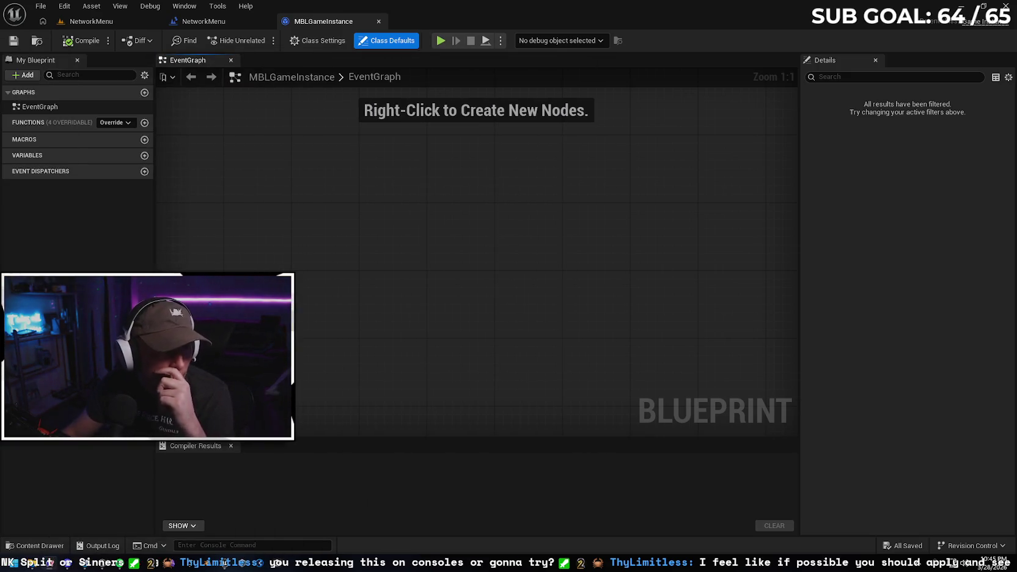
{"action": "right_click", "coordinate": [329, 187]}
{"action": "type", "text": "event on se"}
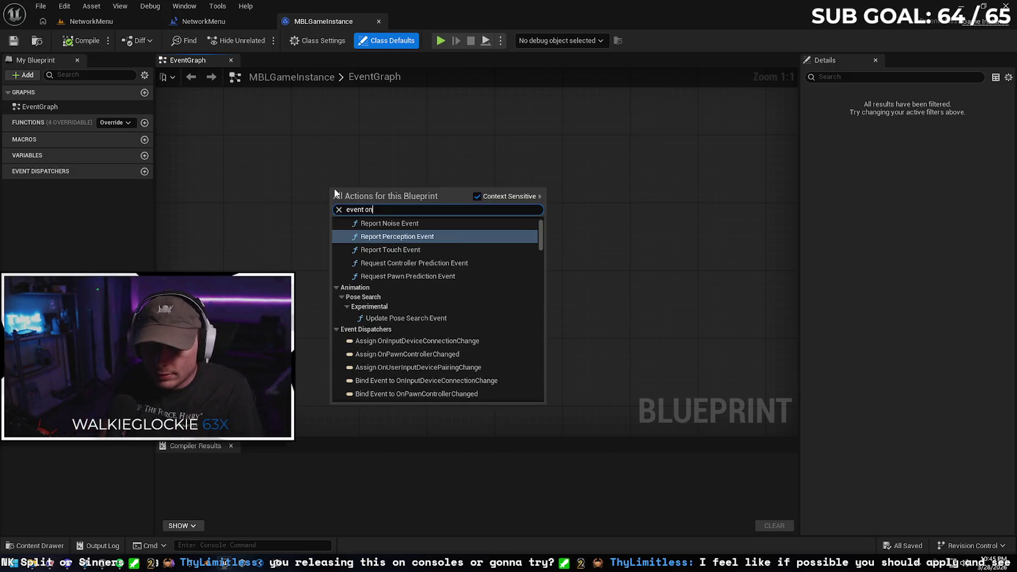
{"action": "type", "text": "ssio"}
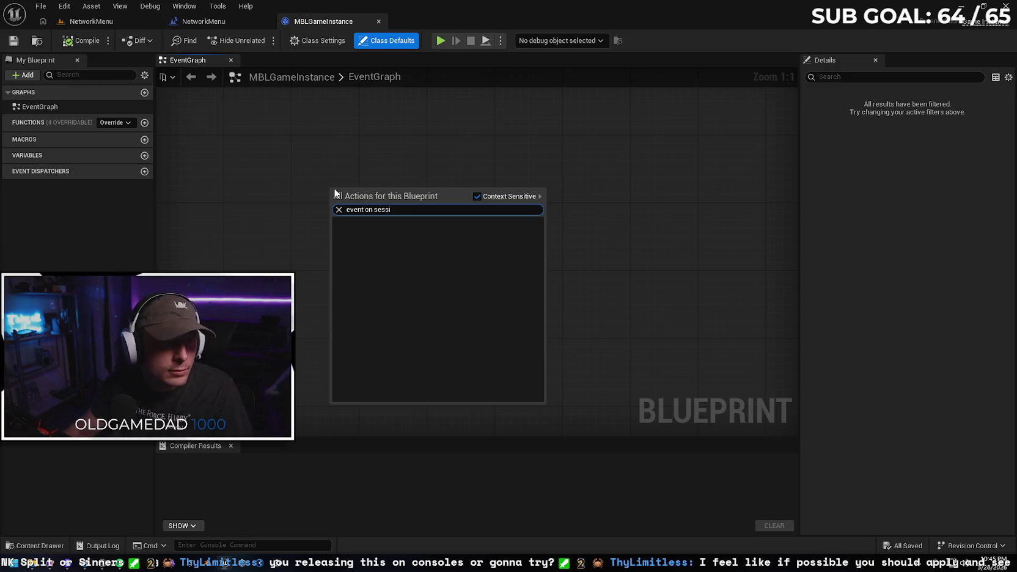
{"action": "left_click", "coordinate": [477, 196]}
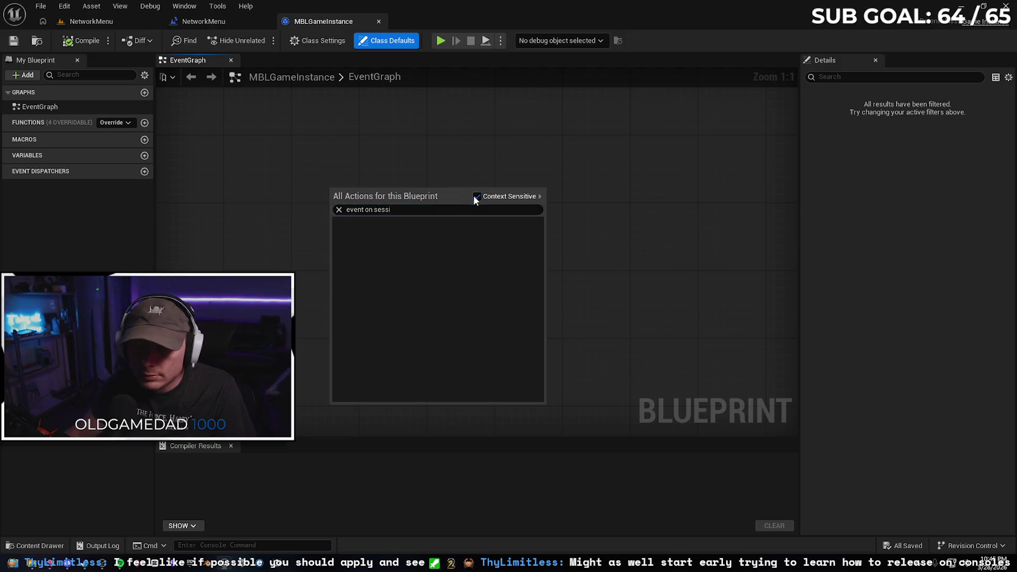
{"action": "left_click", "coordinate": [434, 211]}
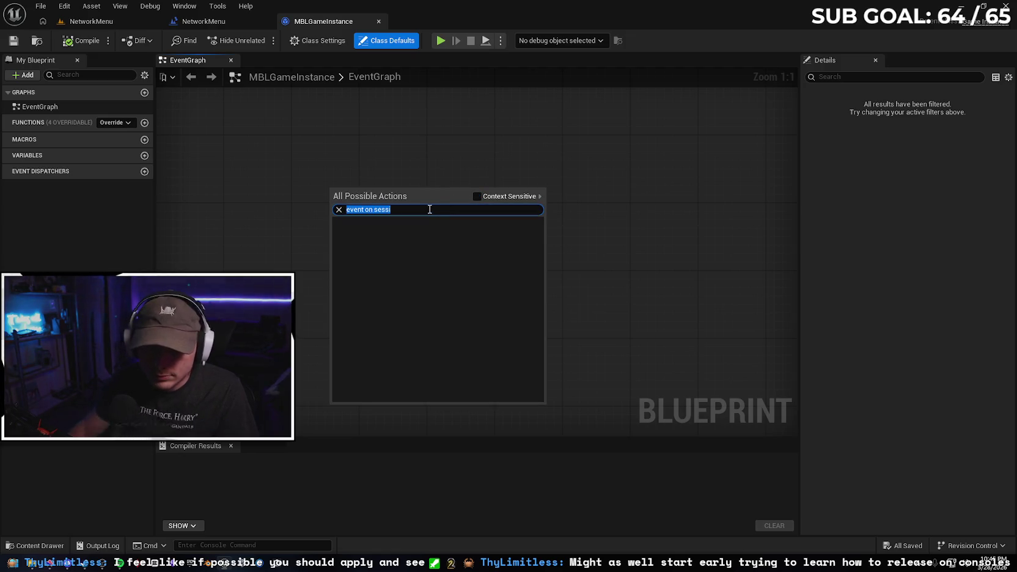
{"action": "type", "text": "on"}
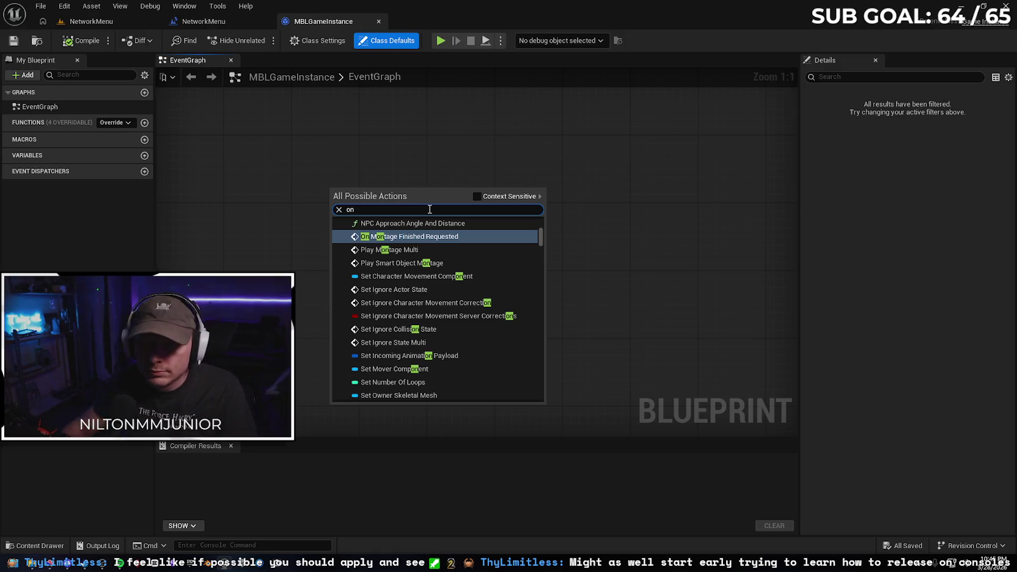
{"action": "key", "text": "BackSpace"}
{"action": "key", "text": "BackSpace"}
{"action": "type", "text": "even"}
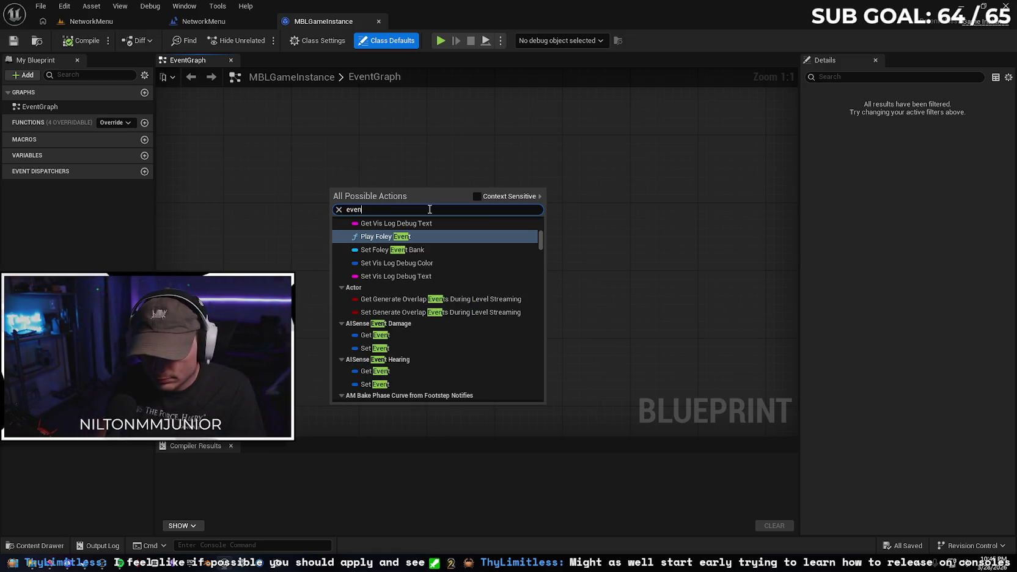
{"action": "type", "text": "t on se"}
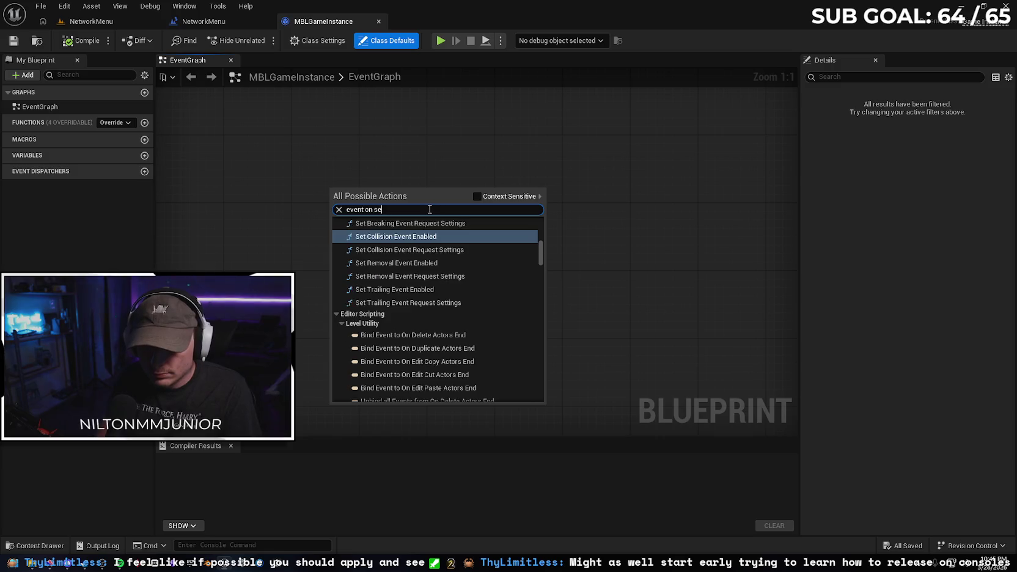
{"action": "type", "text": "ssion"}
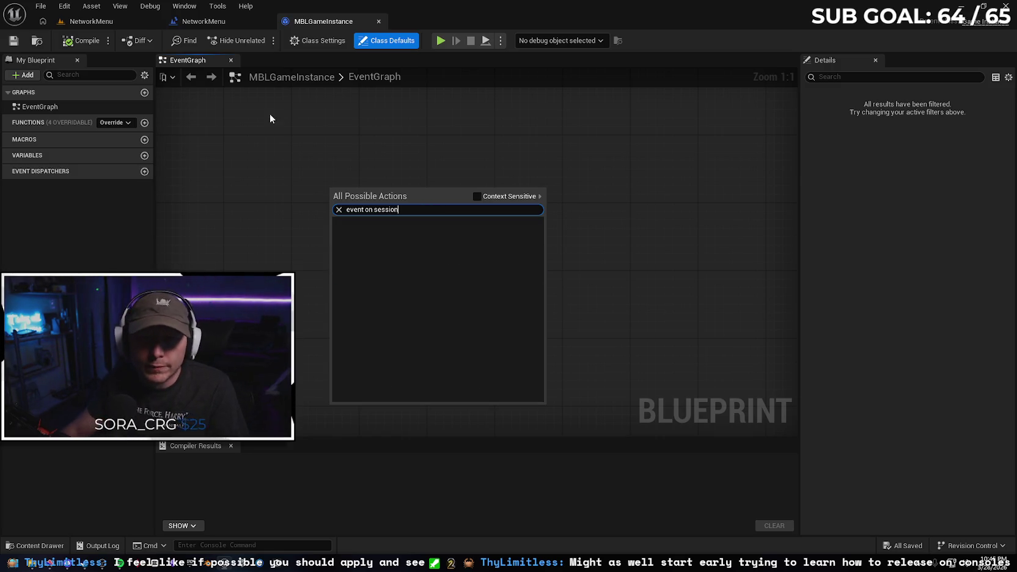
{"action": "key", "text": "Escape"}
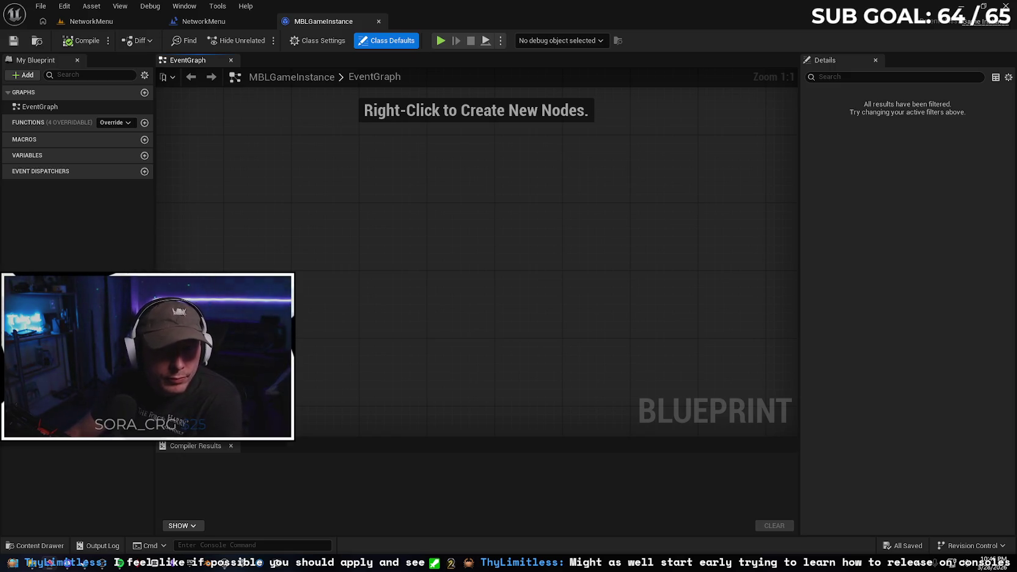
{"action": "left_click", "coordinate": [89, 21]}
Browse the Play options and Platforms > Package Project menu, closing it without packaging
{"action": "left_click", "coordinate": [323, 40]}
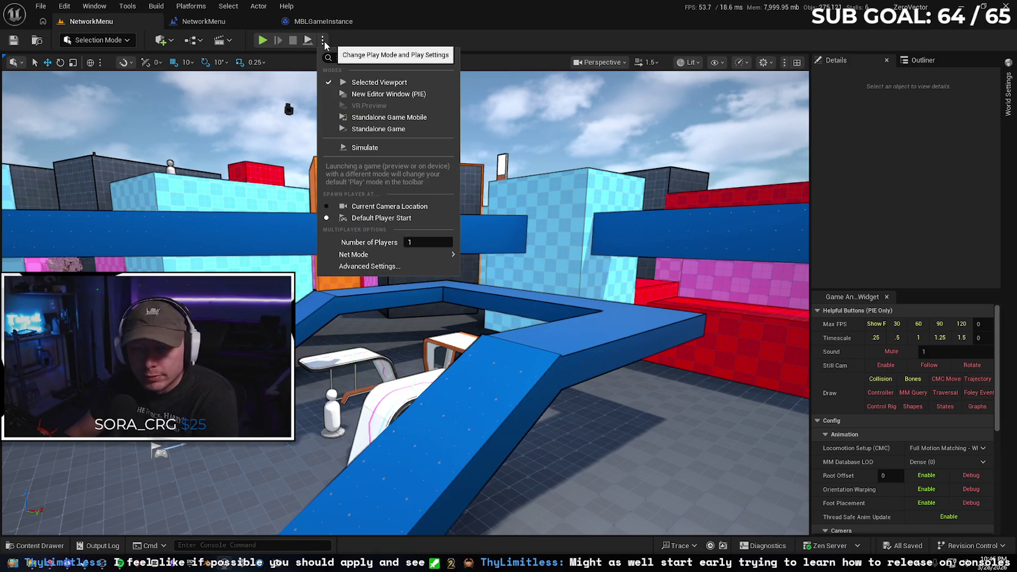
{"action": "left_click", "coordinate": [191, 6]}
{"action": "mouse_move", "coordinate": [258, 107]}
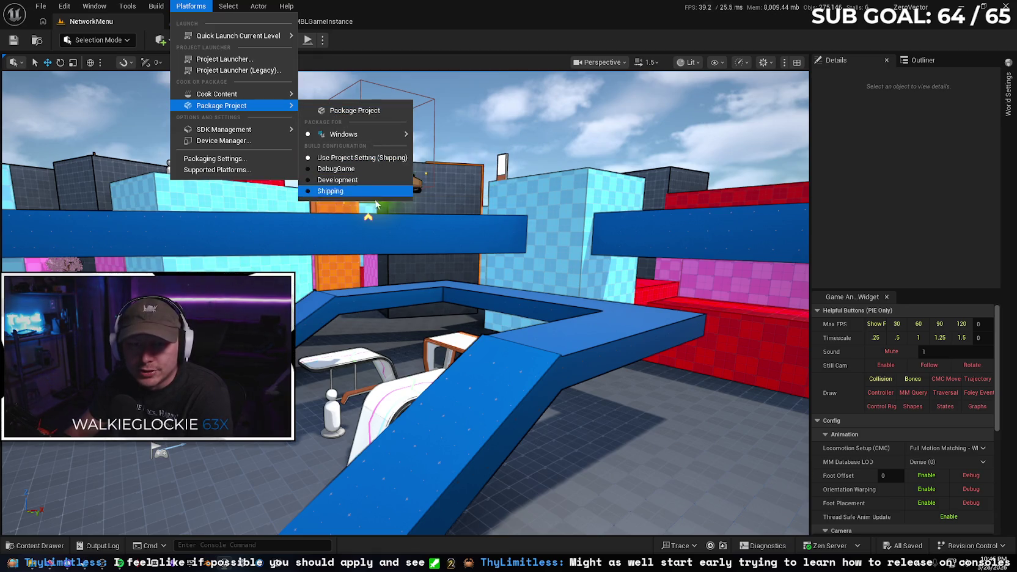
{"action": "mouse_move", "coordinate": [370, 135]}
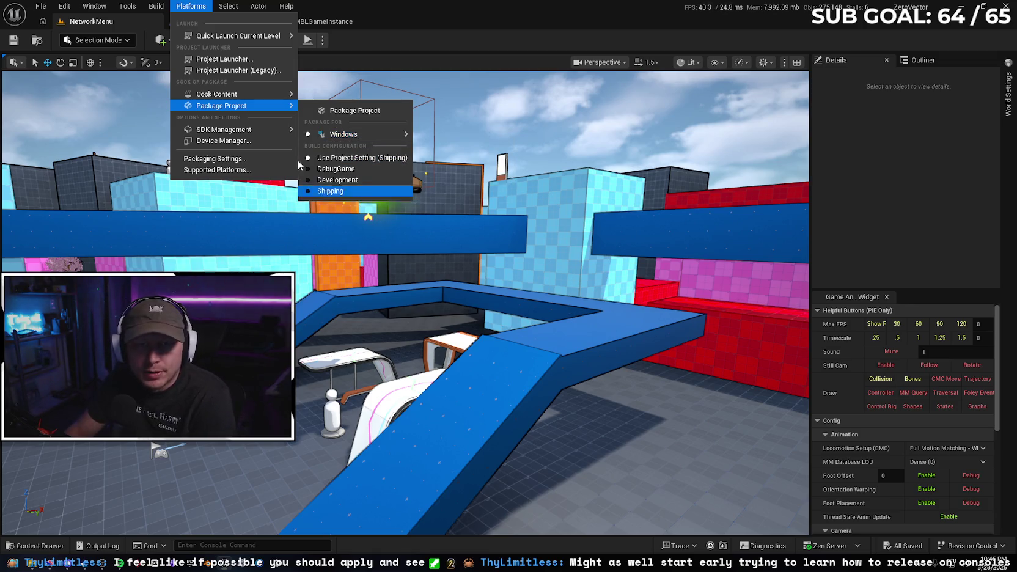
{"action": "key", "text": "Escape"}
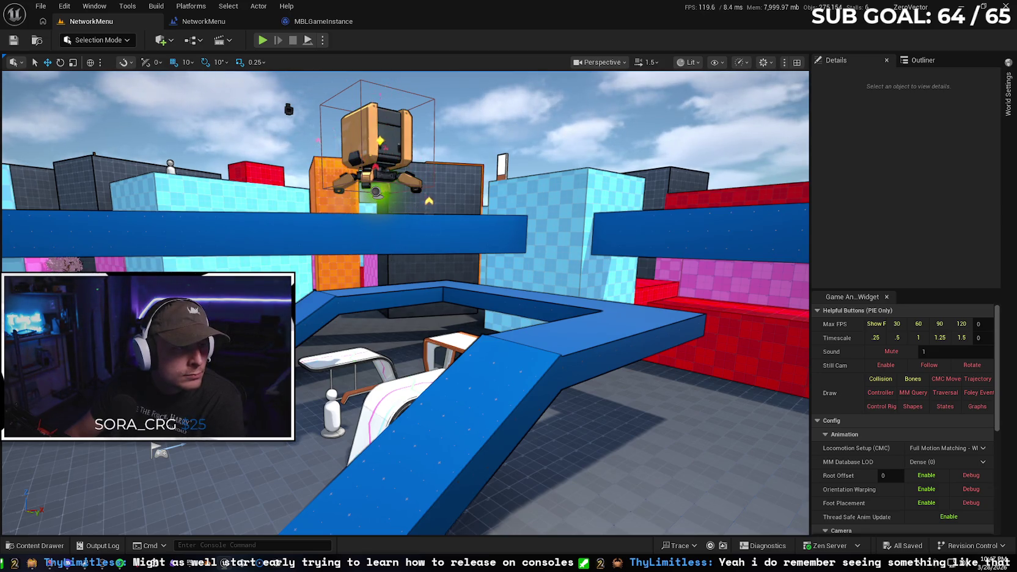
{"action": "left_click", "coordinate": [64, 6]}
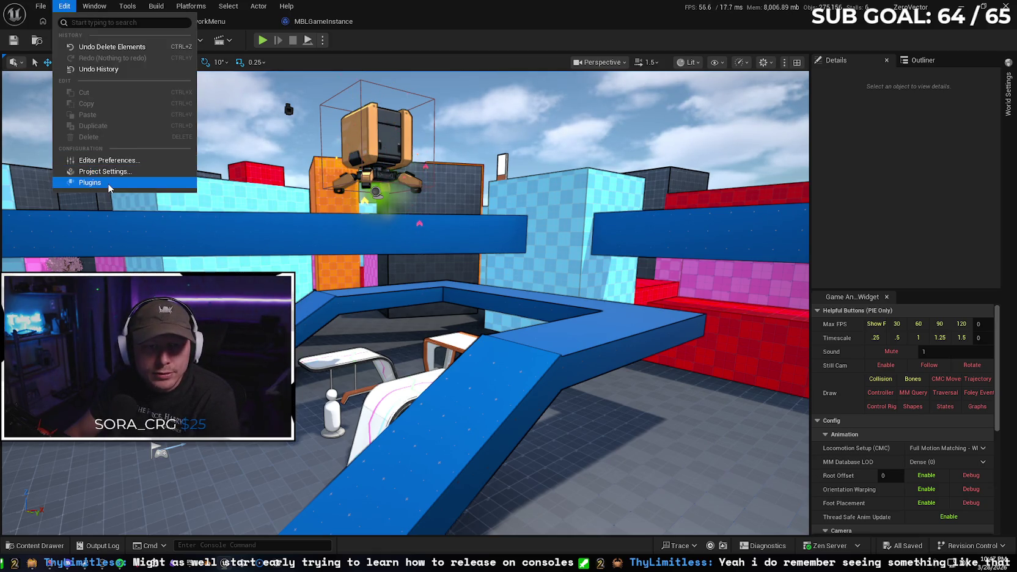
{"action": "left_click", "coordinate": [89, 182]}
{"action": "type", "text": "advanced"}
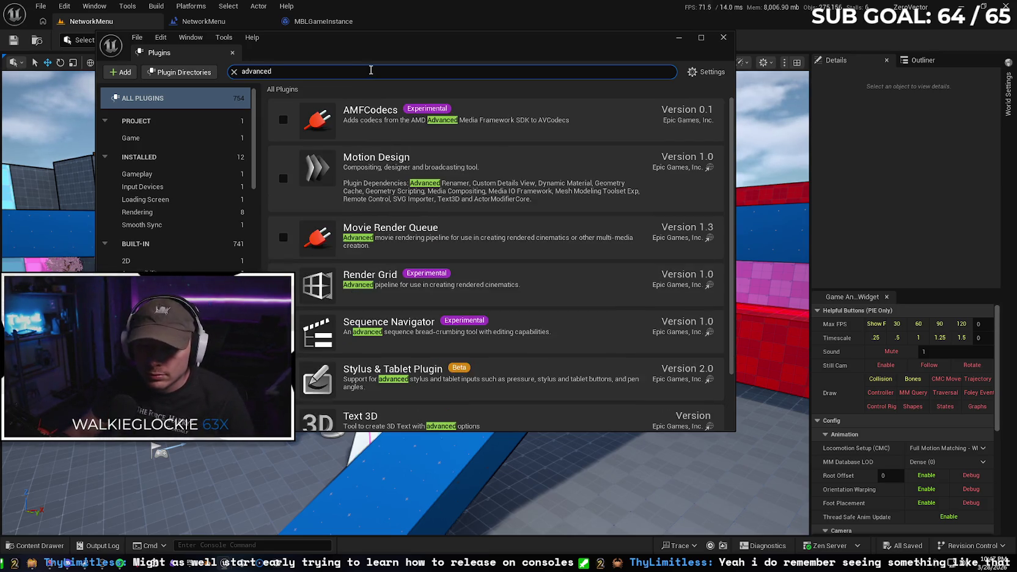
{"action": "type", "text": " se"}
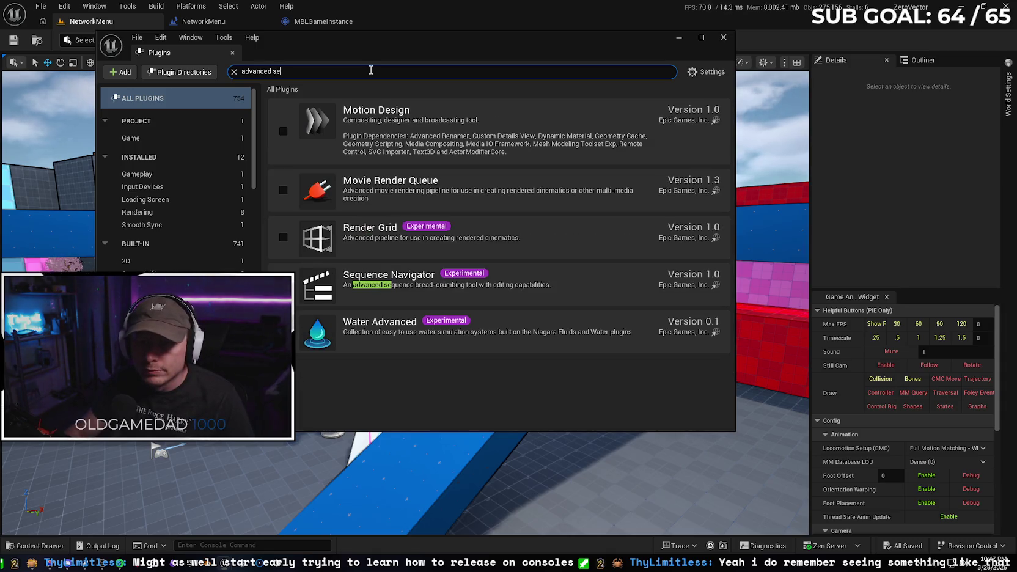
{"action": "left_click", "coordinate": [723, 37]}
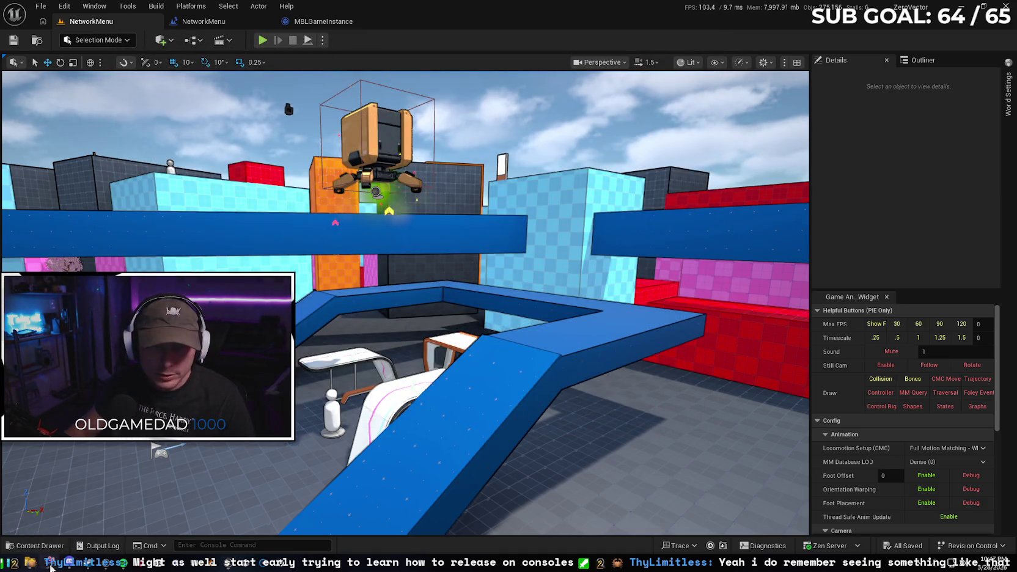
In the browser's GameDev tab group, search Fab for 'advanced sessions'
{"action": "key", "text": "alt+Tab"}
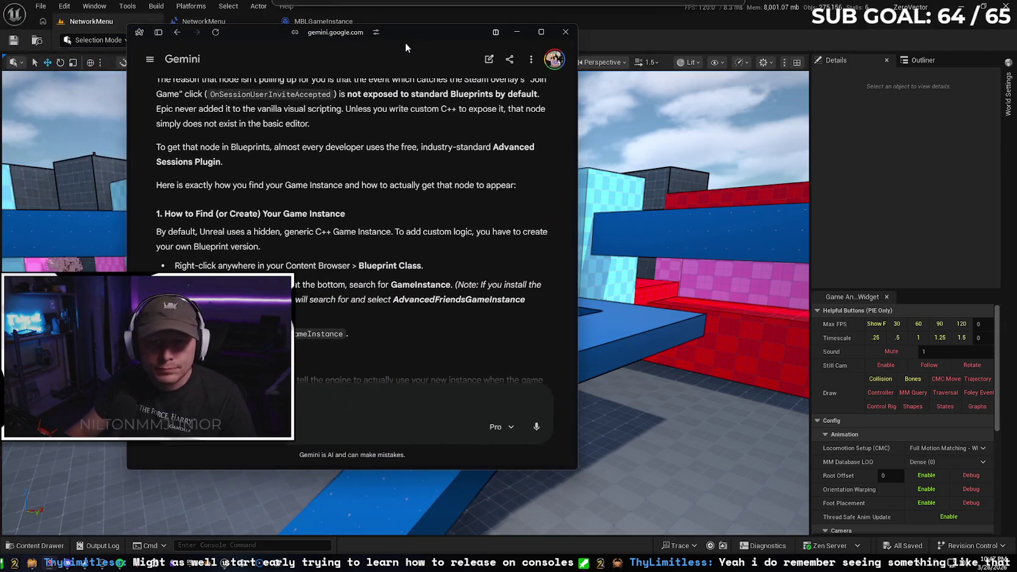
{"action": "left_click", "coordinate": [159, 32]}
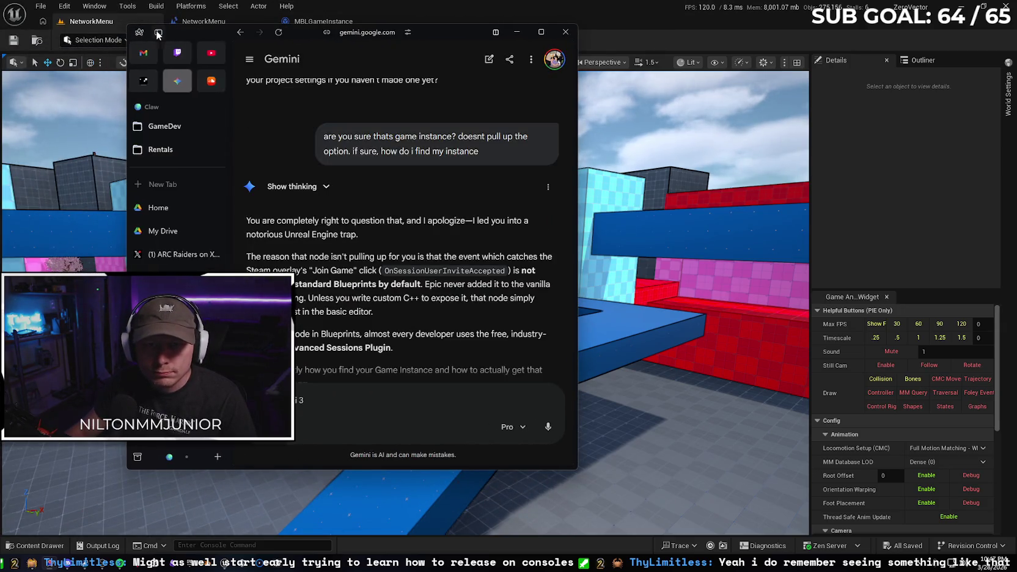
{"action": "left_click", "coordinate": [165, 128]}
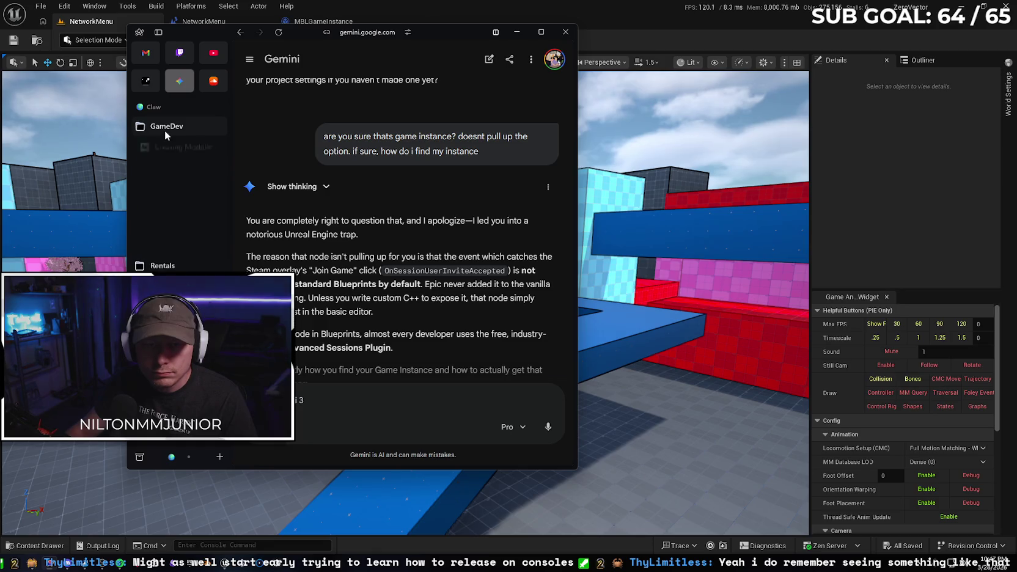
{"action": "left_click", "coordinate": [162, 220]}
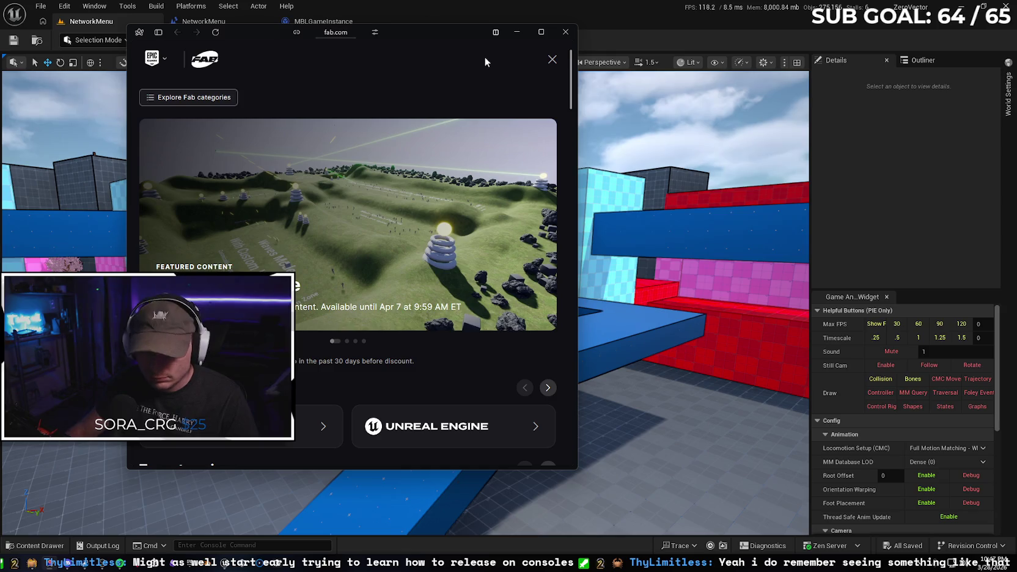
{"action": "left_click", "coordinate": [485, 56]}
{"action": "type", "text": "advancedn"}
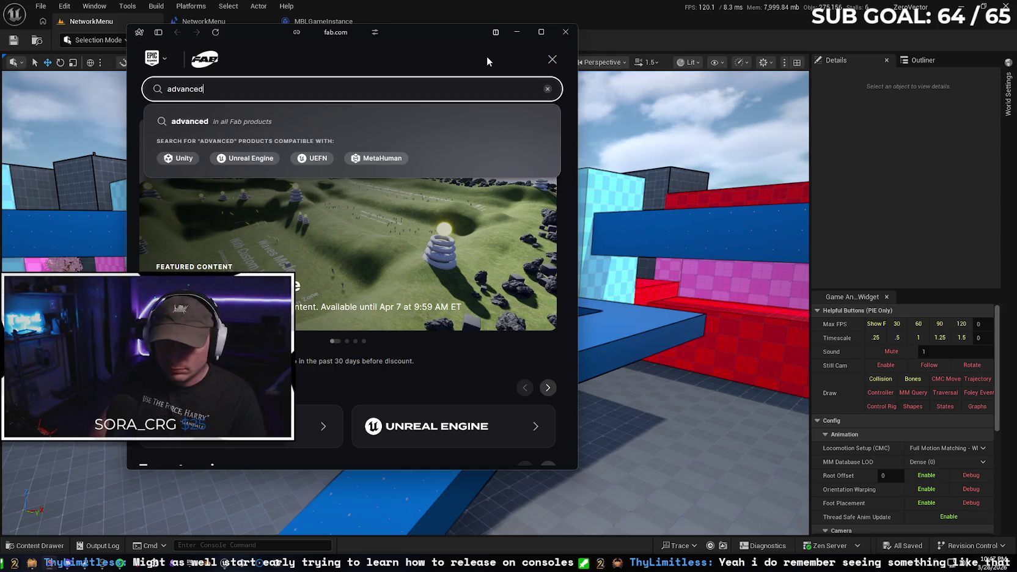
{"action": "key", "text": "BackSpace"}
{"action": "key", "text": "BackSpace"}
{"action": "type", "text": "sessions"}
{"action": "key", "text": "Return"}
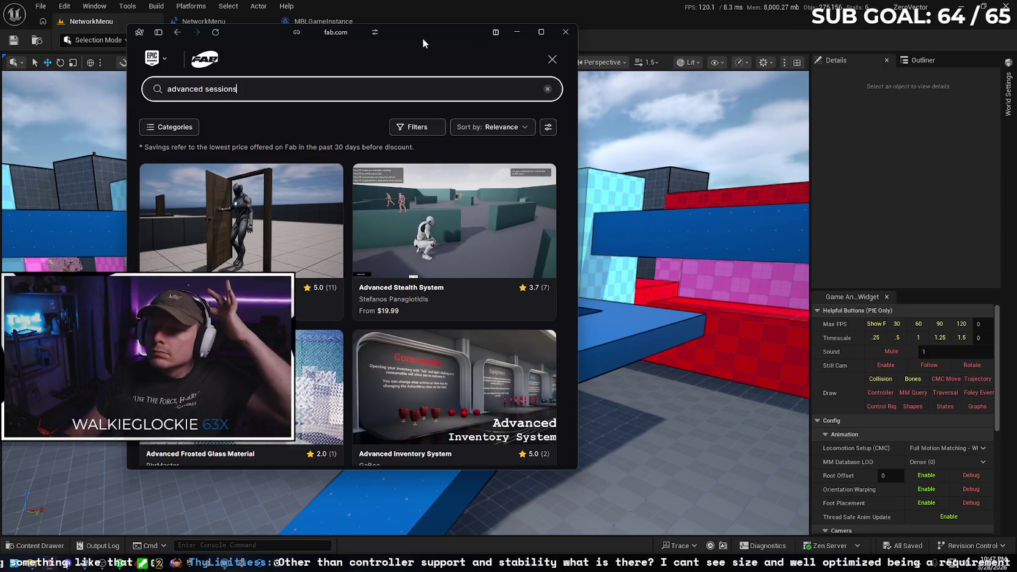
Maximize the window and filter the Fab results to the Unreal Engine format
{"action": "double_click", "coordinate": [423, 38]}
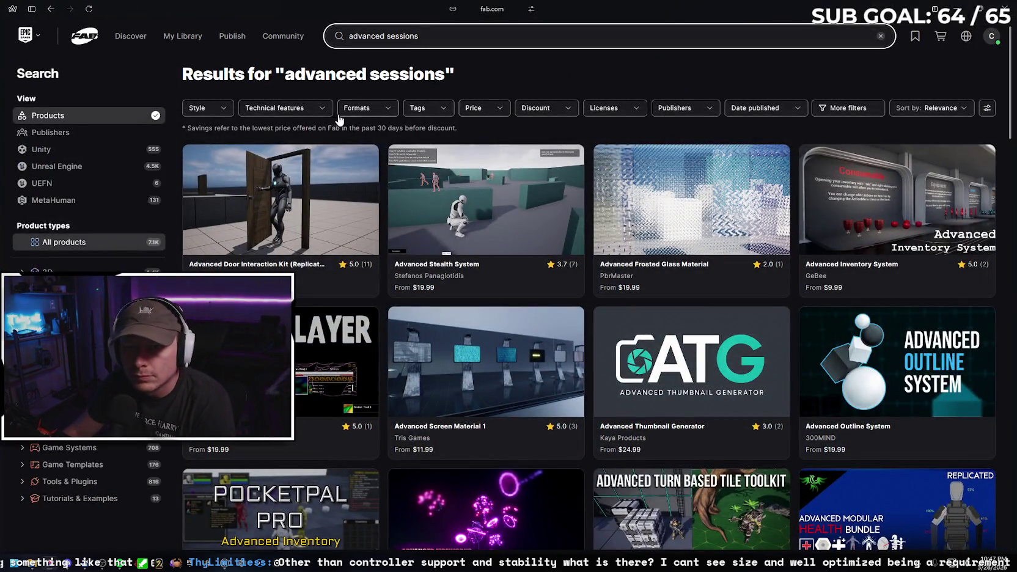
{"action": "left_click", "coordinate": [353, 109]}
{"action": "left_click", "coordinate": [352, 174]}
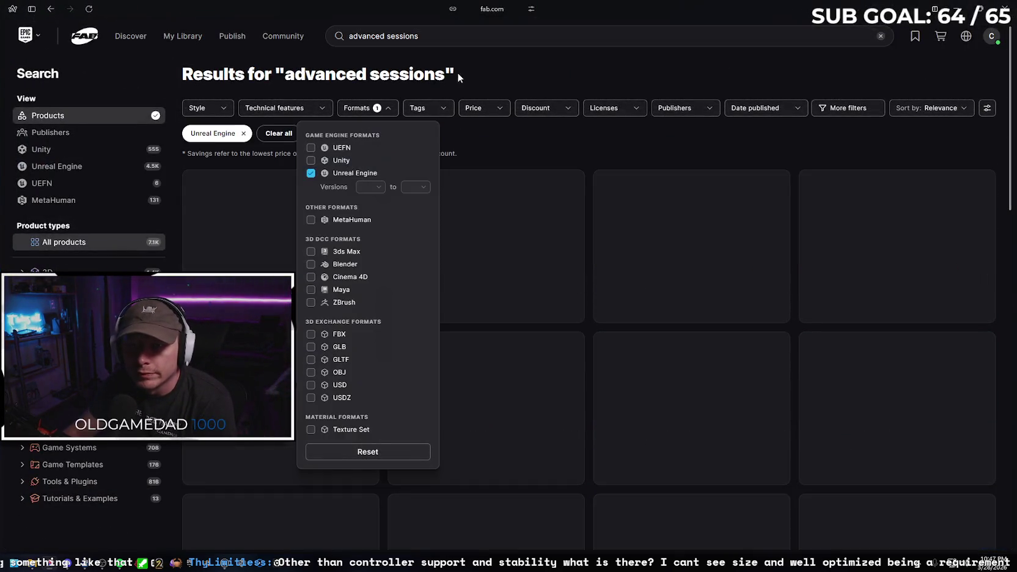
{"action": "left_click", "coordinate": [494, 74]}
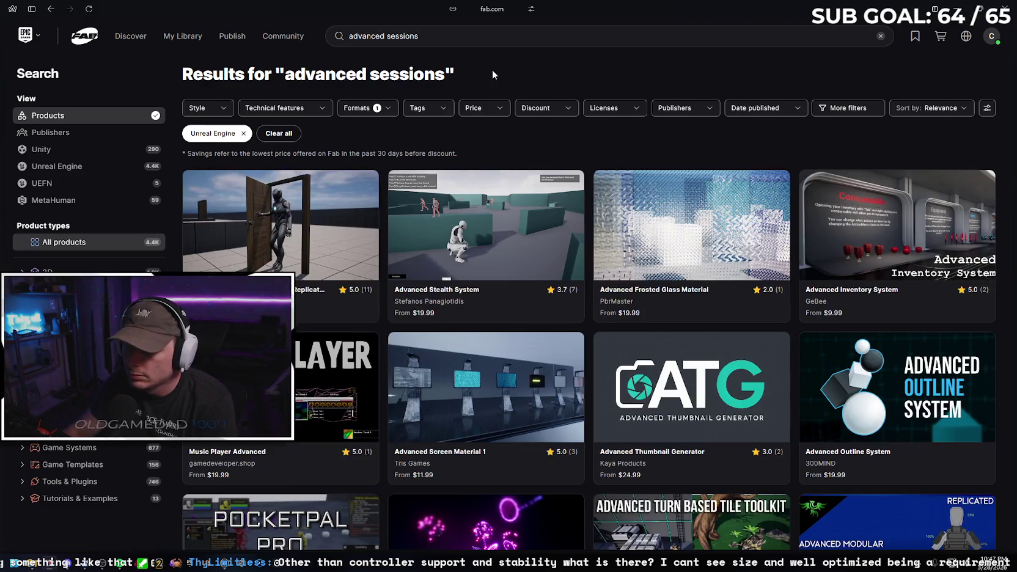
Search the web for 'advanced ses' from the browser's command bar
{"action": "left_click", "coordinate": [497, 11]}
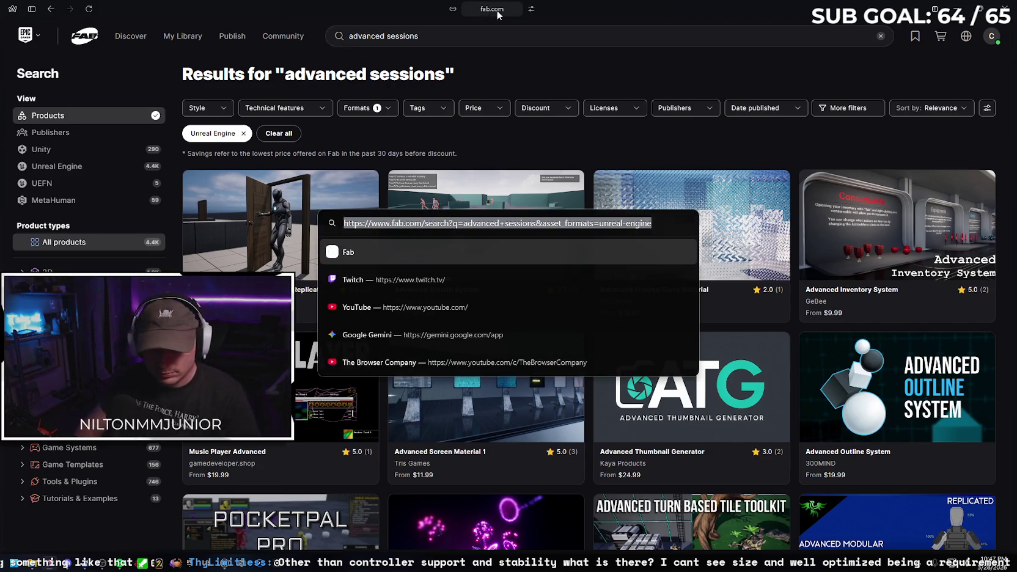
{"action": "type", "text": "advanced se"}
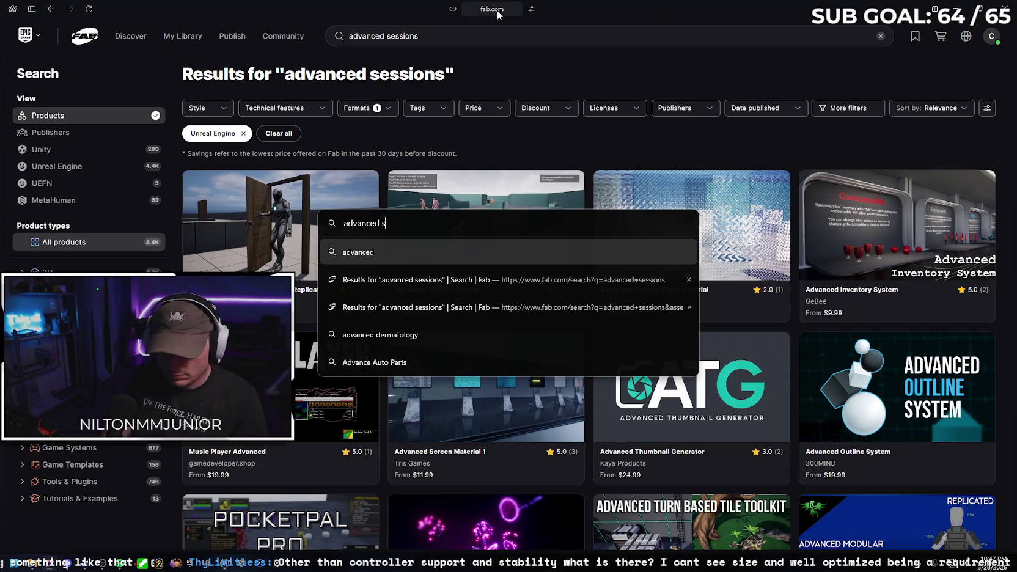
{"action": "type", "text": "ssion"}
{"action": "key", "text": "Return"}
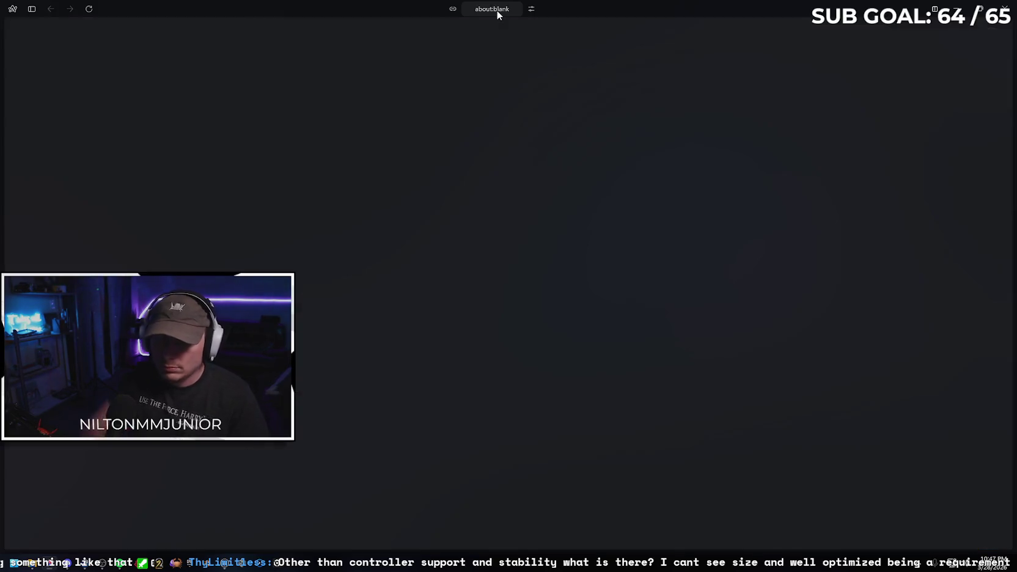
Refine the Google query to 'advanced sessions unreal', skim the results, and show the tab list
{"action": "left_click", "coordinate": [315, 55]}
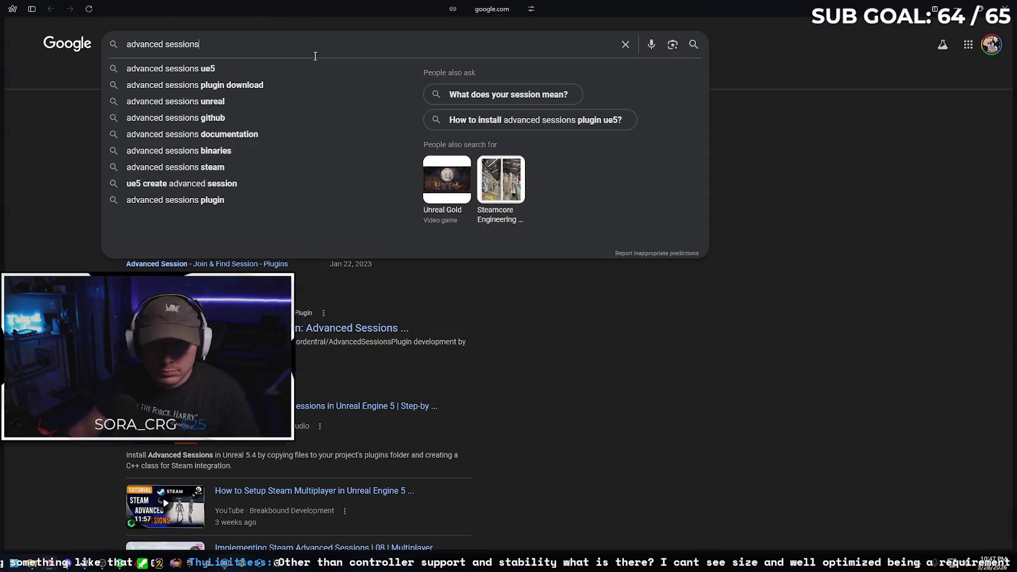
{"action": "type", "text": "unreal"}
{"action": "key", "text": "Return"}
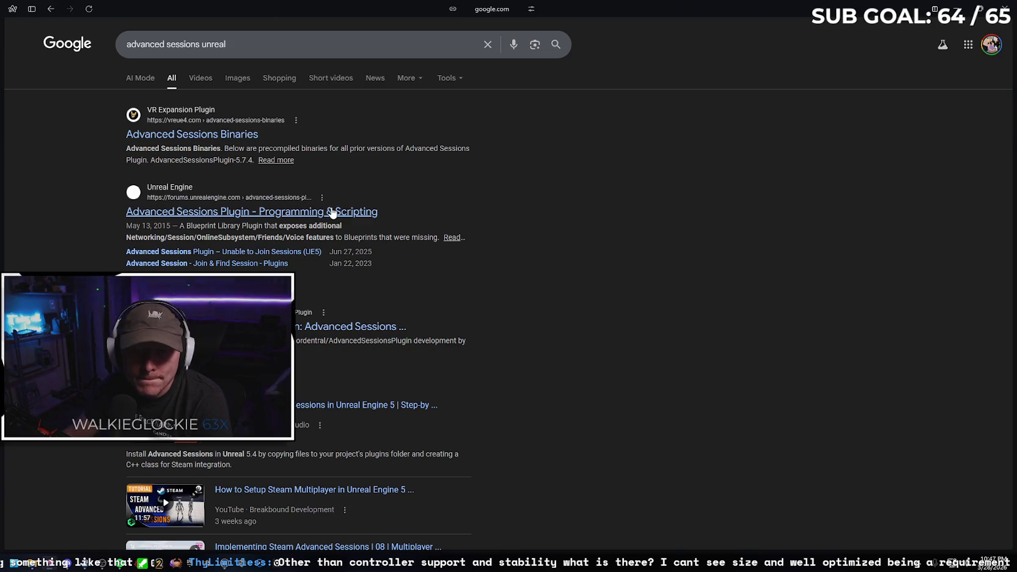
{"action": "scroll", "coordinate": [588, 208], "scroll_direction": "down", "scroll_amount": 3}
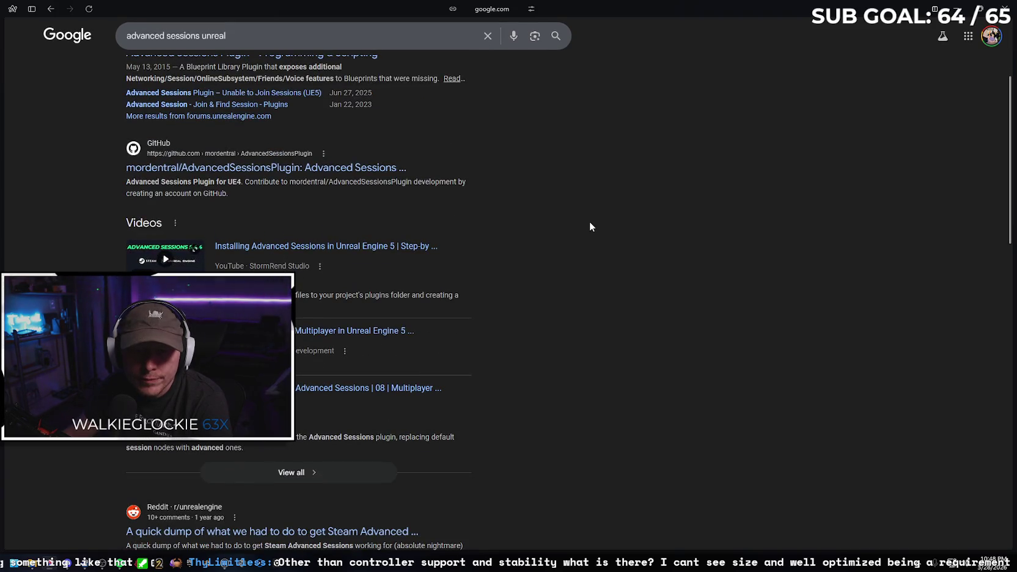
{"action": "scroll", "coordinate": [589, 227], "scroll_direction": "up", "scroll_amount": 3}
{"action": "left_click", "coordinate": [34, 9]}
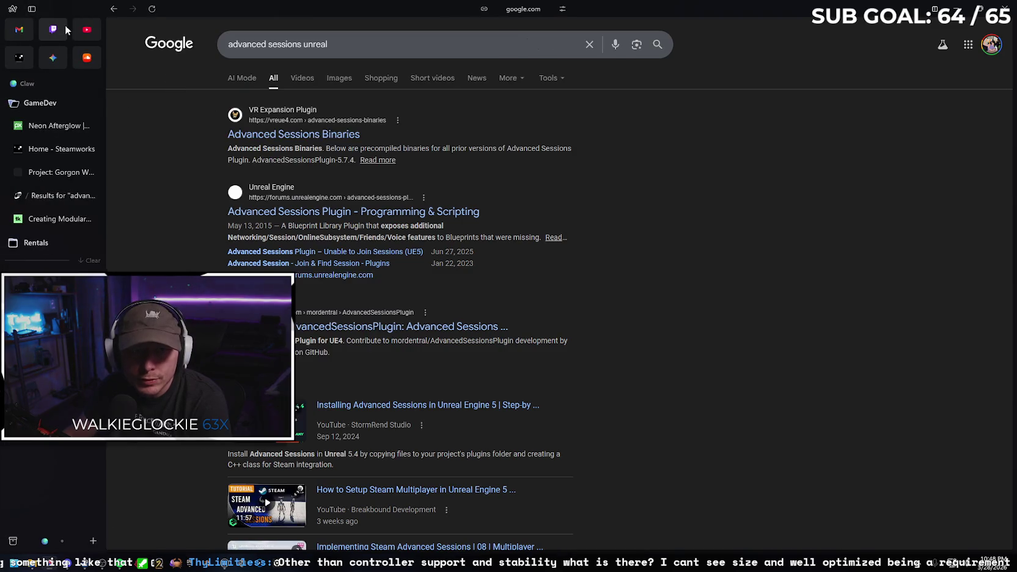
{"action": "left_click", "coordinate": [53, 58]}
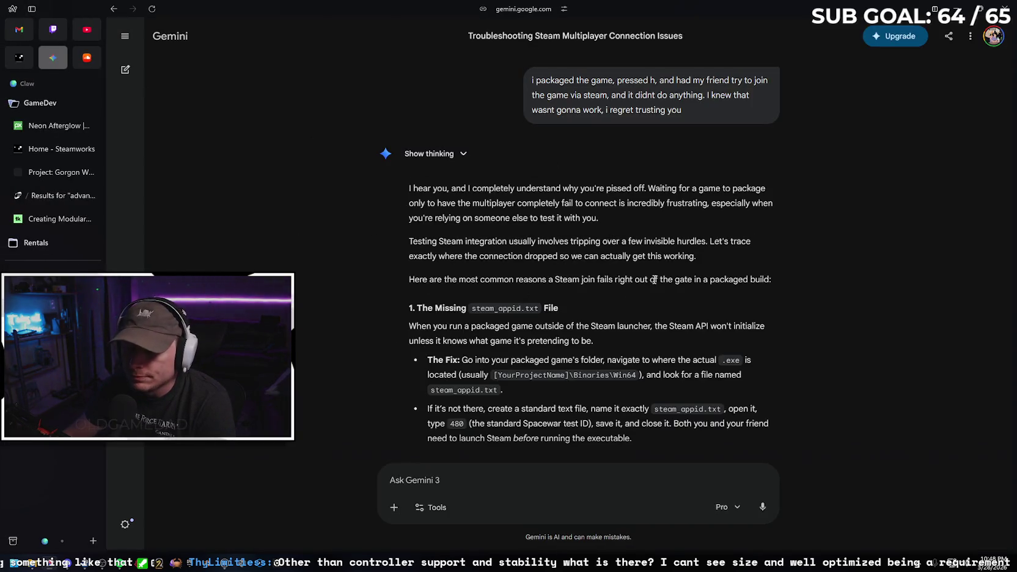
{"action": "scroll", "coordinate": [653, 279], "scroll_direction": "down", "scroll_amount": 1}
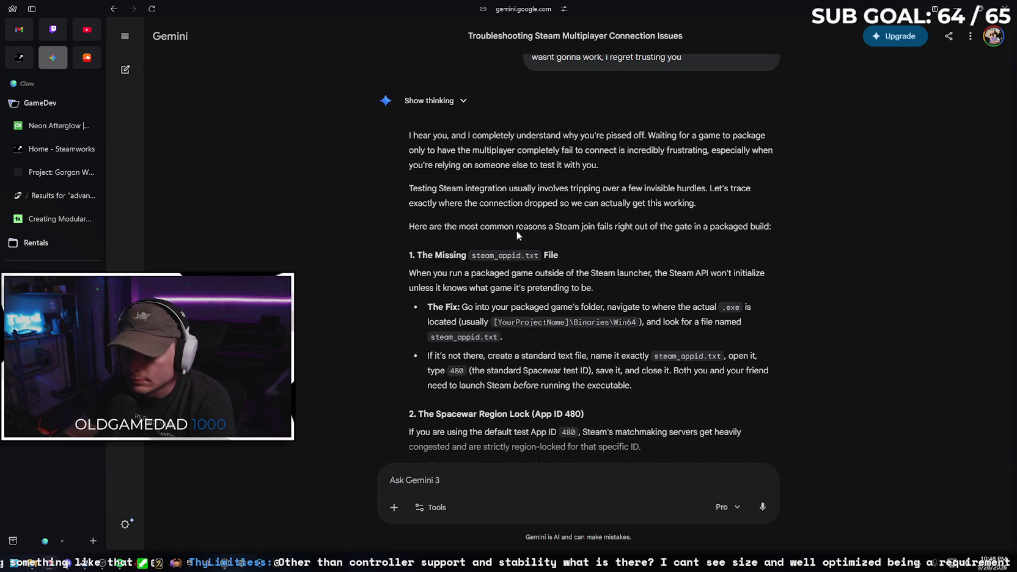
{"action": "scroll", "coordinate": [521, 238], "scroll_direction": "down", "scroll_amount": 1}
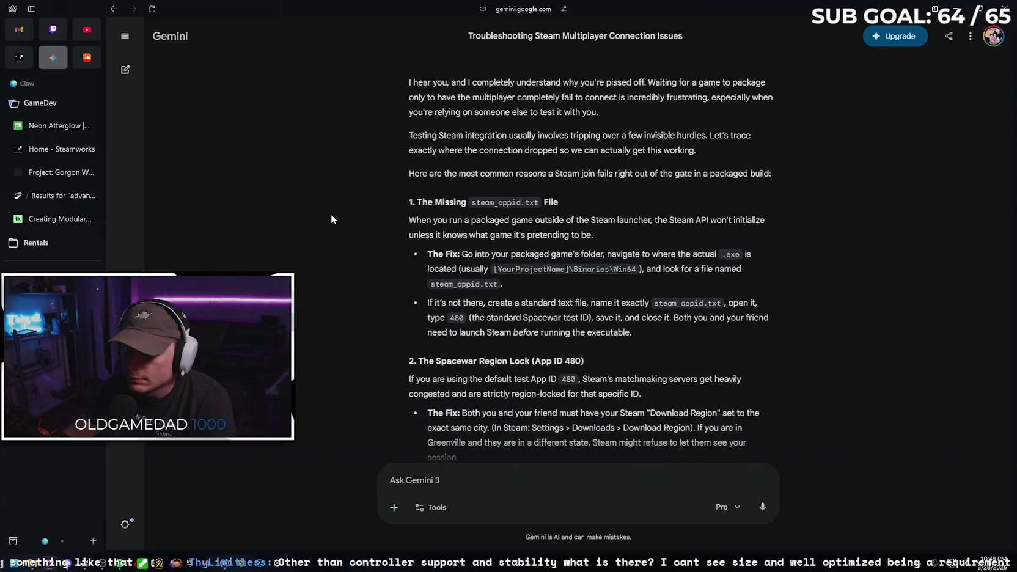
{"action": "scroll", "coordinate": [800, 194], "scroll_direction": "down", "scroll_amount": 7}
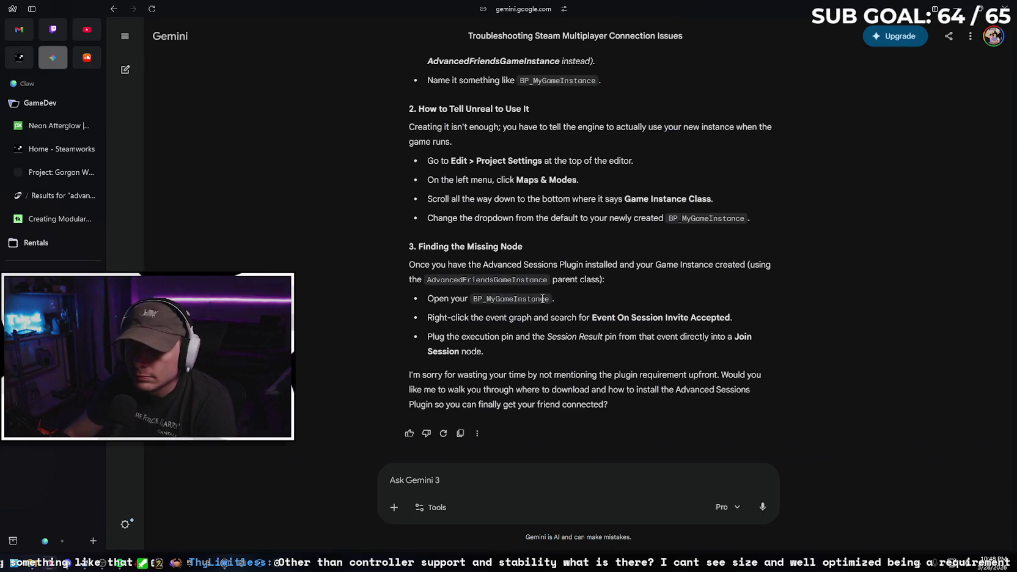
{"action": "scroll", "coordinate": [538, 302], "scroll_direction": "up", "scroll_amount": 3}
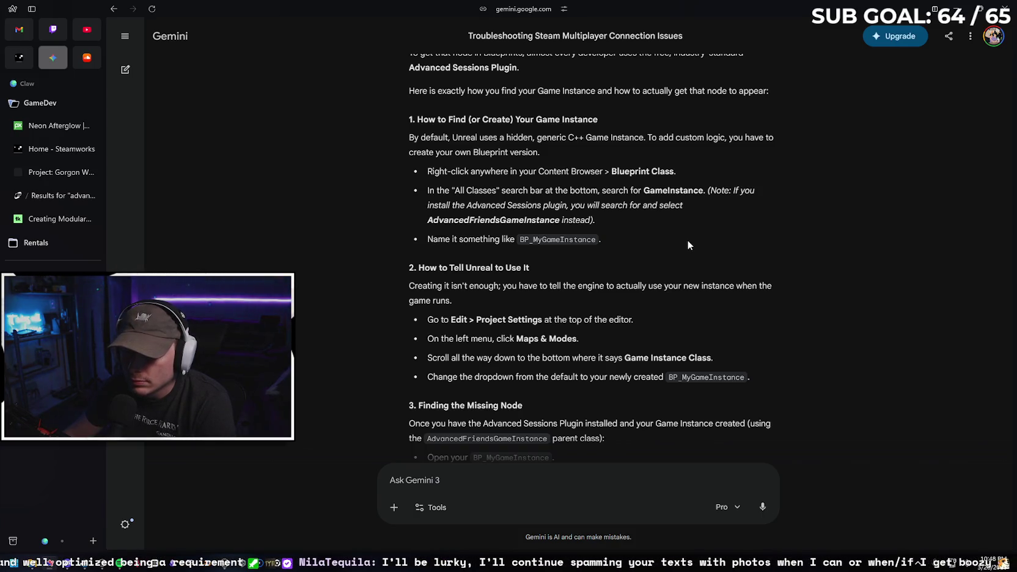
{"action": "scroll", "coordinate": [648, 220], "scroll_direction": "down", "scroll_amount": 1}
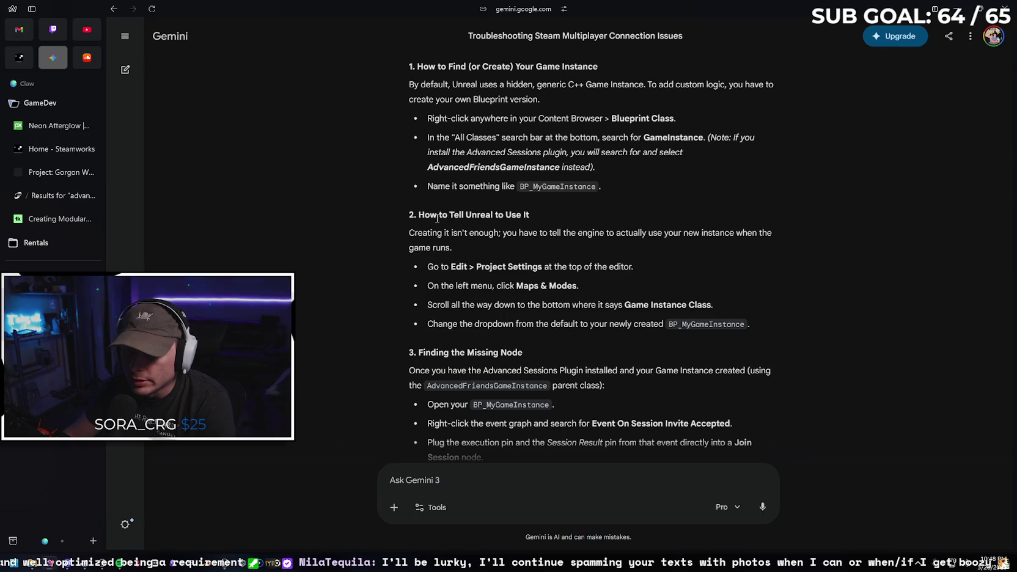
{"action": "scroll", "coordinate": [531, 211], "scroll_direction": "down", "scroll_amount": 1}
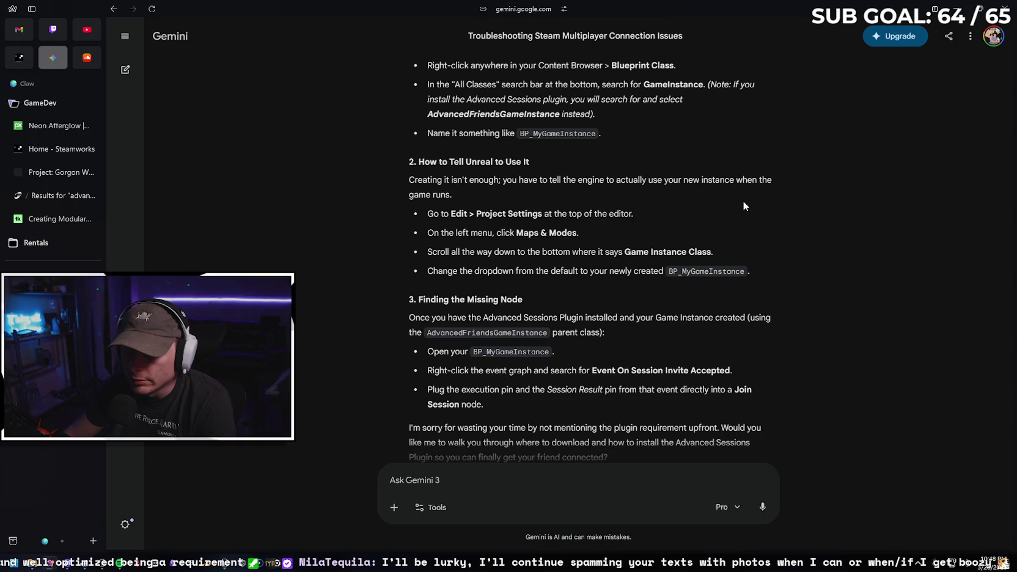
{"action": "scroll", "coordinate": [743, 205], "scroll_direction": "down", "scroll_amount": 1}
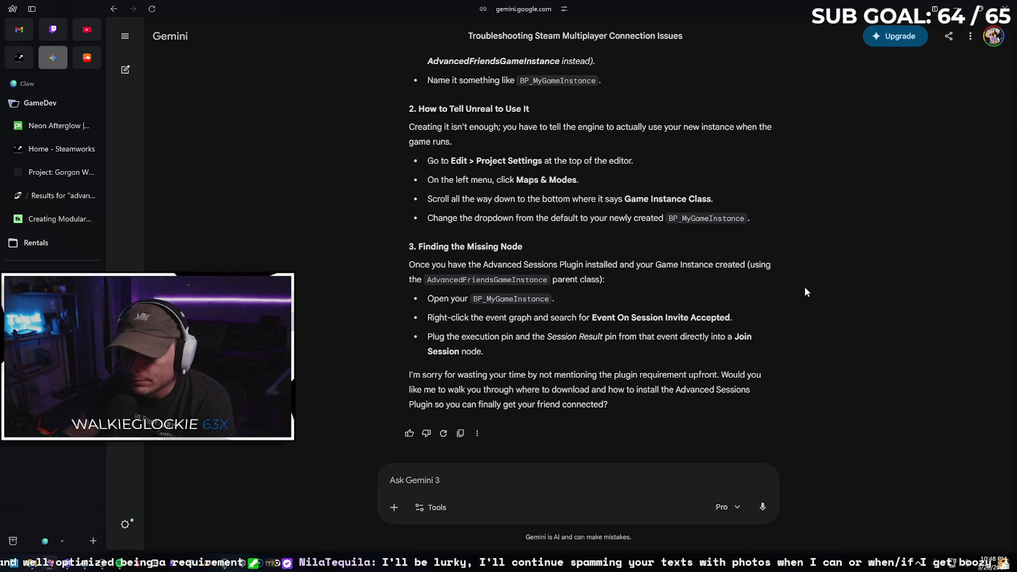
{"action": "scroll", "coordinate": [804, 286], "scroll_direction": "up", "scroll_amount": 5}
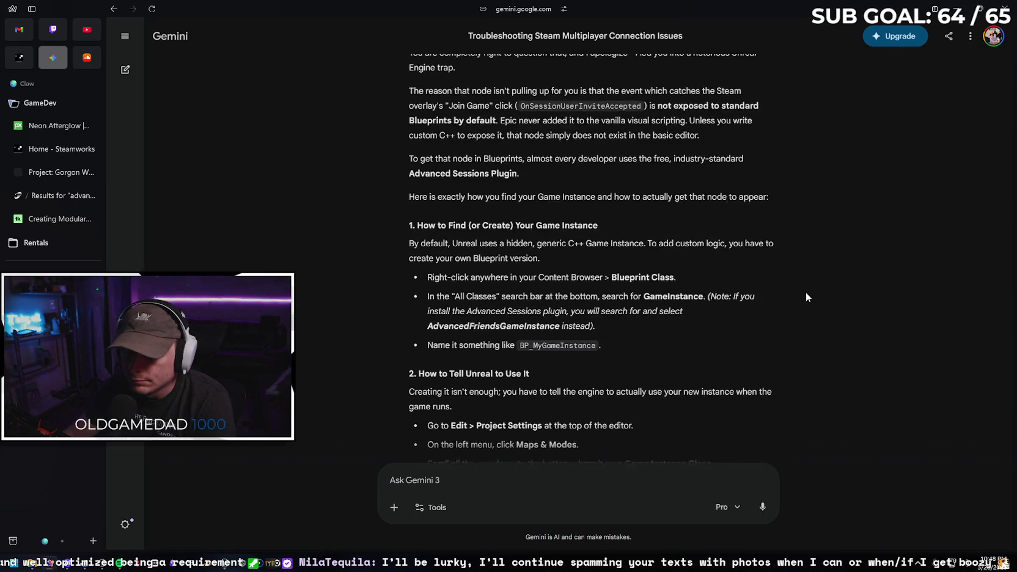
{"action": "scroll", "coordinate": [806, 294], "scroll_direction": "up", "scroll_amount": 1}
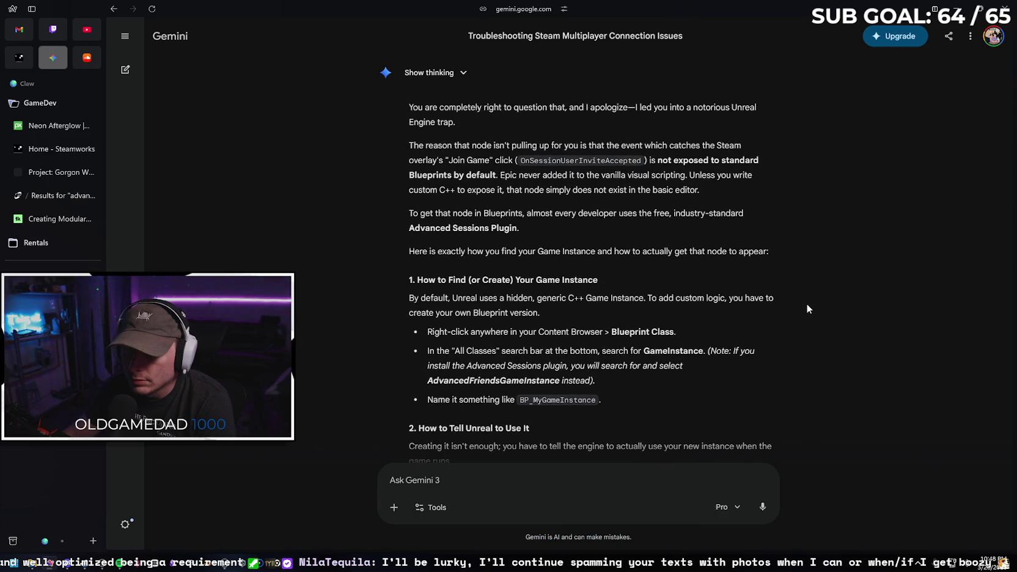
{"action": "scroll", "coordinate": [806, 310], "scroll_direction": "up", "scroll_amount": 3}
{"action": "scroll", "coordinate": [807, 314], "scroll_direction": "down", "scroll_amount": 2}
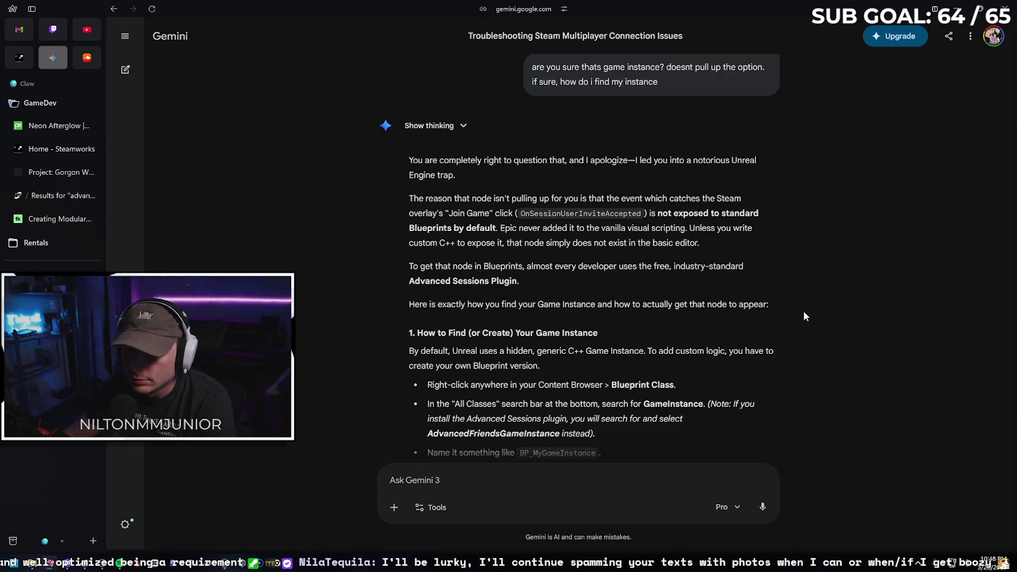
{"action": "scroll", "coordinate": [801, 313], "scroll_direction": "down", "scroll_amount": 1}
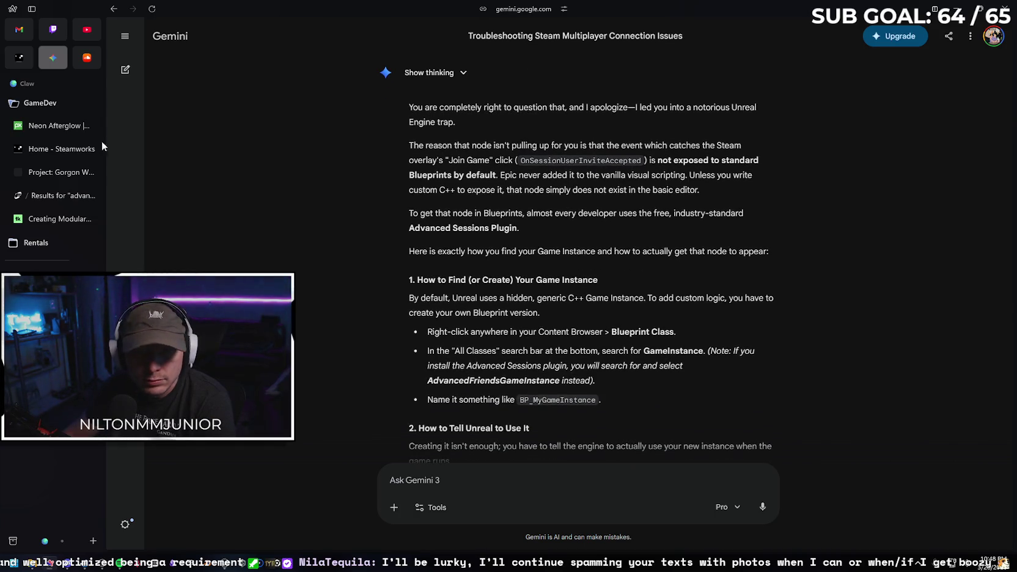
{"action": "key", "text": "ctrl+Tab"}
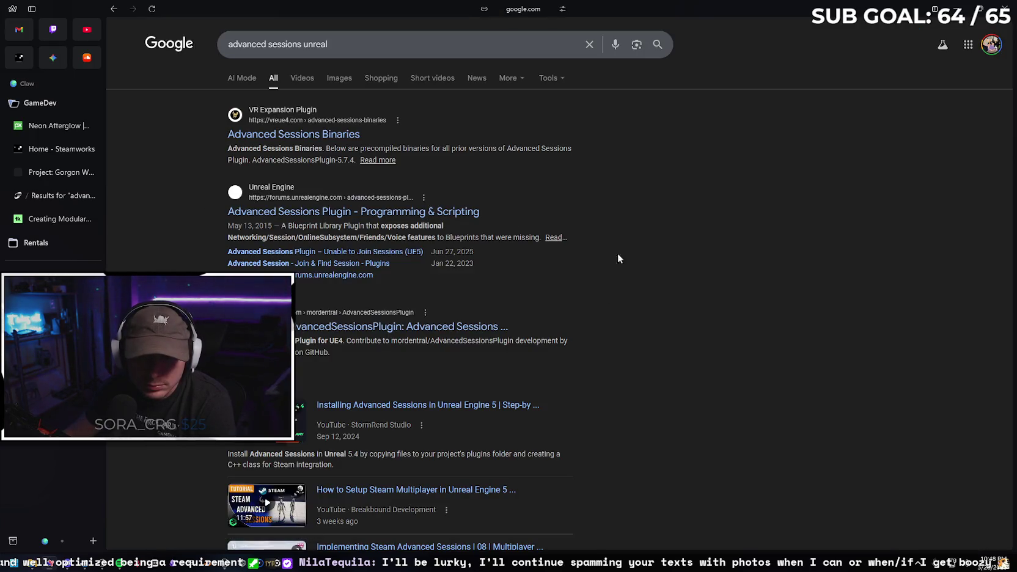
Open StormRend Studio's 'Installing Advanced Sessions in Unreal Engine 5' video from Google's Videos section
{"action": "scroll", "coordinate": [537, 269], "scroll_direction": "down", "scroll_amount": 2}
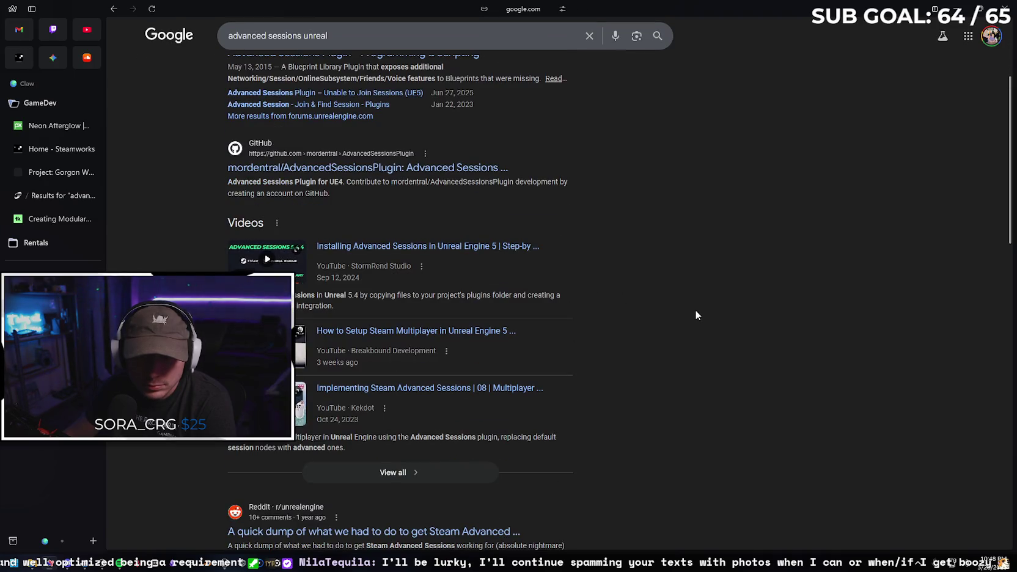
{"action": "left_click", "coordinate": [490, 247]}
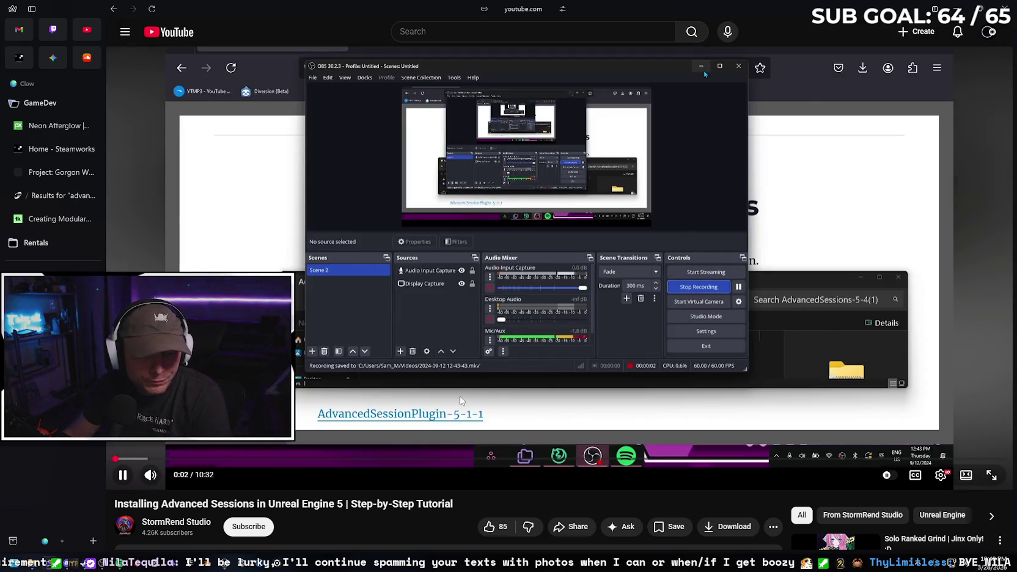
Watch the muted tutorial up to 0:48, then return to the 'advanced sessions unreal' results
{"action": "left_click", "coordinate": [150, 474]}
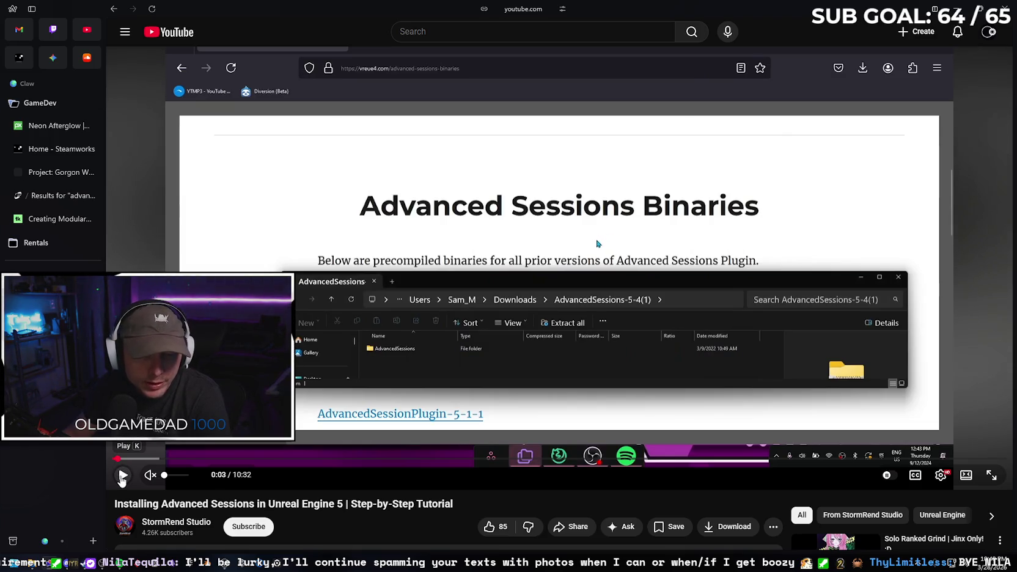
{"action": "left_click", "coordinate": [122, 475]}
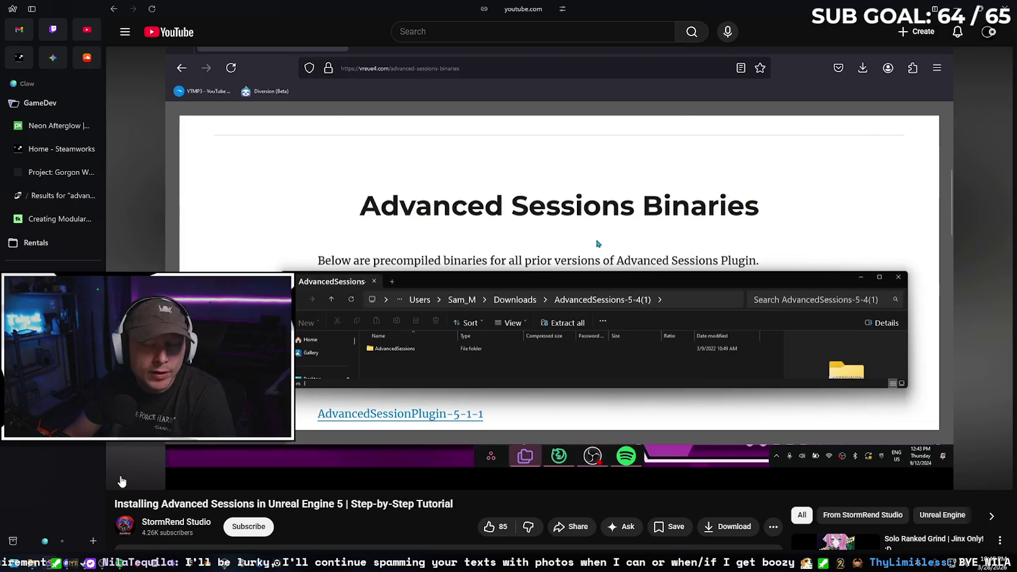
{"action": "left_click", "coordinate": [123, 481]}
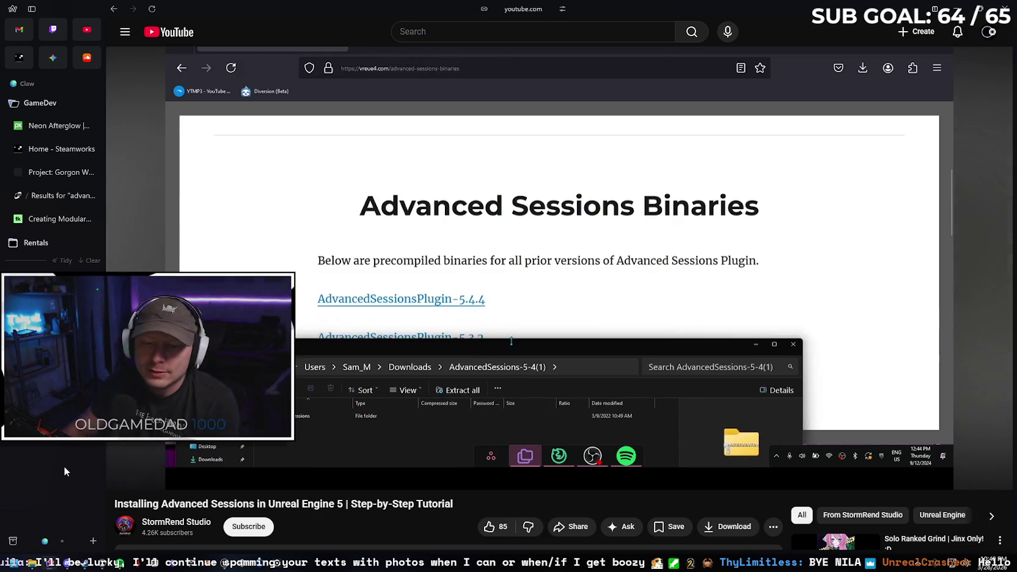
{"action": "mouse_move", "coordinate": [374, 461]}
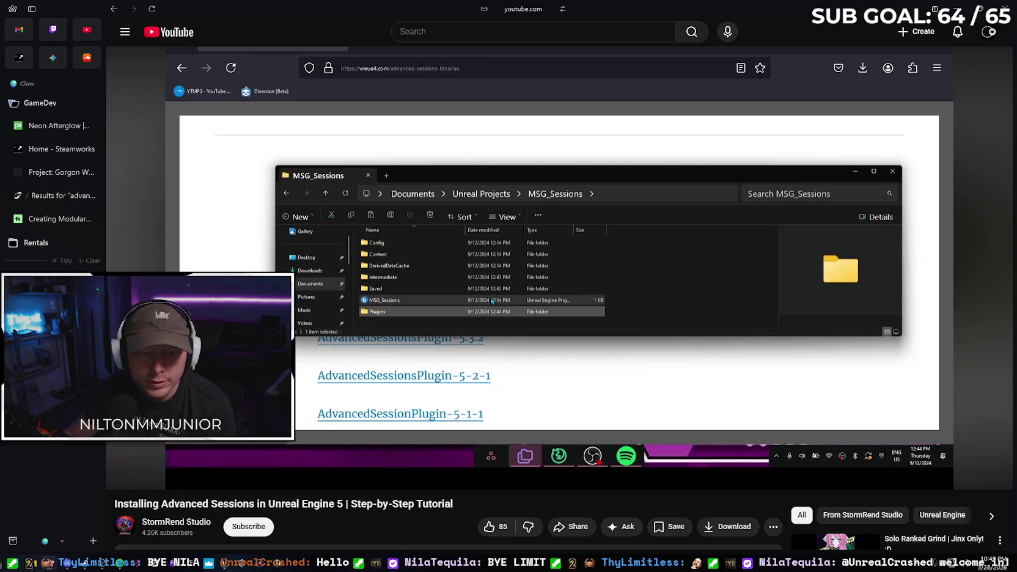
{"action": "key", "text": "alt+Left"}
{"action": "scroll", "coordinate": [455, 204], "scroll_direction": "up", "scroll_amount": 3}
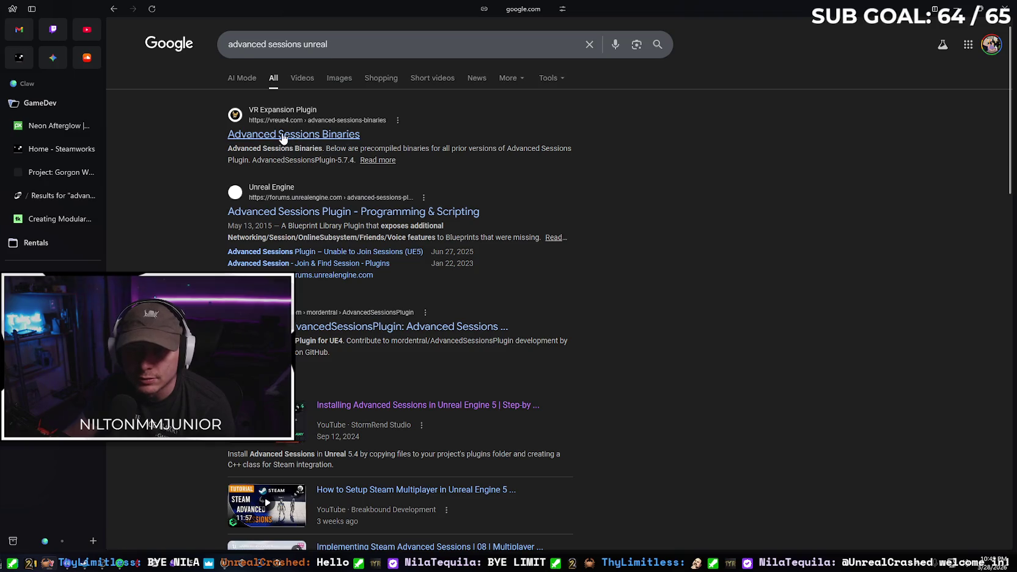
Download the 53 MB AdvancedSessionsPlugin-5-7.zip (5.7.4) from Google Drive, bypassing the virus-scan warning
{"action": "left_click", "coordinate": [283, 138]}
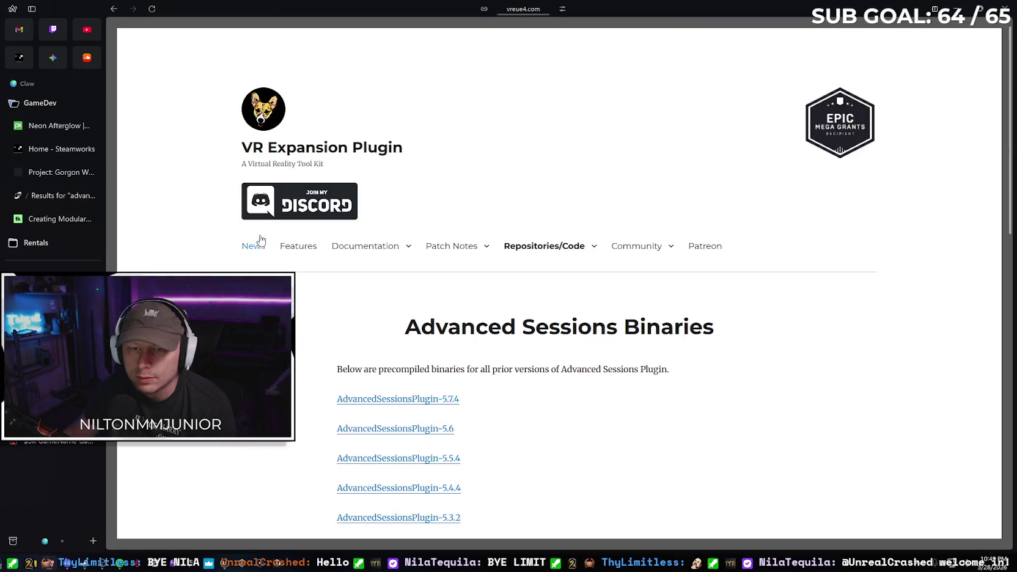
{"action": "scroll", "coordinate": [364, 300], "scroll_direction": "down", "scroll_amount": 3}
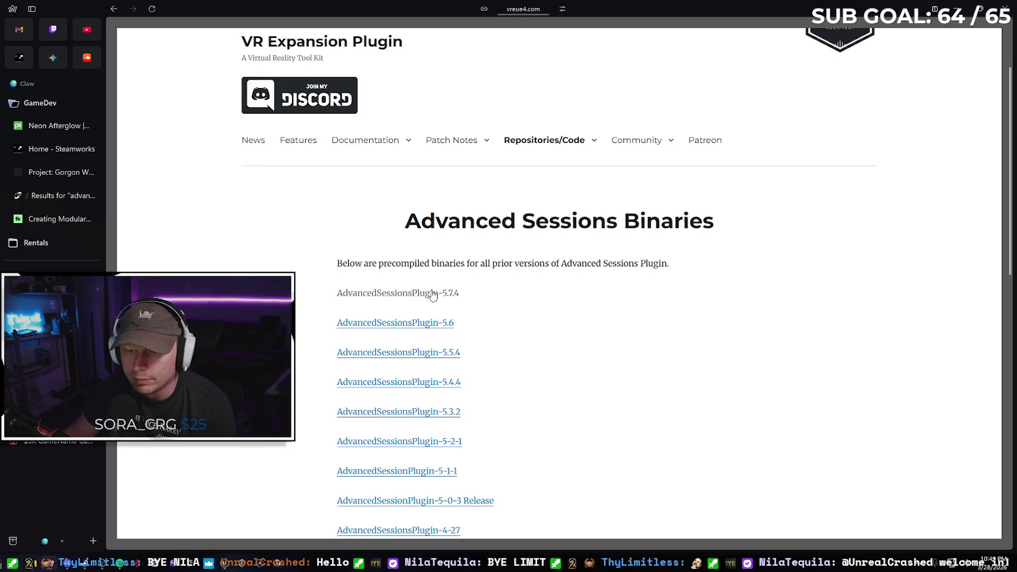
{"action": "left_click", "coordinate": [423, 298]}
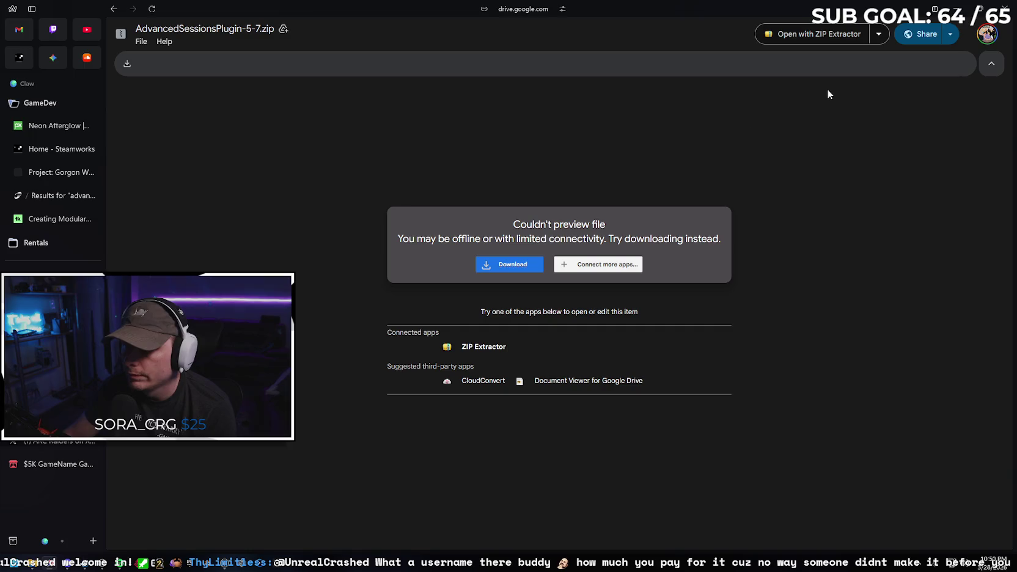
{"action": "left_click", "coordinate": [513, 267]}
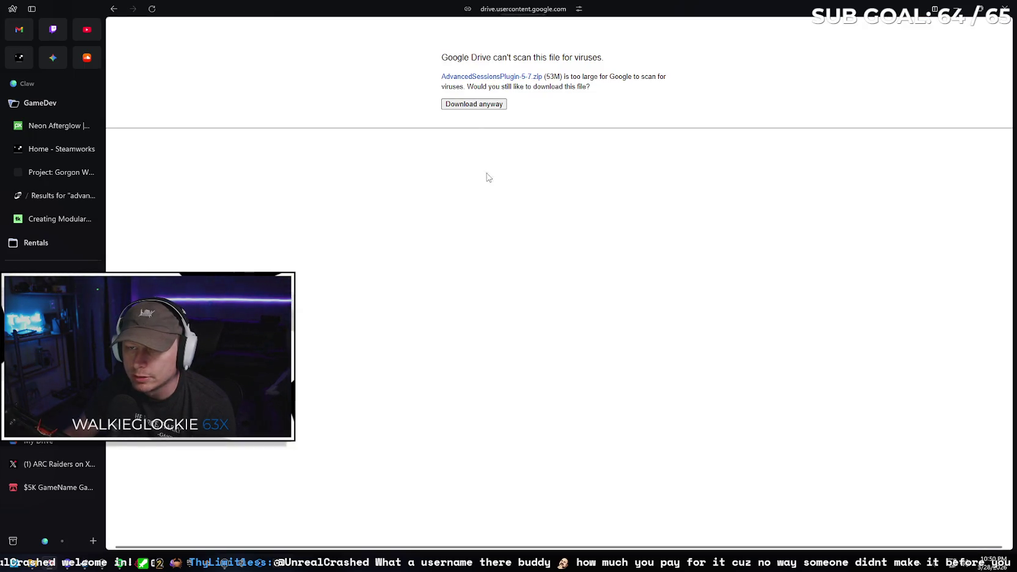
{"action": "left_click", "coordinate": [466, 105]}
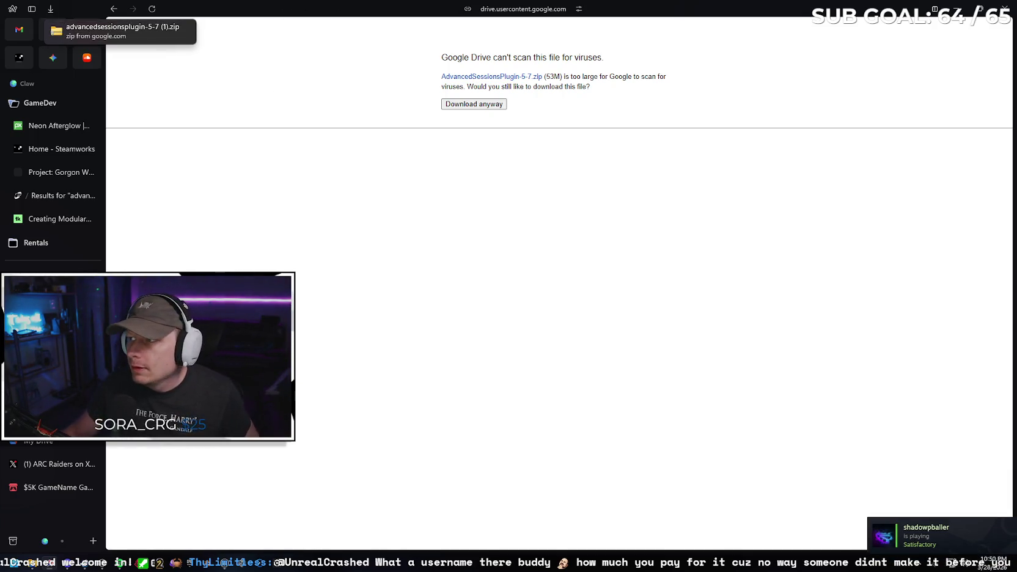
{"action": "left_click", "coordinate": [959, 5]}
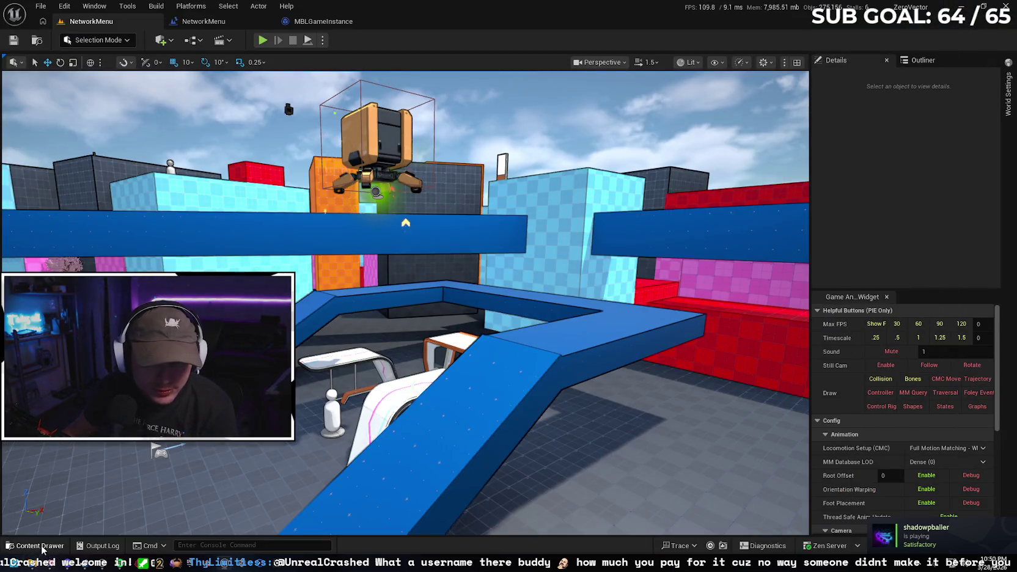
Select the AdvancedSessions and ExampleBlueprints folders inside the downloaded zip and copy them
{"action": "left_click", "coordinate": [33, 562]}
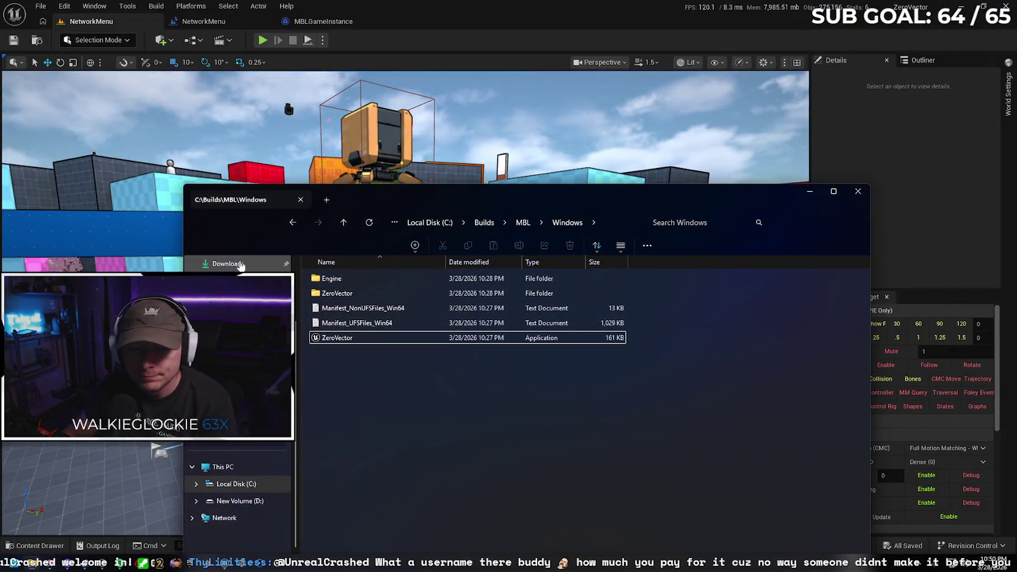
{"action": "double_click", "coordinate": [340, 289]}
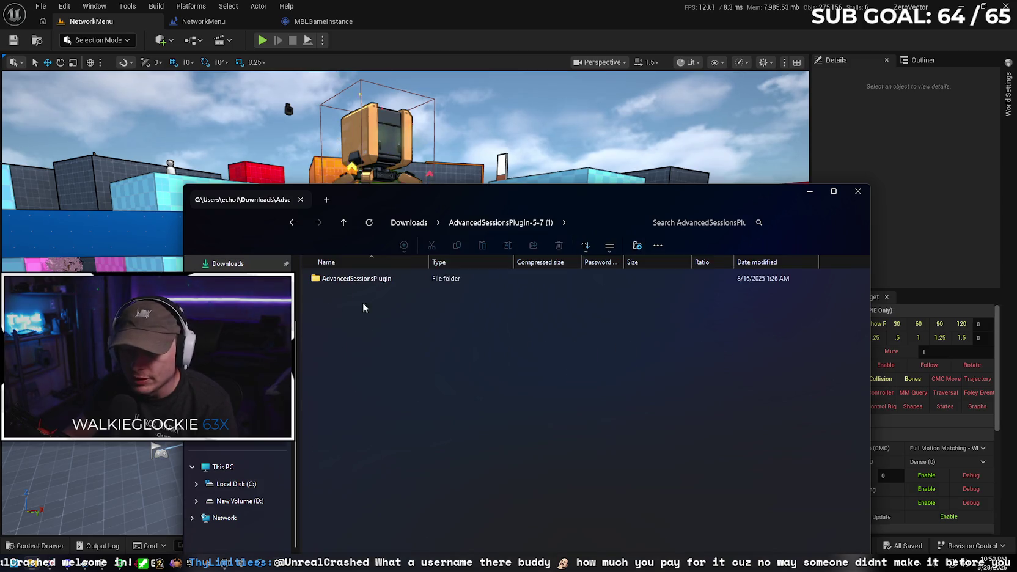
{"action": "double_click", "coordinate": [343, 281]}
{"action": "left_click_drag", "start_coordinate": [382, 324], "coordinate": [358, 281]}
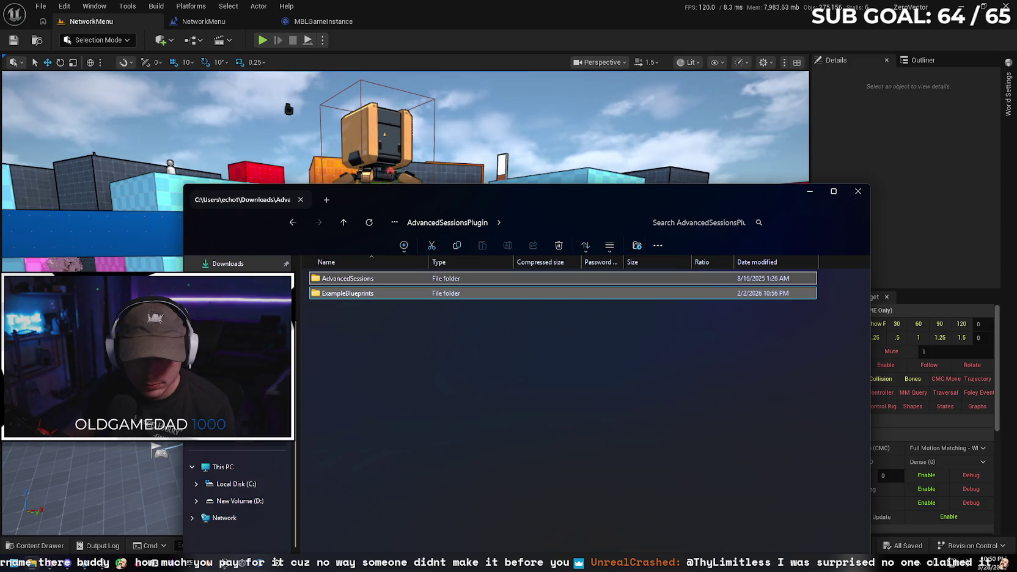
{"action": "key", "text": "alt+Left"}
Paste both folders into ZeroVector's Plugins folder and close File Explorer
{"action": "double_click", "coordinate": [375, 396]}
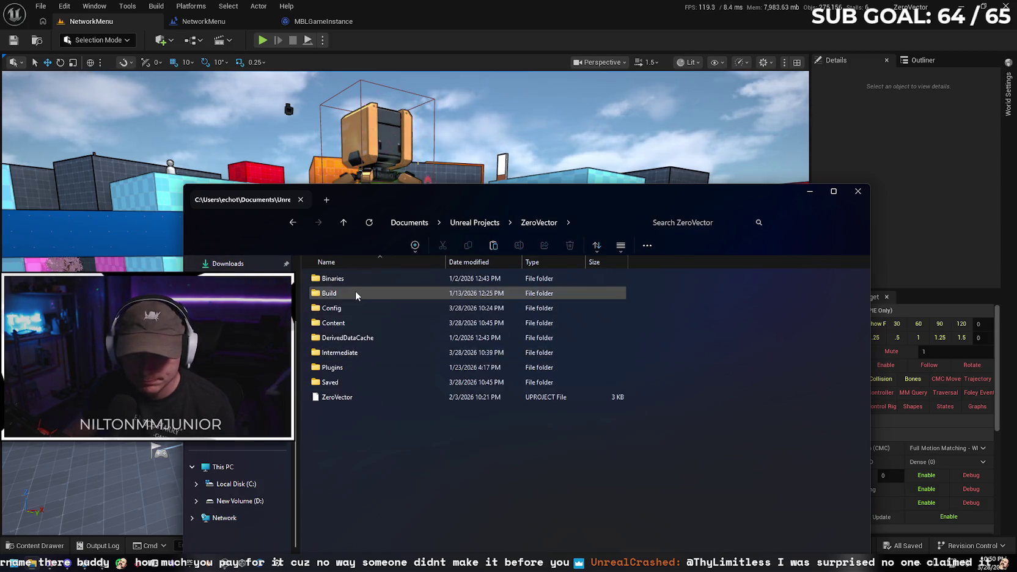
{"action": "double_click", "coordinate": [359, 369]}
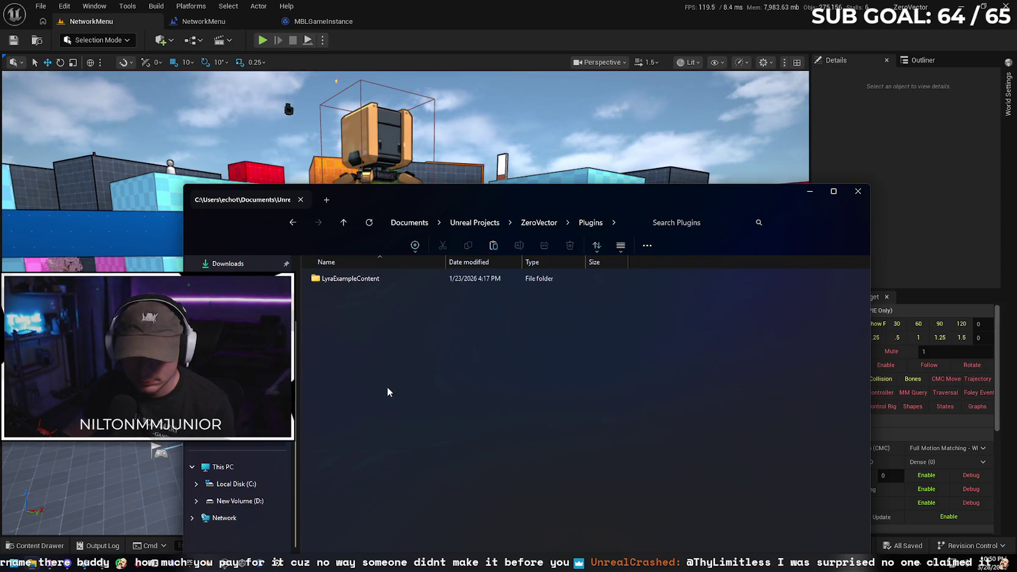
{"action": "key", "text": "ctrl+v"}
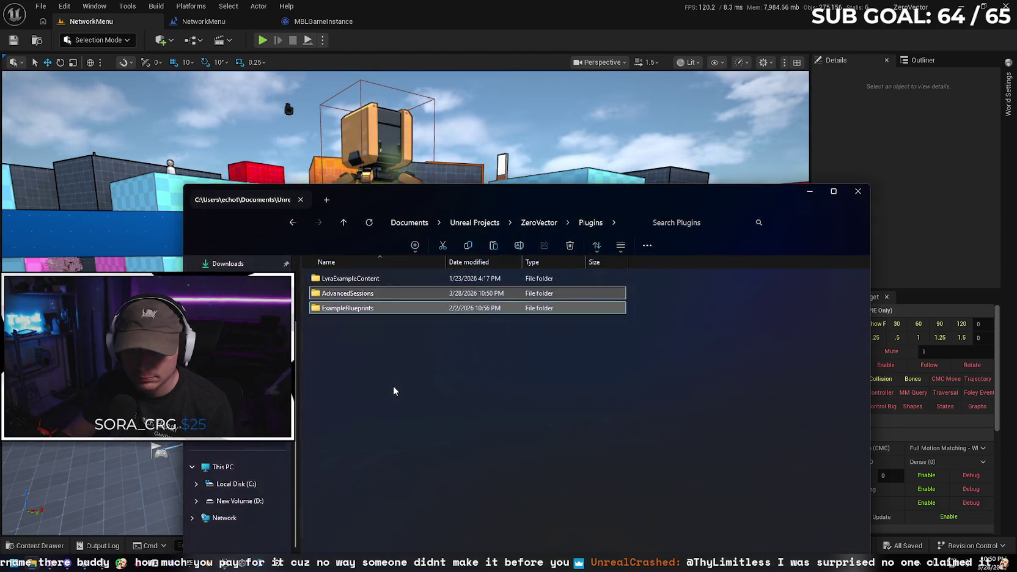
{"action": "left_click", "coordinate": [393, 386]}
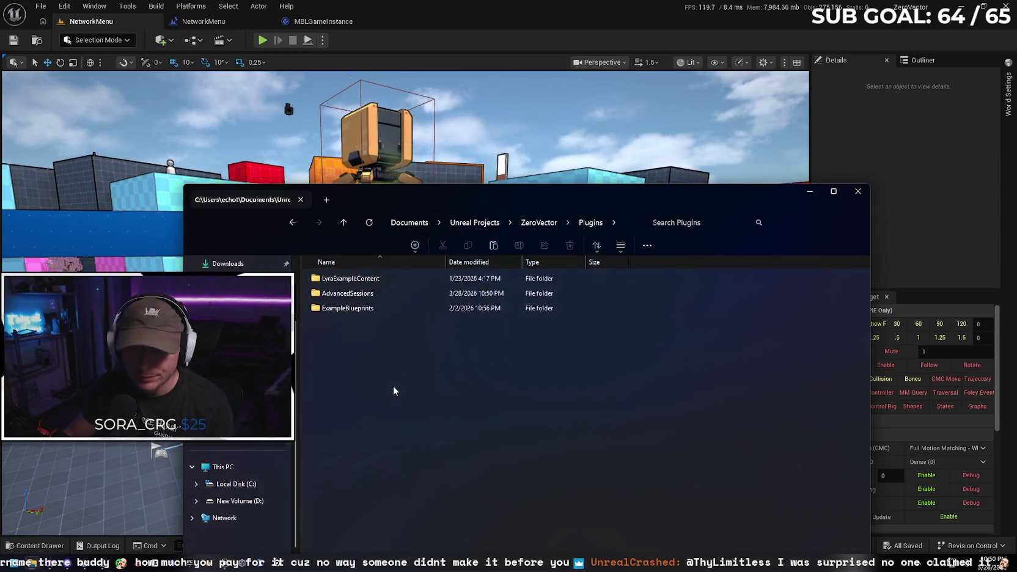
{"action": "left_click", "coordinate": [857, 192]}
{"action": "left_click", "coordinate": [63, 6]}
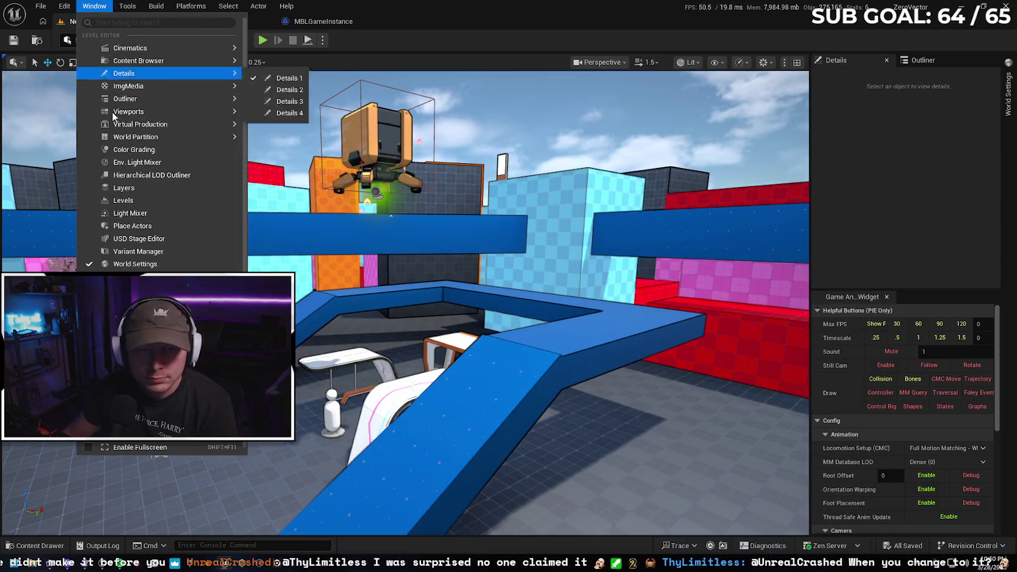
{"action": "left_click", "coordinate": [101, 172]}
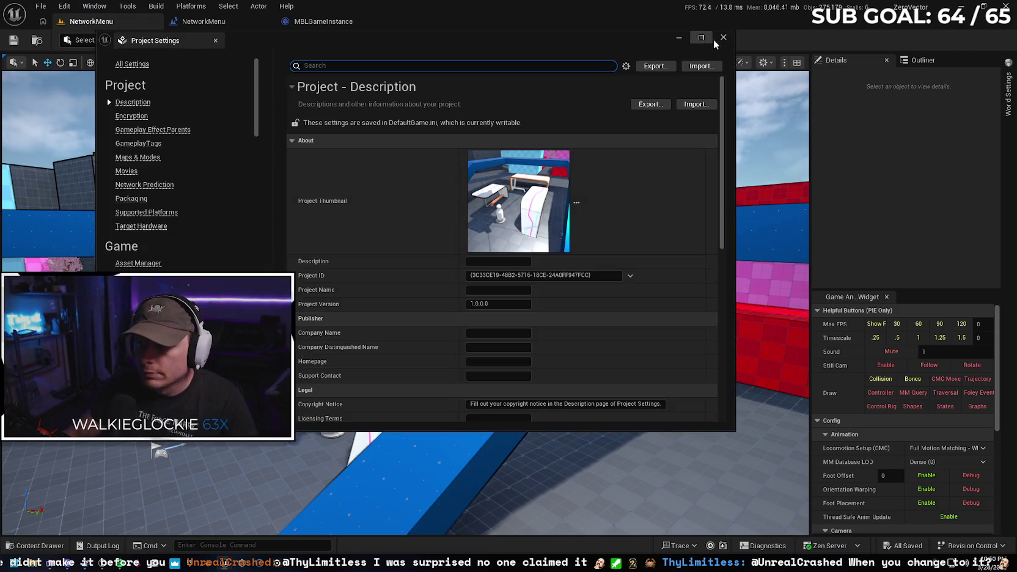
{"action": "left_click", "coordinate": [723, 37]}
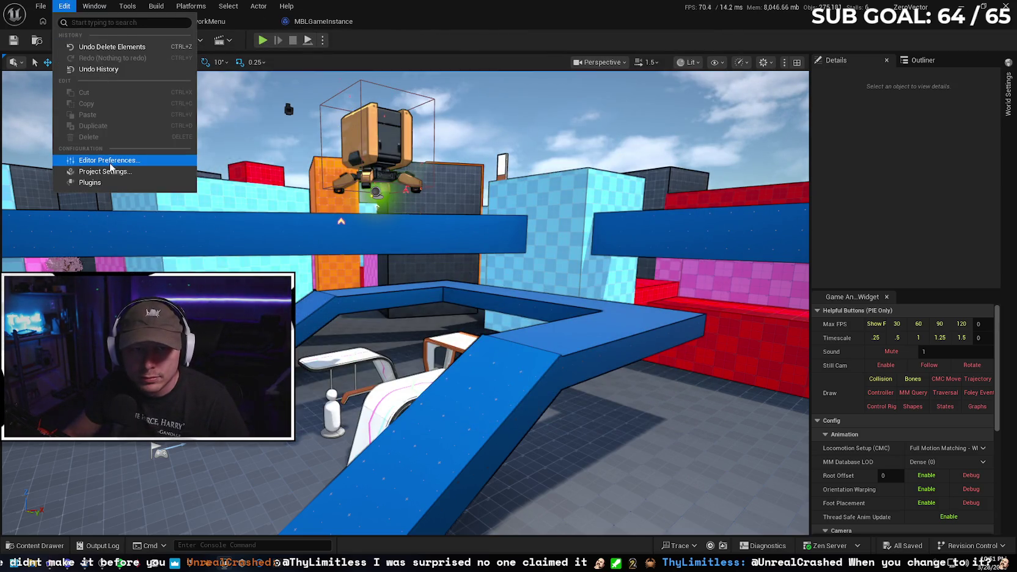
{"action": "left_click", "coordinate": [90, 182]}
{"action": "type", "text": "a"}
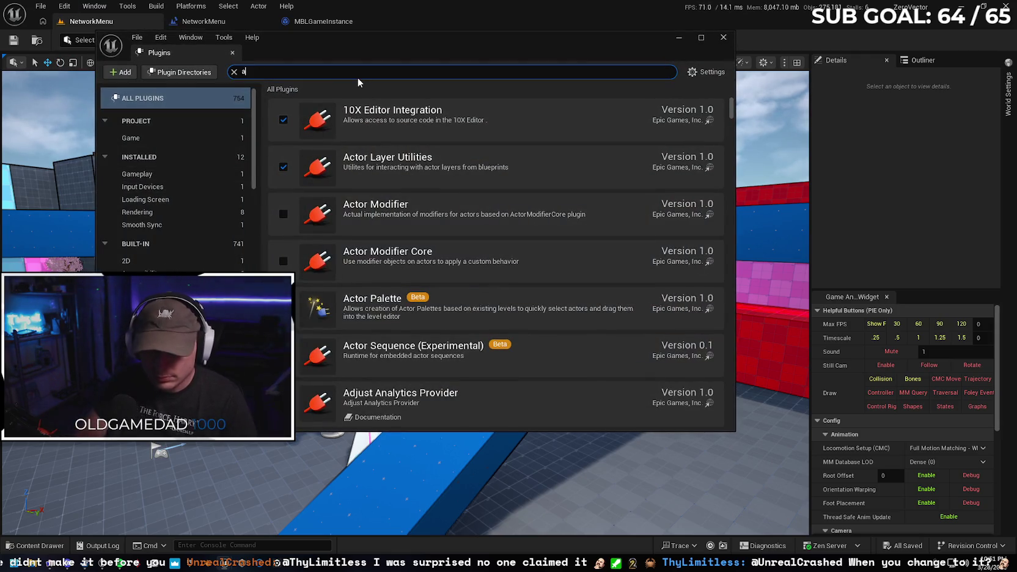
{"action": "type", "text": "dva"}
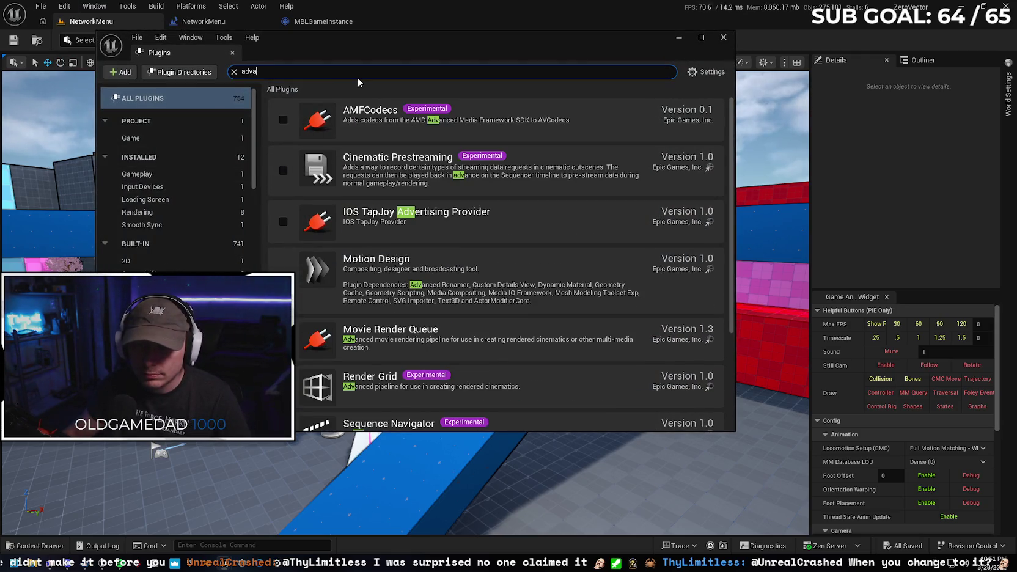
{"action": "scroll", "coordinate": [412, 149], "scroll_direction": "down", "scroll_amount": 1}
{"action": "scroll", "coordinate": [427, 180], "scroll_direction": "up", "scroll_amount": 1}
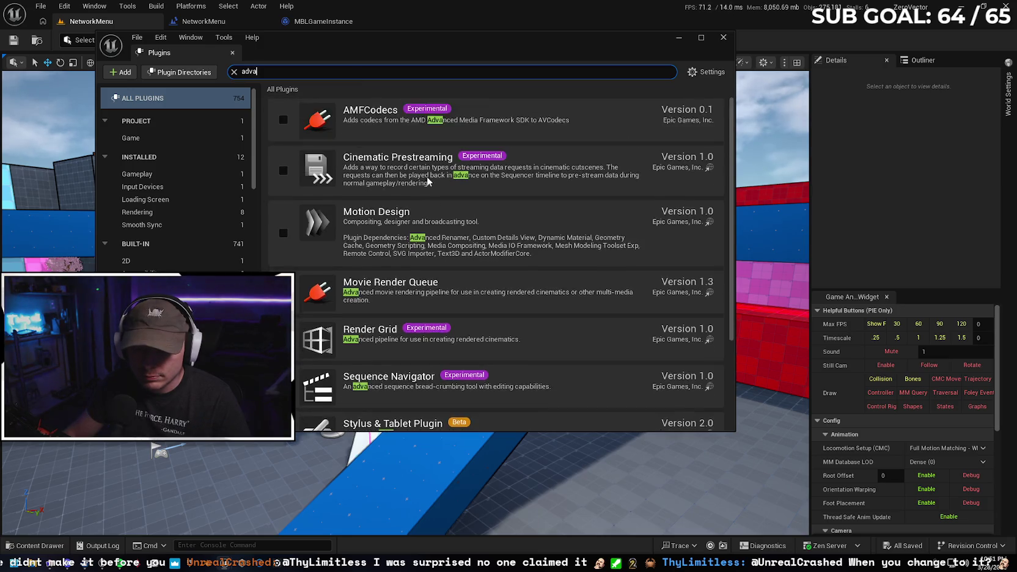
{"action": "type", "text": "nced"}
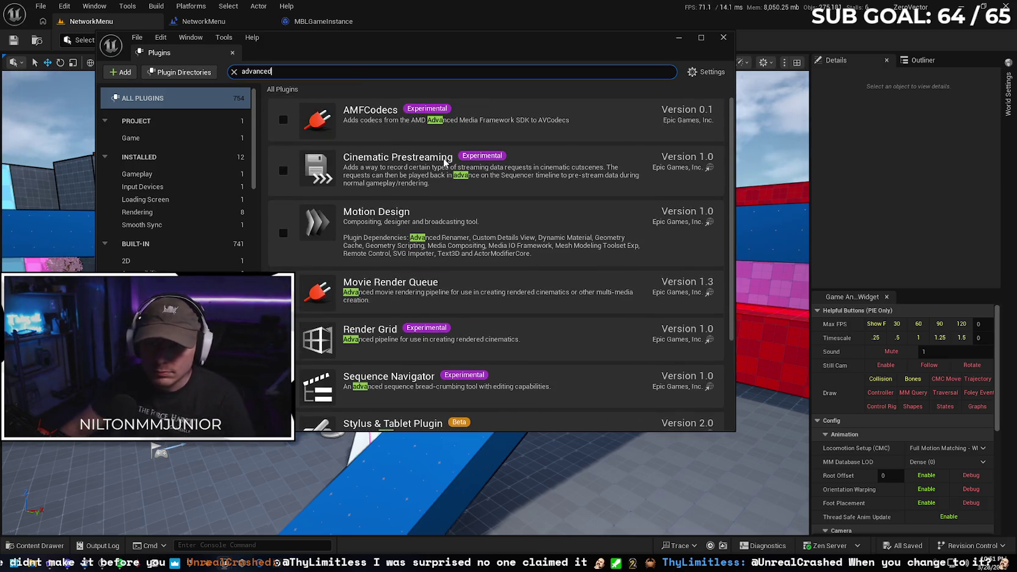
{"action": "scroll", "coordinate": [437, 183], "scroll_direction": "down", "scroll_amount": 1}
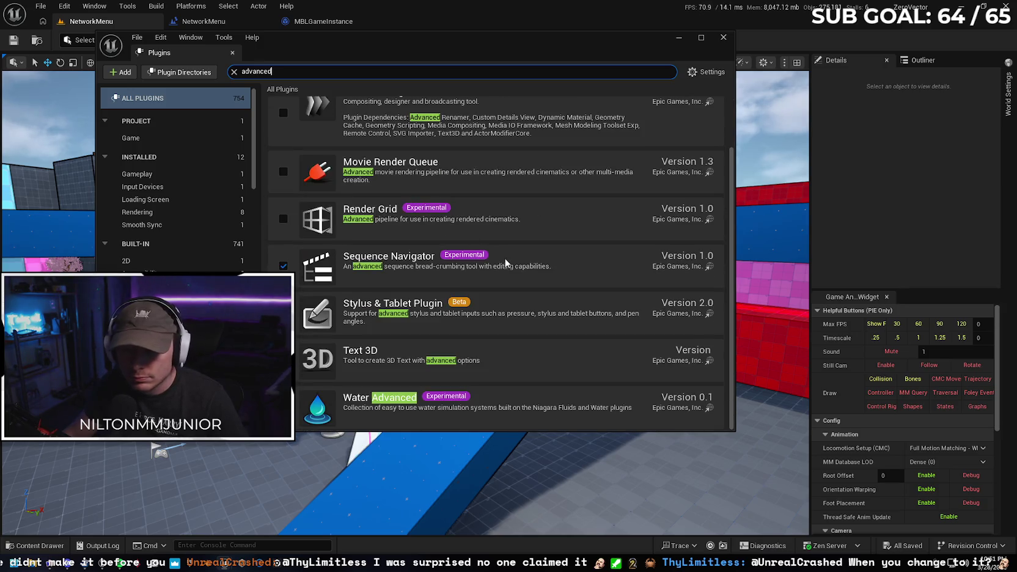
{"action": "scroll", "coordinate": [505, 262], "scroll_direction": "up", "scroll_amount": 2}
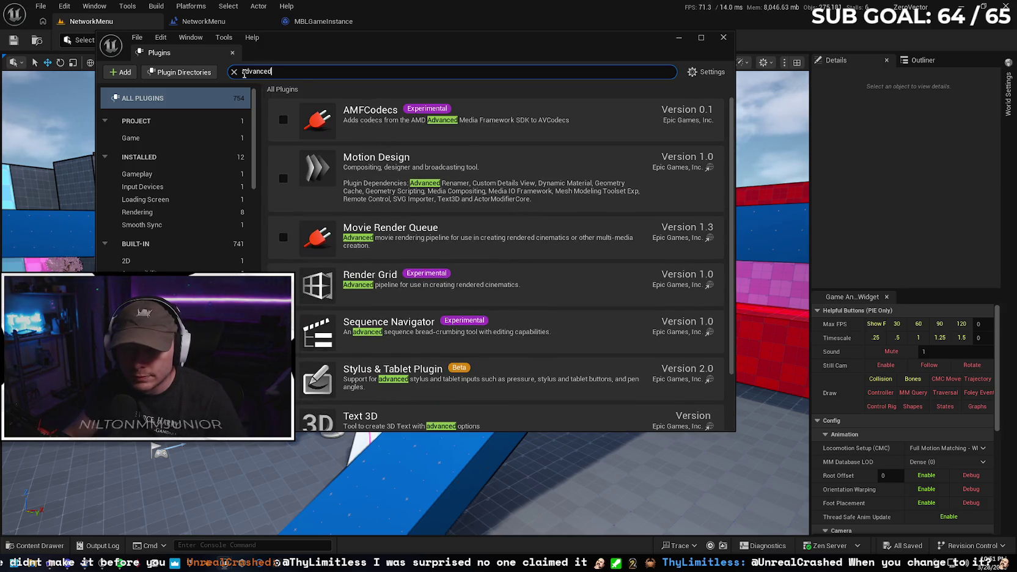
{"action": "left_click", "coordinate": [234, 72]}
{"action": "left_click", "coordinate": [724, 37]}
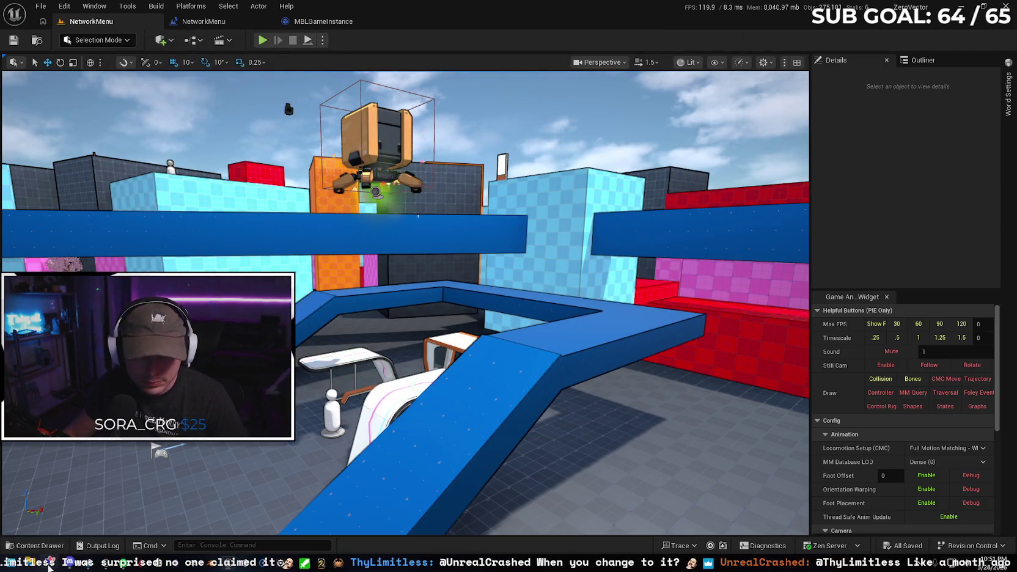
Play the Advanced Sessions tutorial and pause at 1:31, where Advanced Sessions and Advanced Steam Sessions show enabled
{"action": "left_click", "coordinate": [51, 562]}
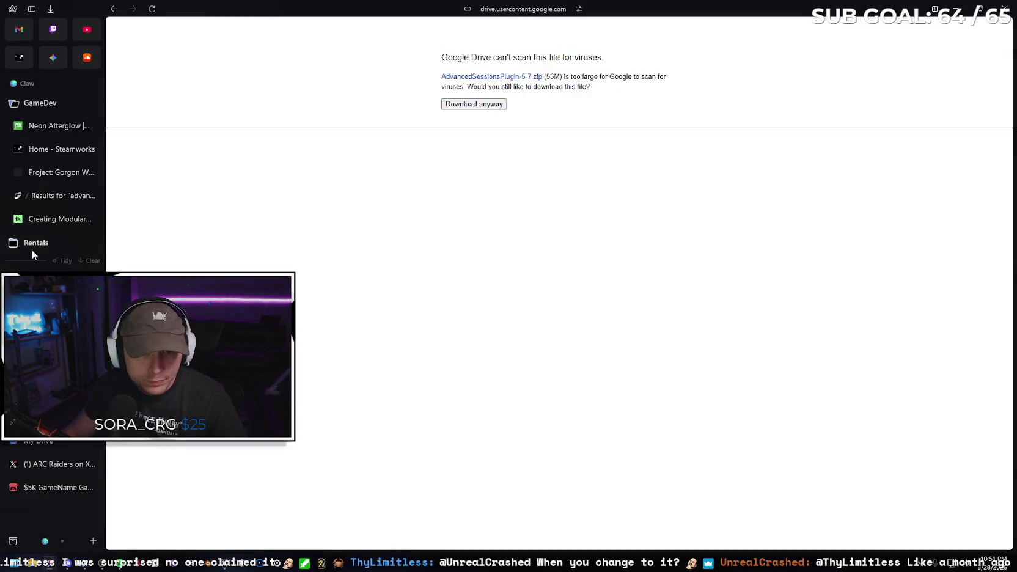
{"action": "left_click", "coordinate": [55, 421]}
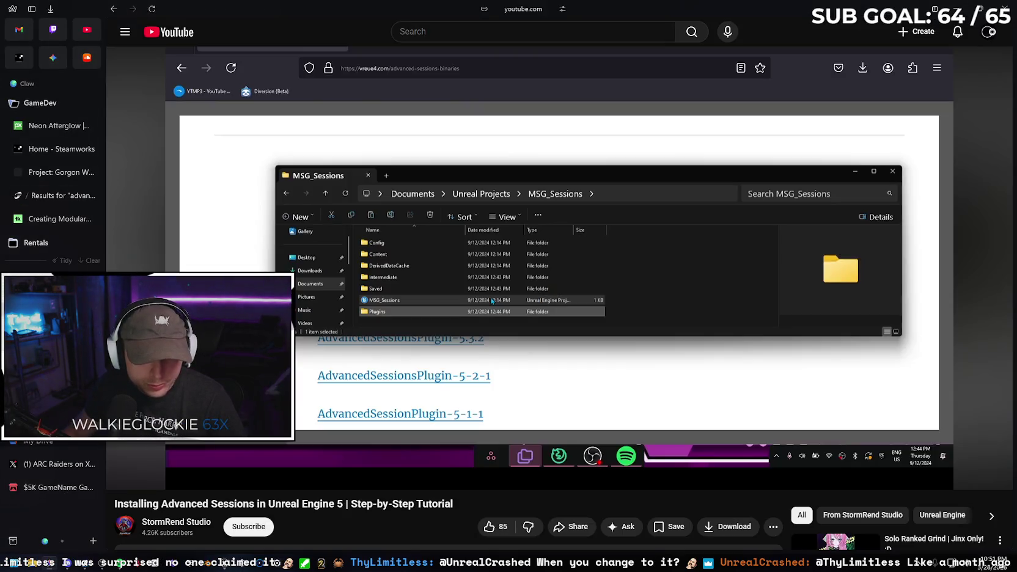
{"action": "left_click", "coordinate": [122, 475]}
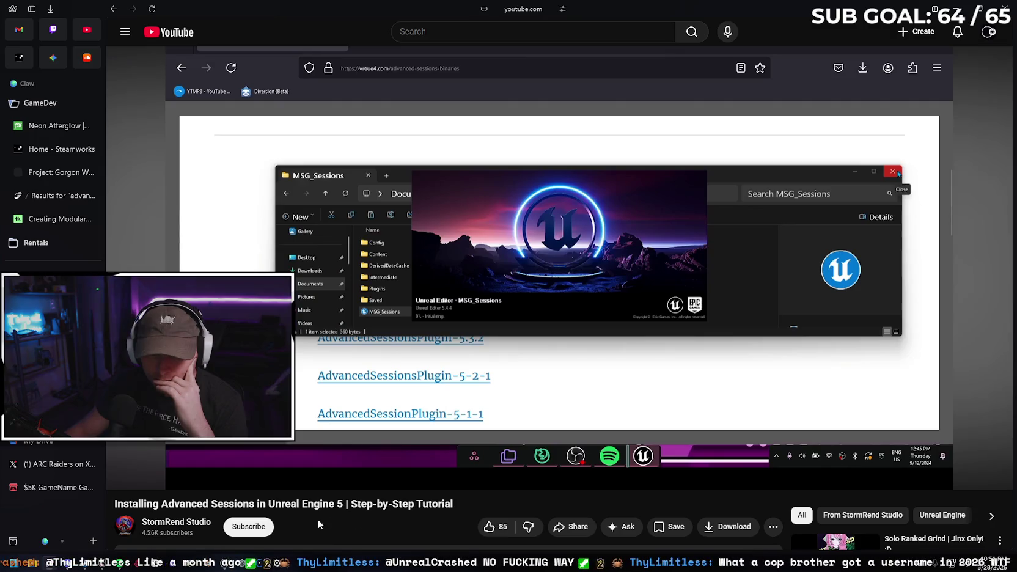
{"action": "mouse_move", "coordinate": [223, 561]}
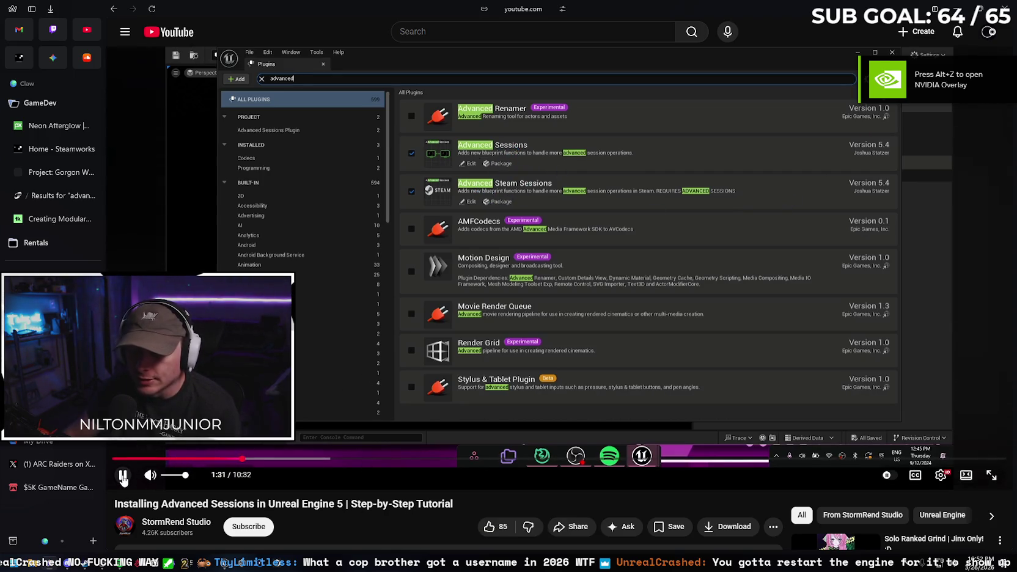
{"action": "left_click", "coordinate": [123, 476]}
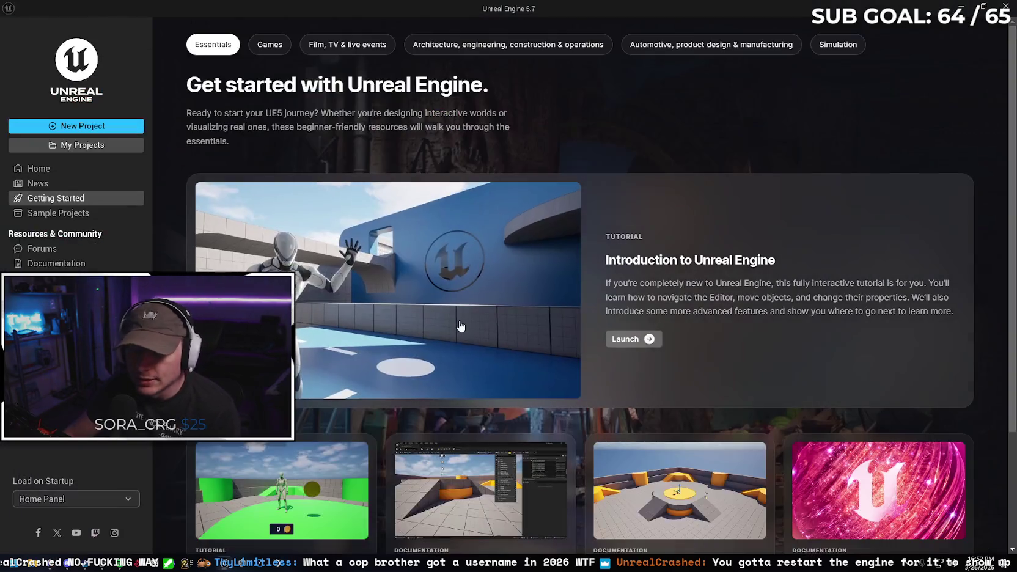
Open ZeroVector from the launcher's My Projects list
{"action": "left_click", "coordinate": [104, 146]}
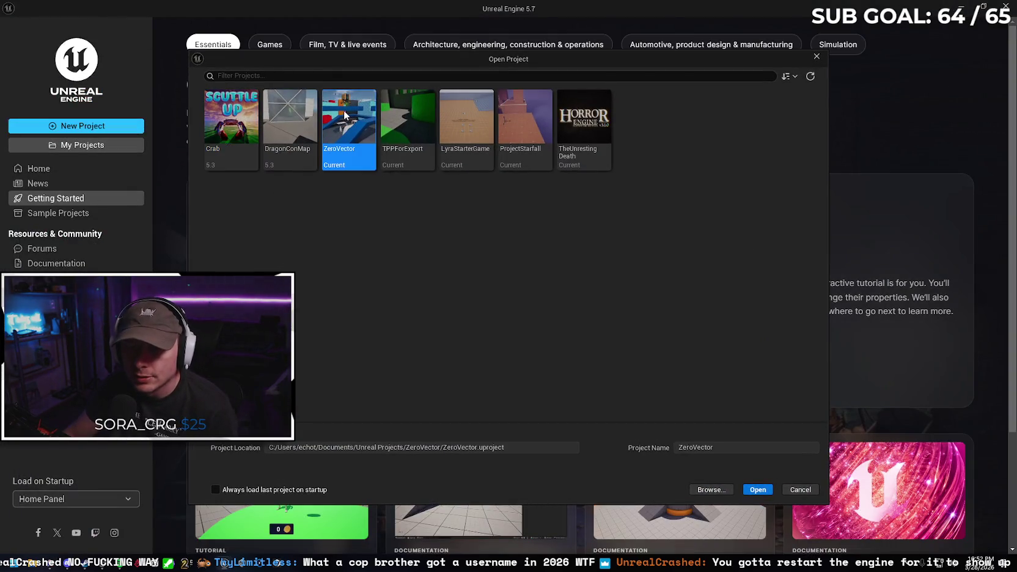
{"action": "double_click", "coordinate": [346, 126]}
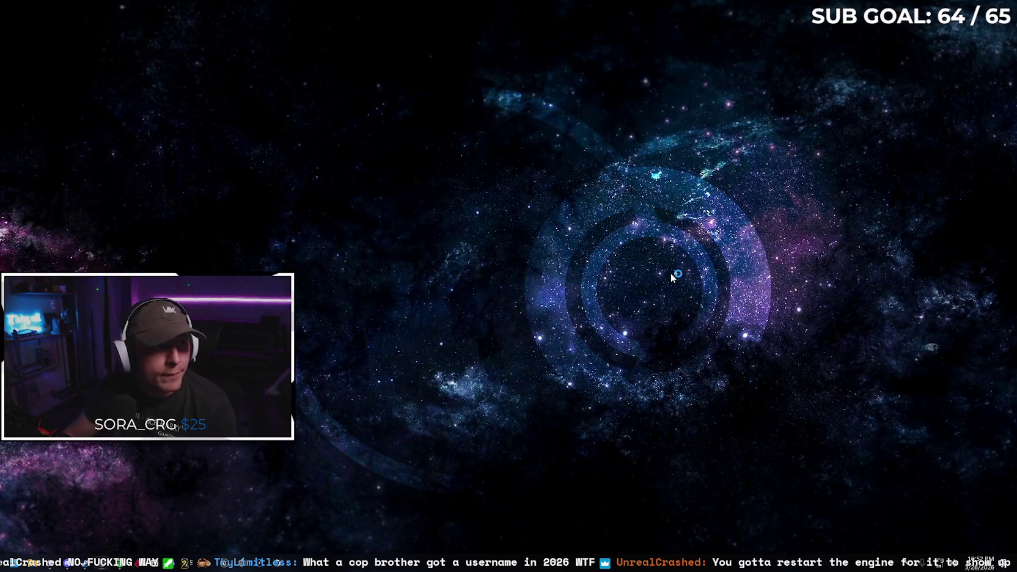
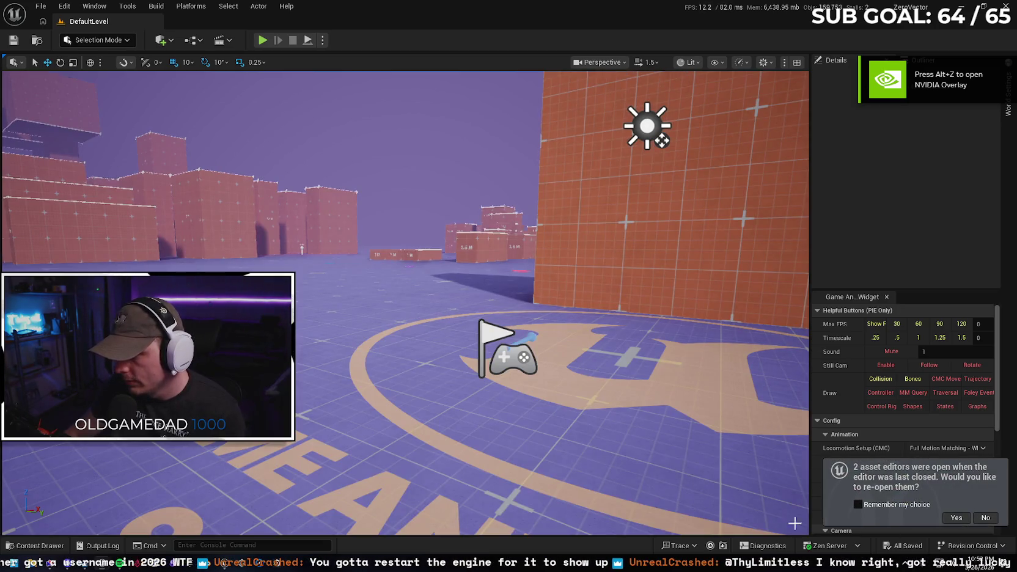
Decline reopening asset editors and verify the Advanced Sessions and Advanced Steam Sessions plugins are enabled
{"action": "left_click", "coordinate": [990, 518]}
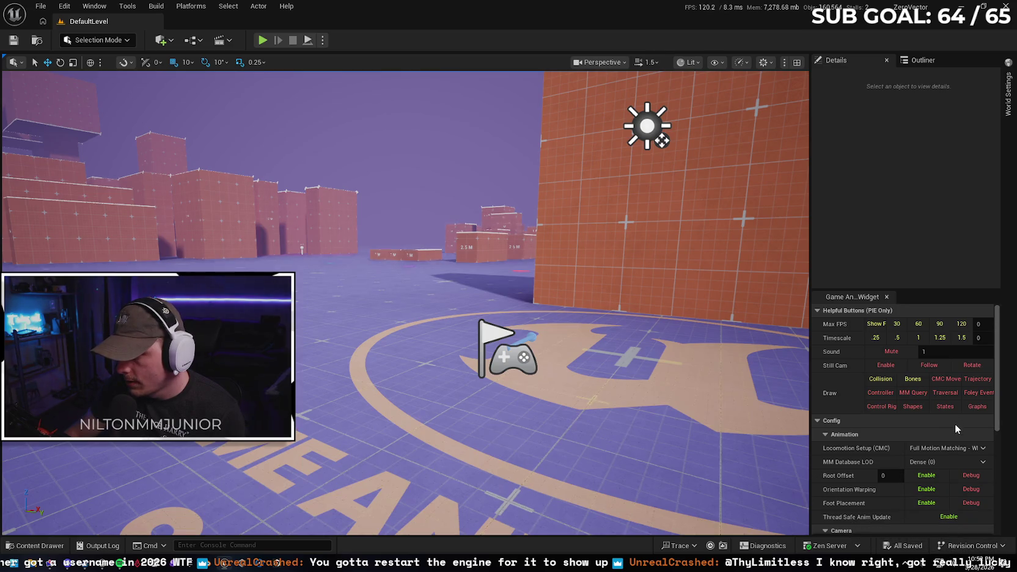
{"action": "left_click", "coordinate": [64, 7]}
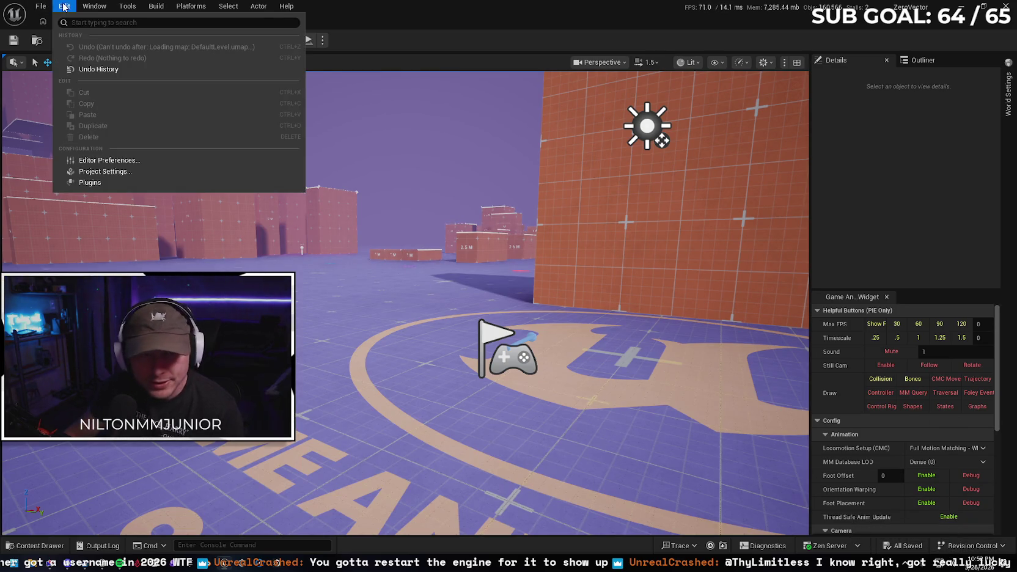
{"action": "left_click", "coordinate": [92, 182]}
{"action": "type", "text": "a"}
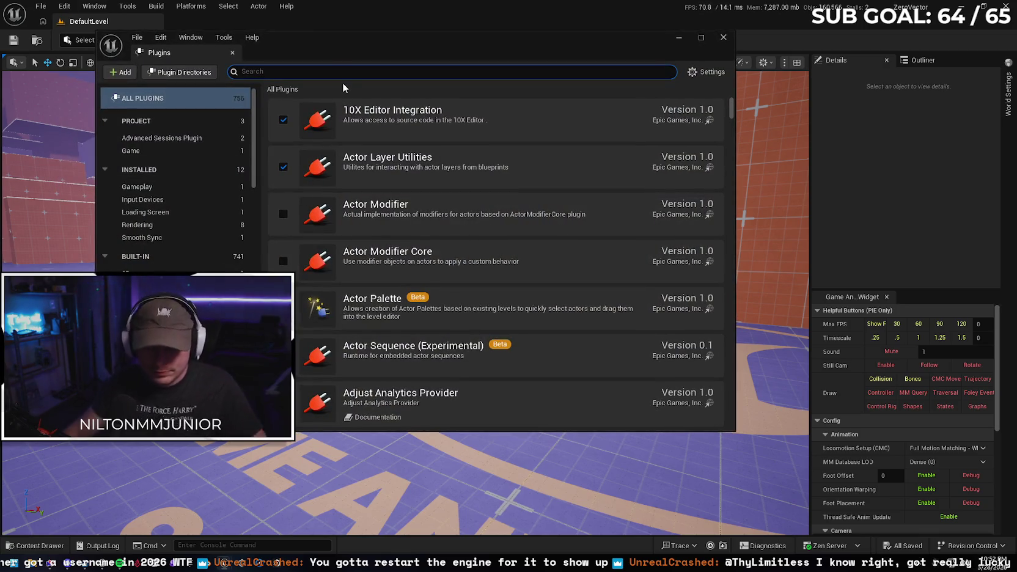
{"action": "type", "text": "dvan"}
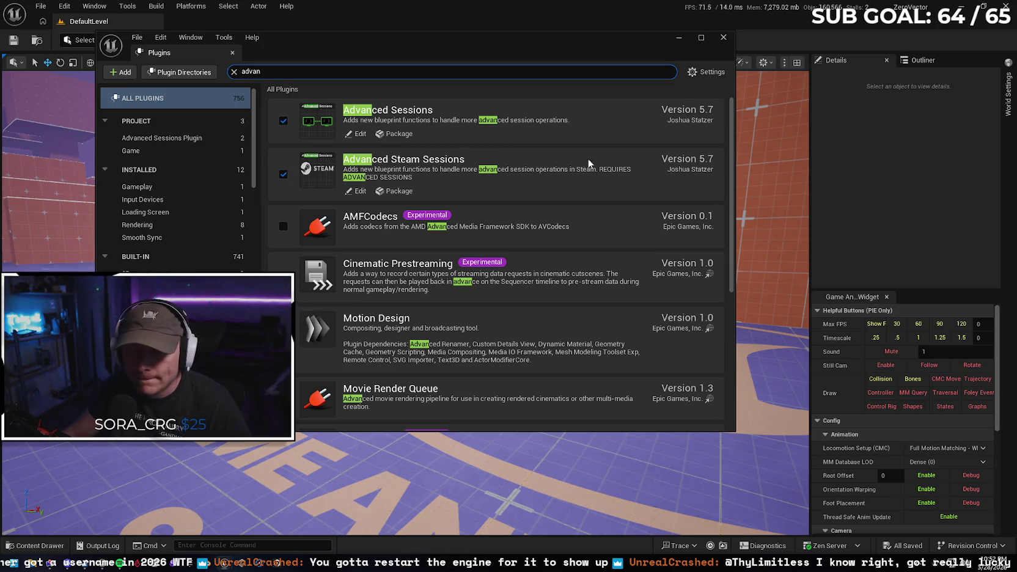
{"action": "left_click", "coordinate": [722, 37]}
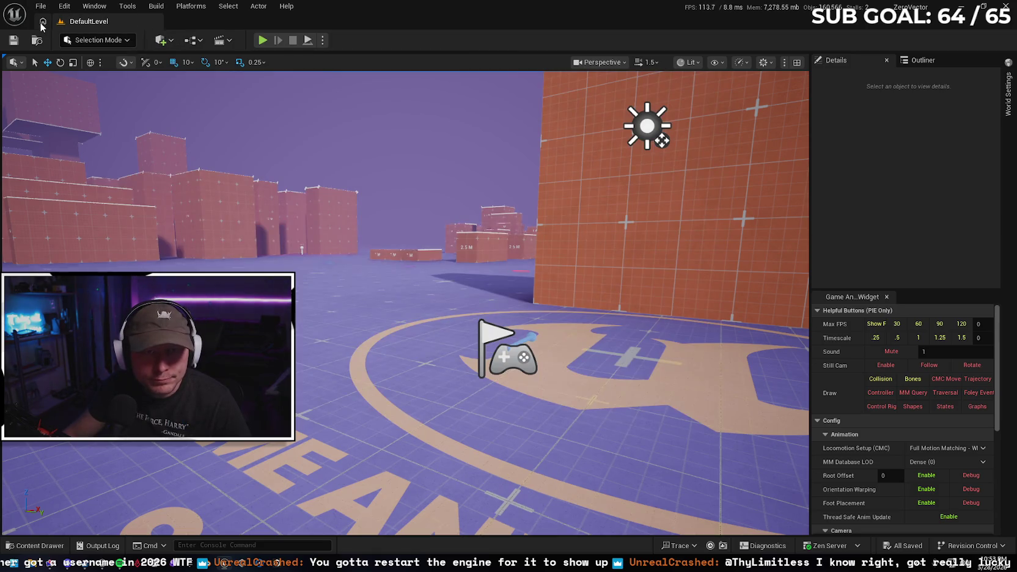
Open MBLGameInstance from the Content Drawer in the full Blueprint Editor showing its EventGraph
{"action": "left_click", "coordinate": [38, 545]}
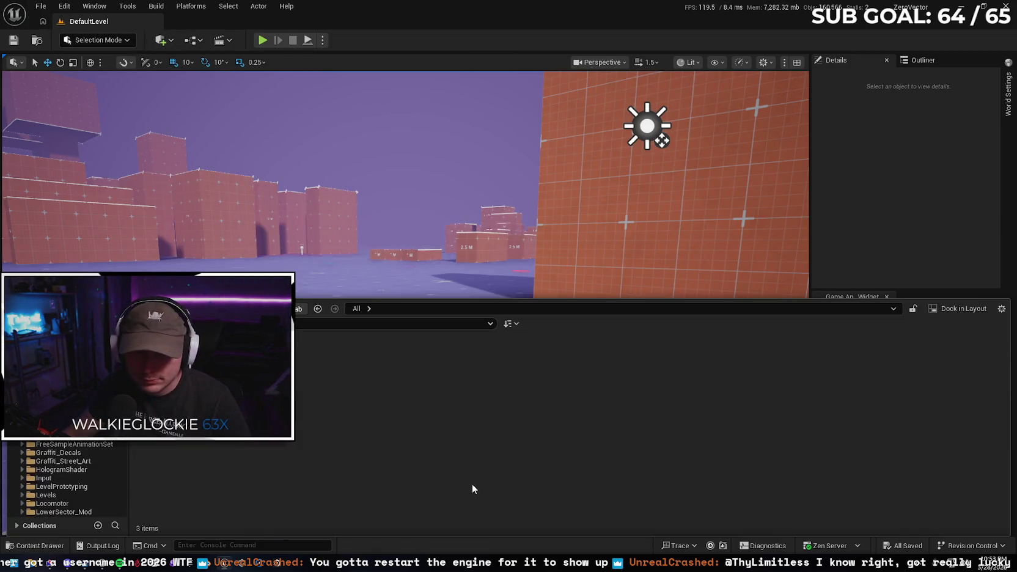
{"action": "scroll", "coordinate": [764, 415], "scroll_direction": "down", "scroll_amount": 5}
{"action": "left_click", "coordinate": [832, 453]}
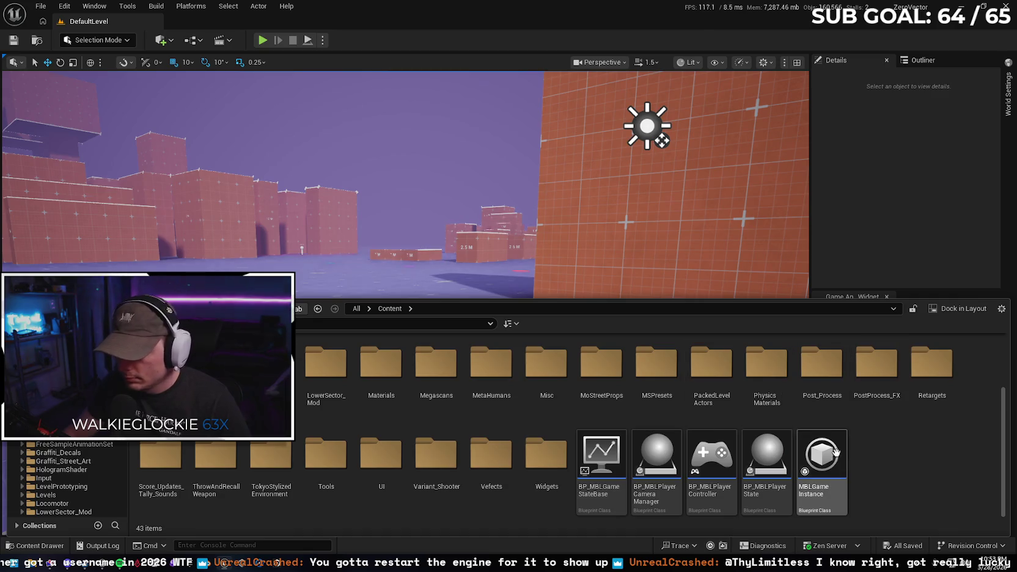
{"action": "double_click", "coordinate": [832, 452]}
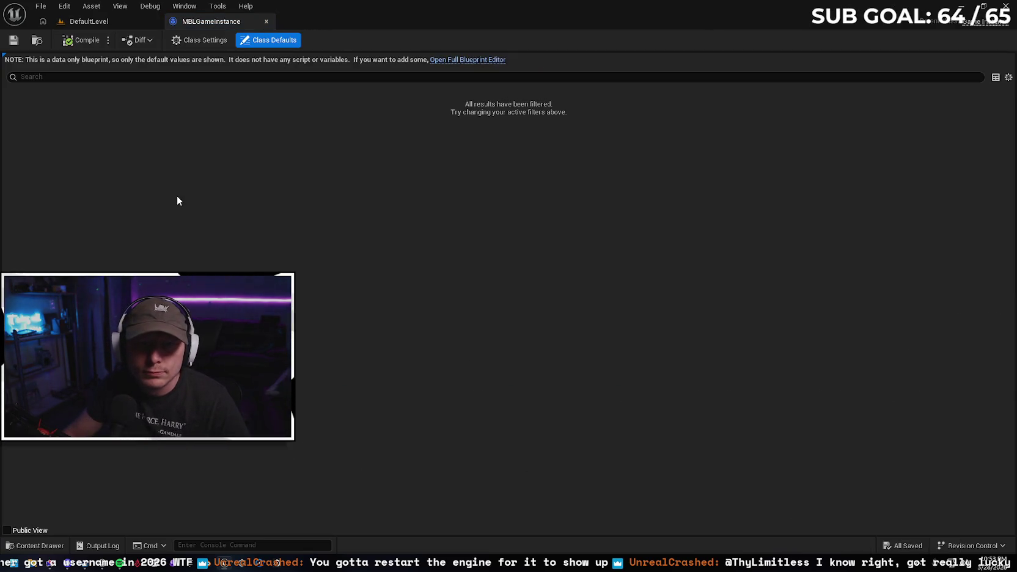
{"action": "left_click", "coordinate": [204, 39]}
{"action": "left_click", "coordinate": [279, 41]}
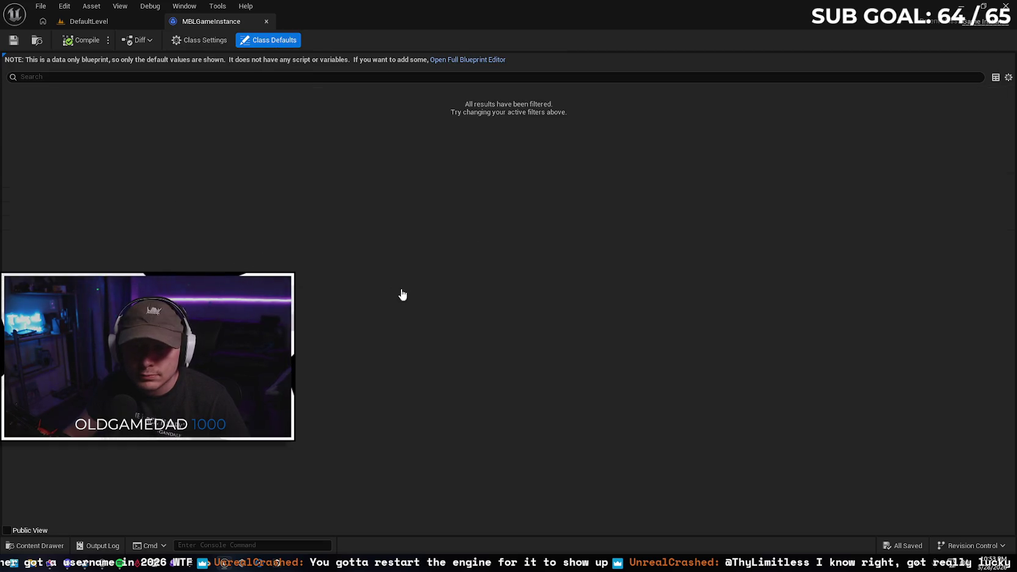
{"action": "left_click", "coordinate": [41, 6]}
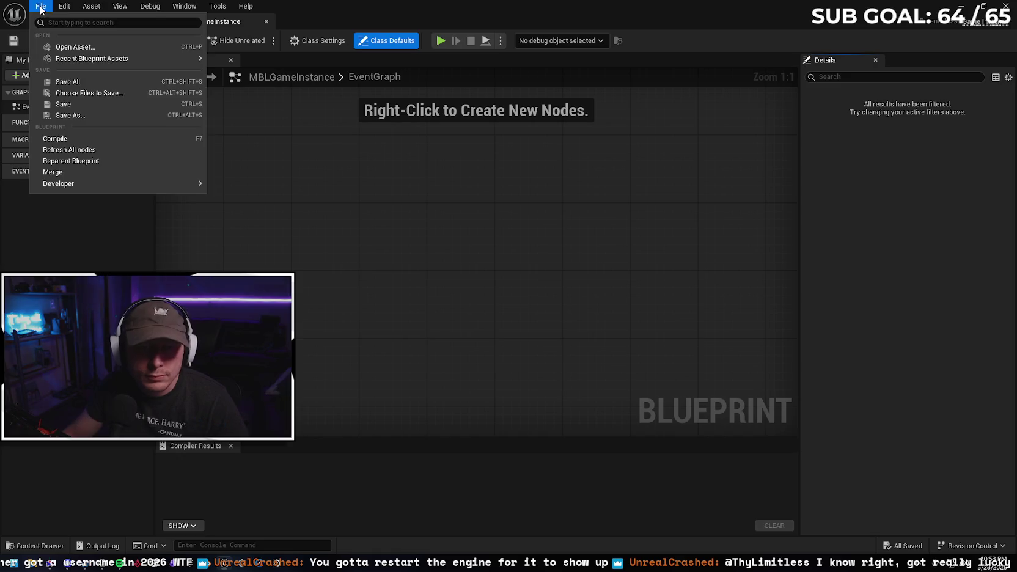
Set Project Settings' Game Instance Class to MBLGameInstance, then go back to DefaultLevel
{"action": "left_click", "coordinate": [64, 7]}
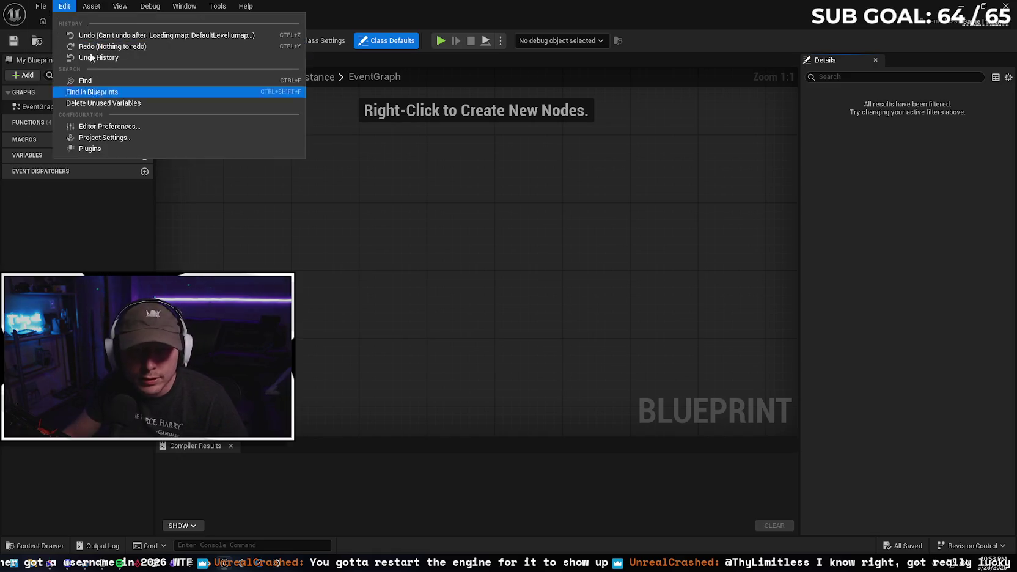
{"action": "left_click", "coordinate": [104, 138]}
{"action": "type", "text": "instance"}
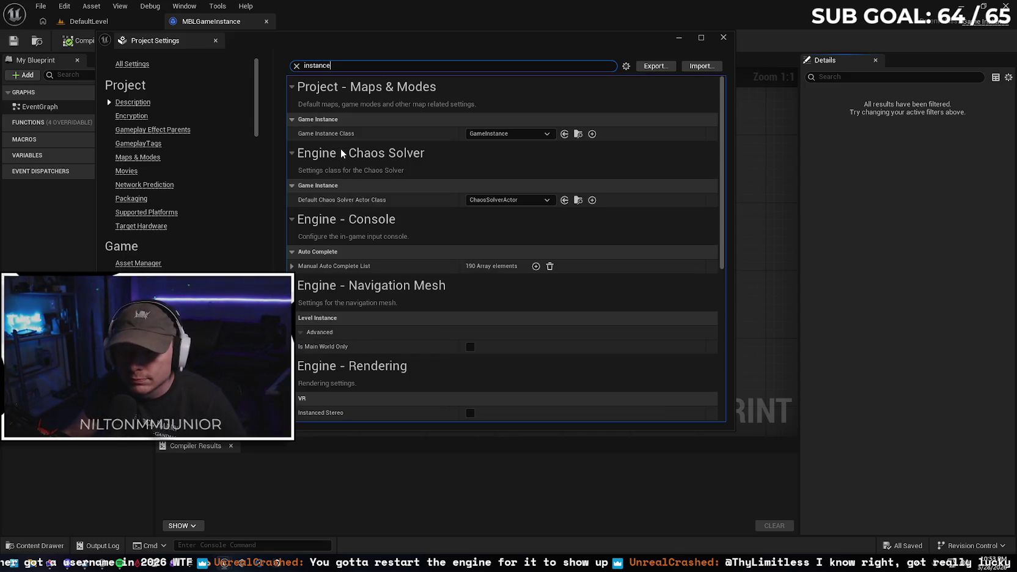
{"action": "left_click", "coordinate": [546, 134]}
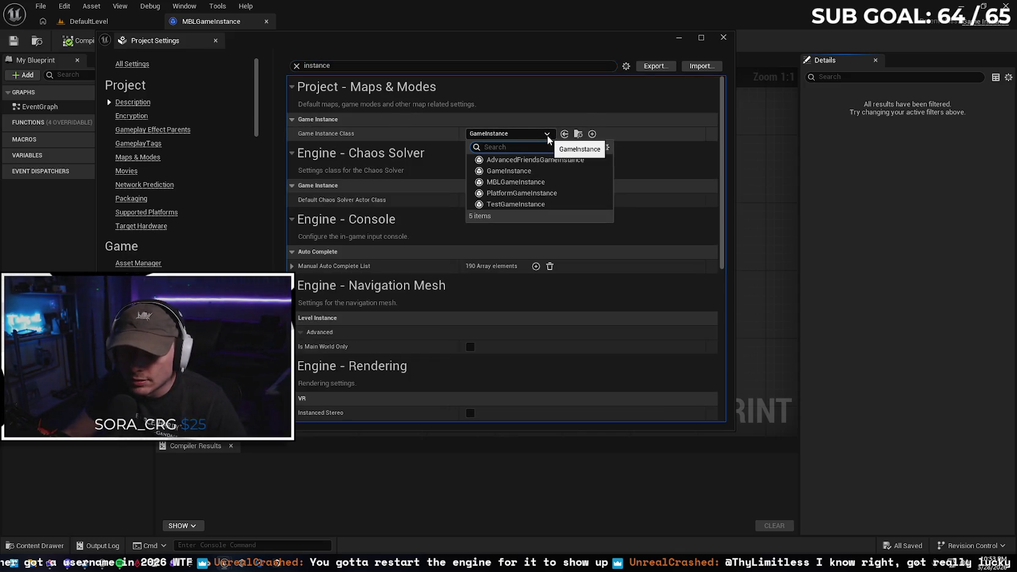
{"action": "left_click", "coordinate": [547, 182]}
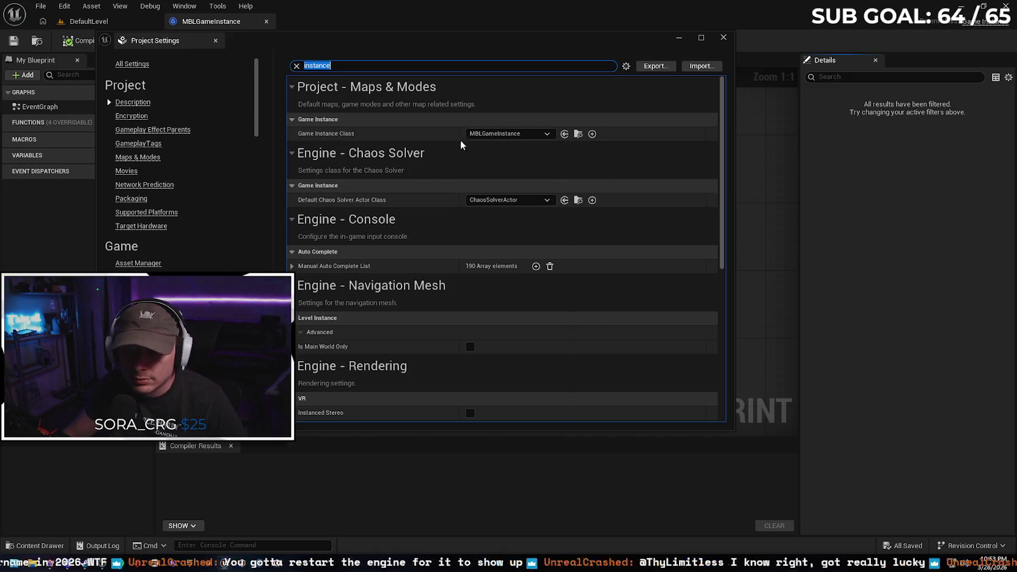
{"action": "left_click", "coordinate": [297, 66]}
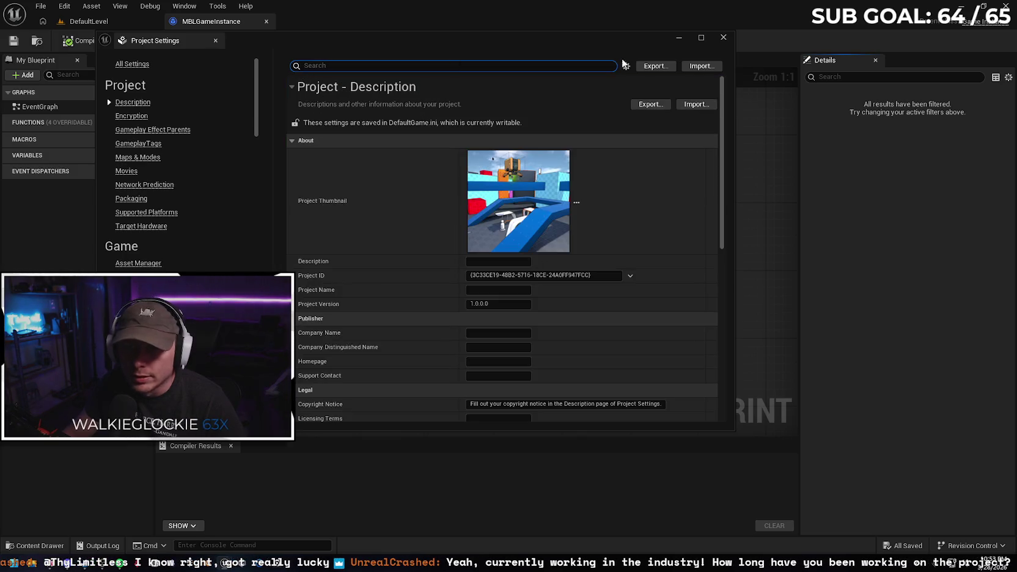
{"action": "left_click", "coordinate": [724, 37]}
{"action": "left_click", "coordinate": [80, 24]}
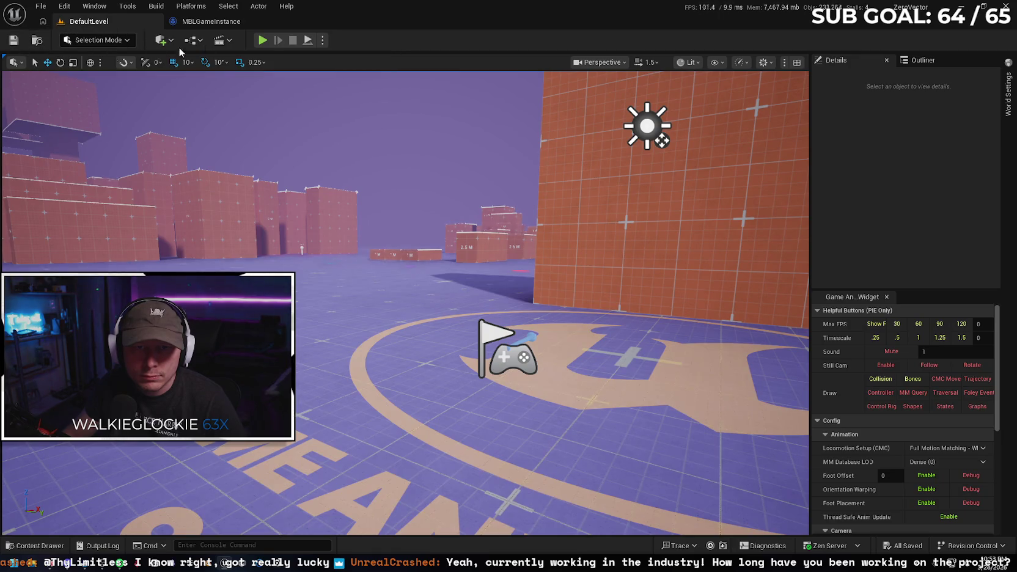
Play DefaultLevel briefly and stop, then go to MBLGameInstance and over to the browser
{"action": "left_click", "coordinate": [261, 43]}
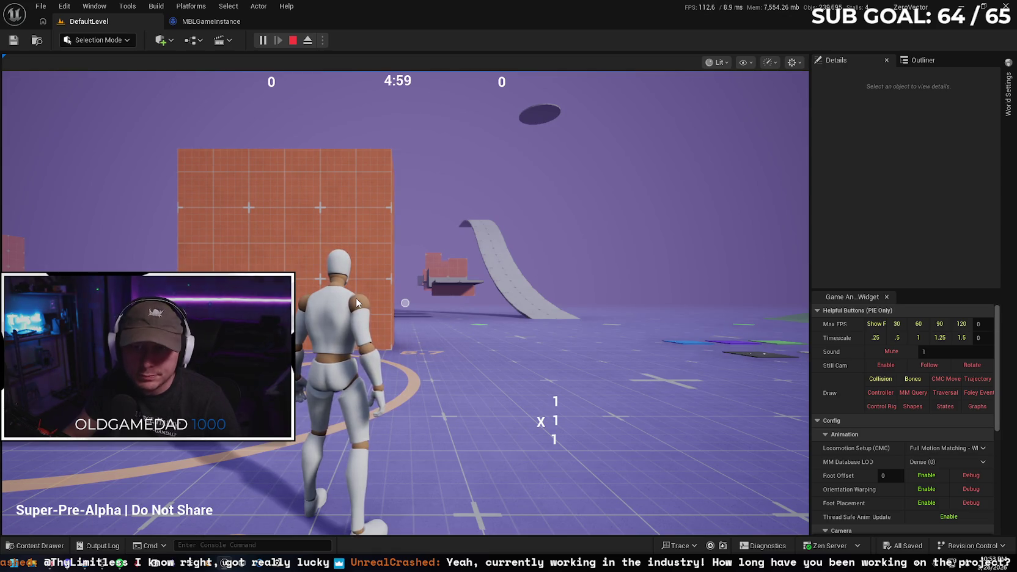
{"action": "key", "text": "Escape"}
{"action": "left_click", "coordinate": [215, 22]}
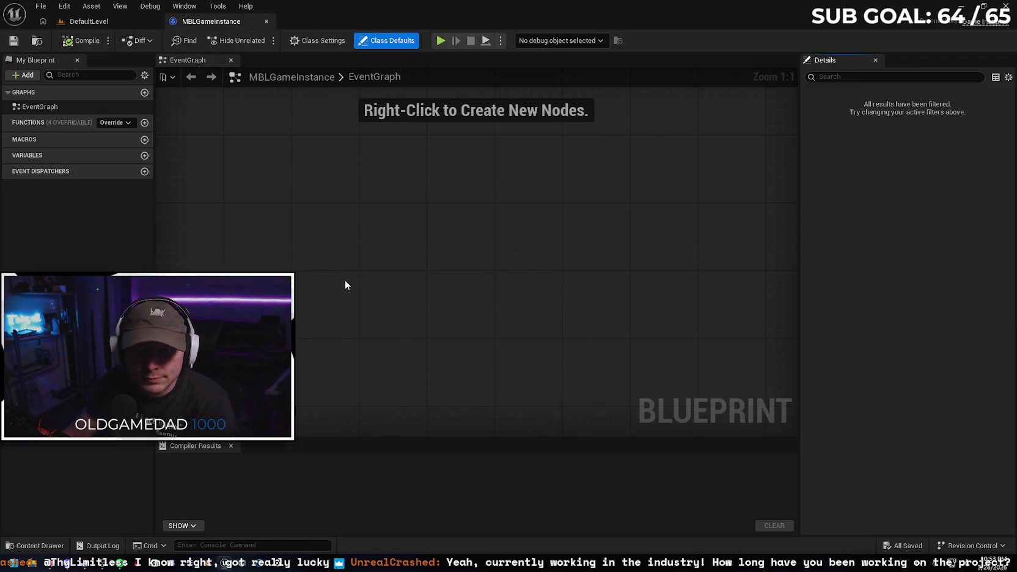
{"action": "key", "text": "alt+Tab"}
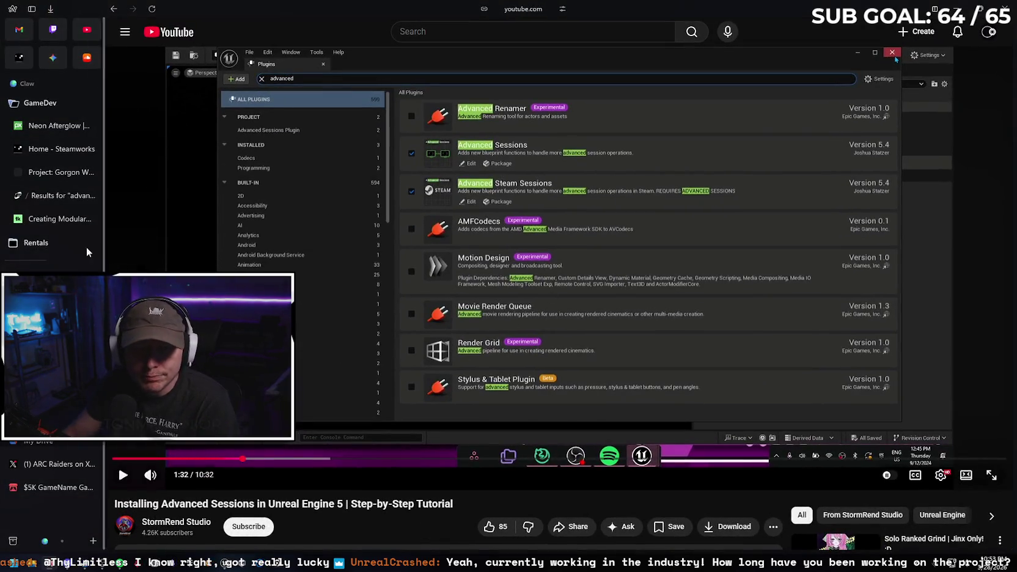
Read Gemini's steps for the Event On Session Invite Accepted node, then move the browser aside
{"action": "left_click", "coordinate": [47, 61]}
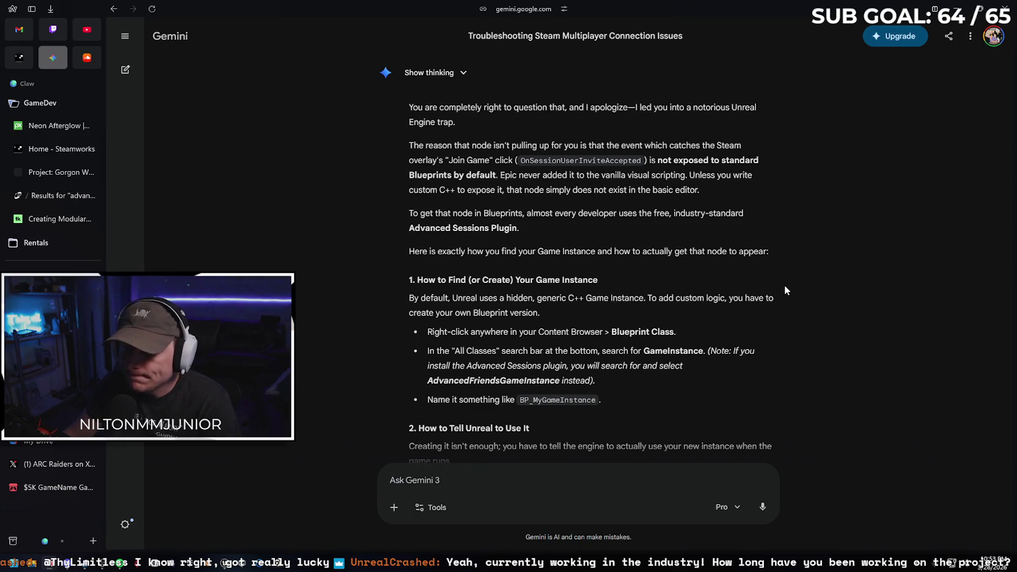
{"action": "scroll", "coordinate": [749, 290], "scroll_direction": "down", "scroll_amount": 3}
{"action": "scroll", "coordinate": [748, 289], "scroll_direction": "down", "scroll_amount": 2}
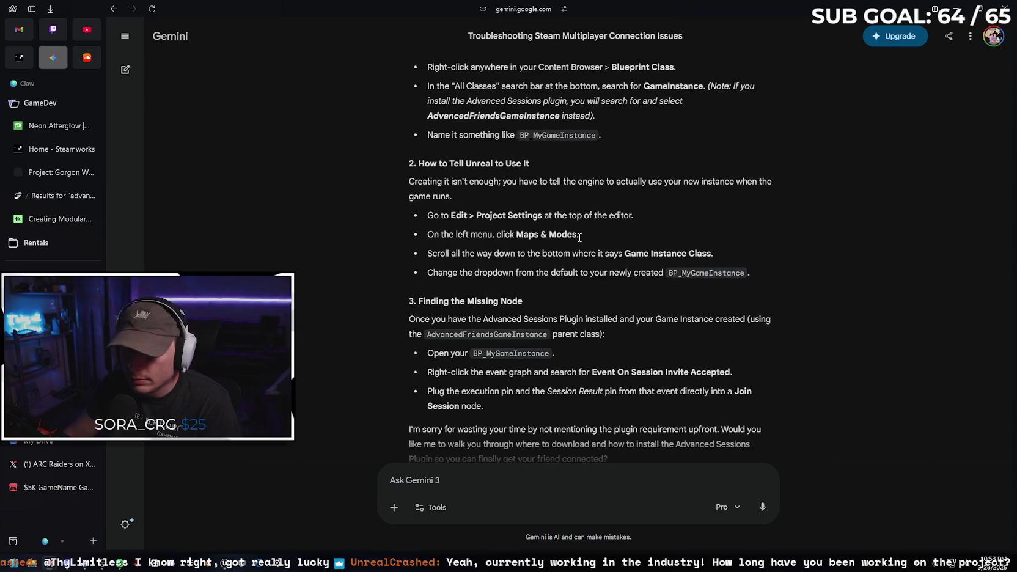
{"action": "scroll", "coordinate": [648, 297], "scroll_direction": "down", "scroll_amount": 1}
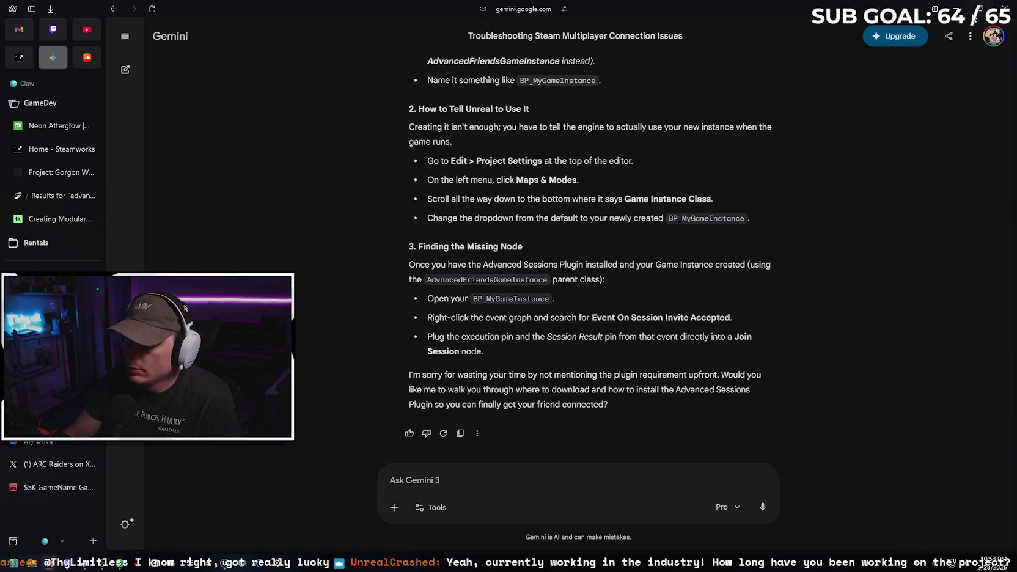
{"action": "left_click", "coordinate": [979, 9]}
{"action": "left_click_drag", "start_coordinate": [307, 62], "coordinate": [0, 62]}
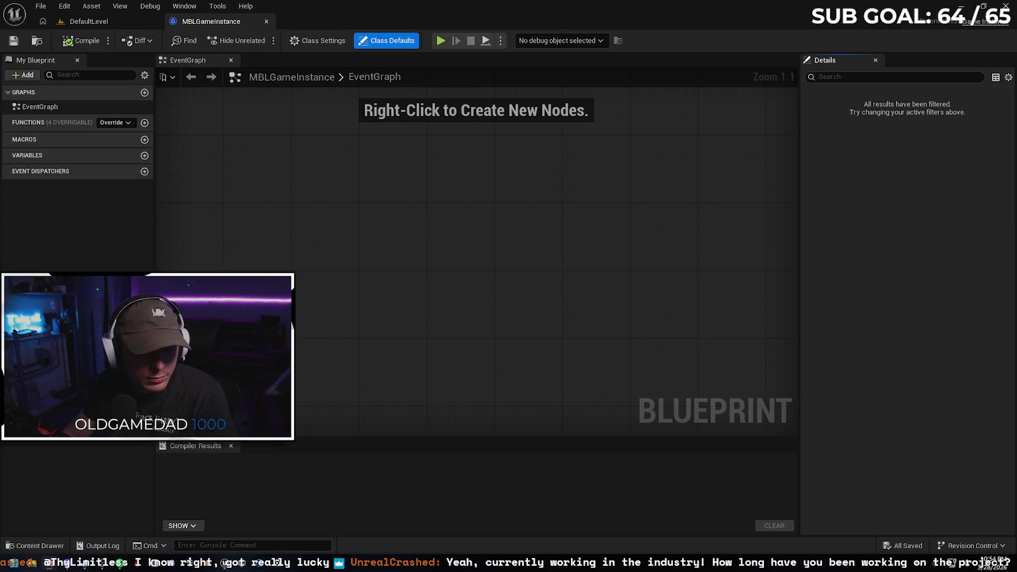
Search 'event on sess' with Context Sensitive off, abandon the search, and open the Content Drawer
{"action": "right_click", "coordinate": [354, 245]}
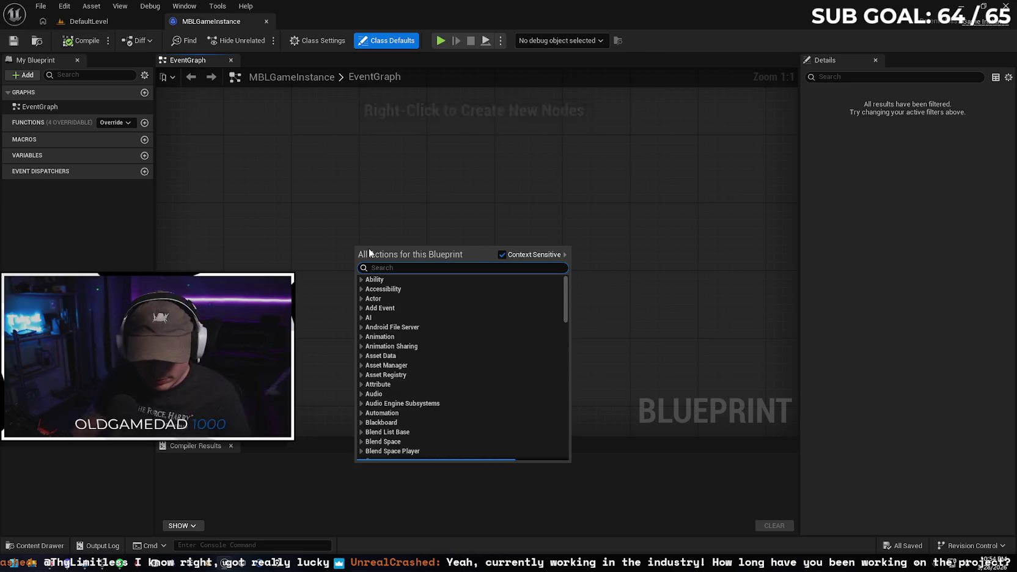
{"action": "type", "text": "event on"}
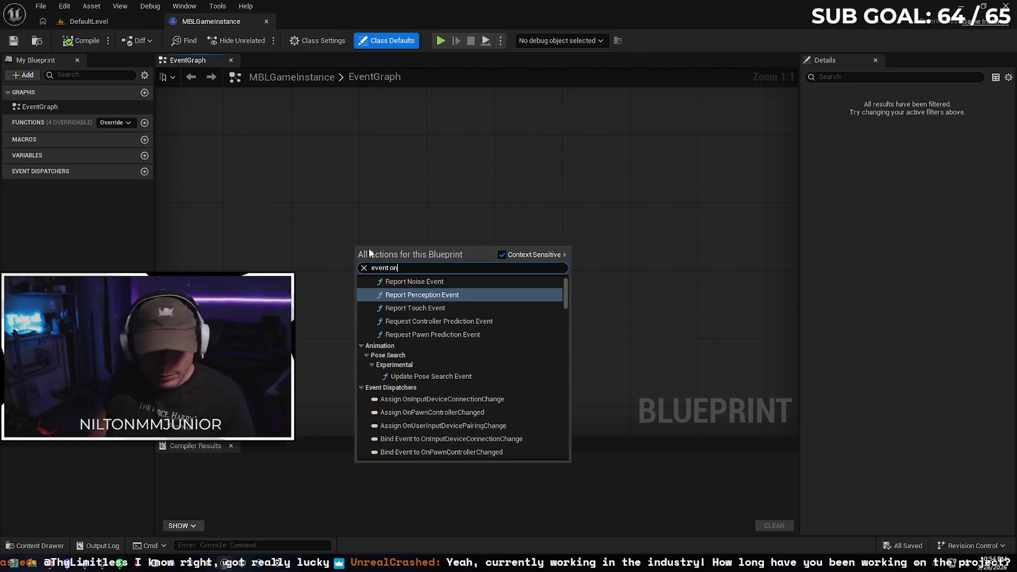
{"action": "type", "text": " sess"}
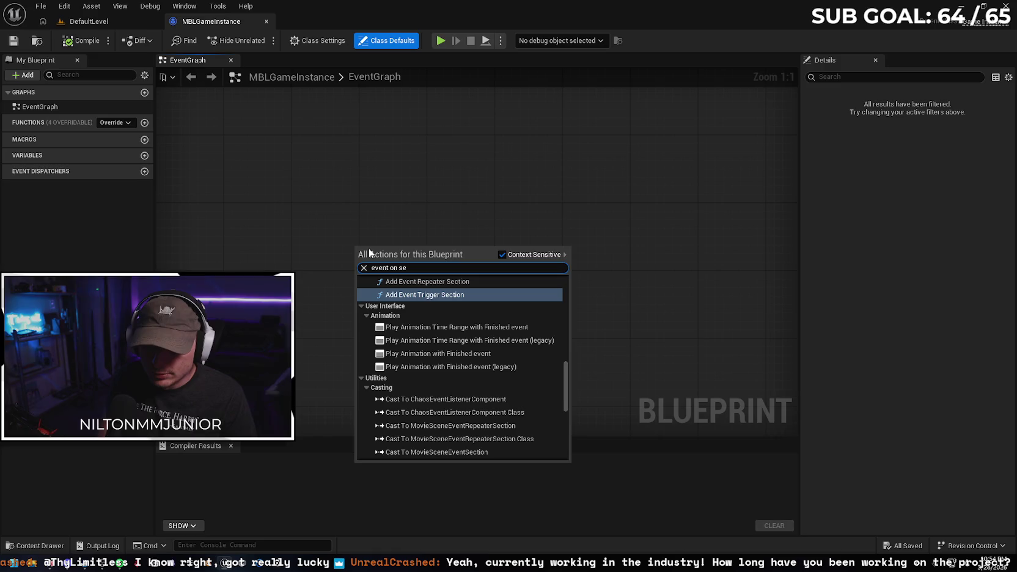
{"action": "key", "text": "BackSpace"}
{"action": "key", "text": "BackSpace"}
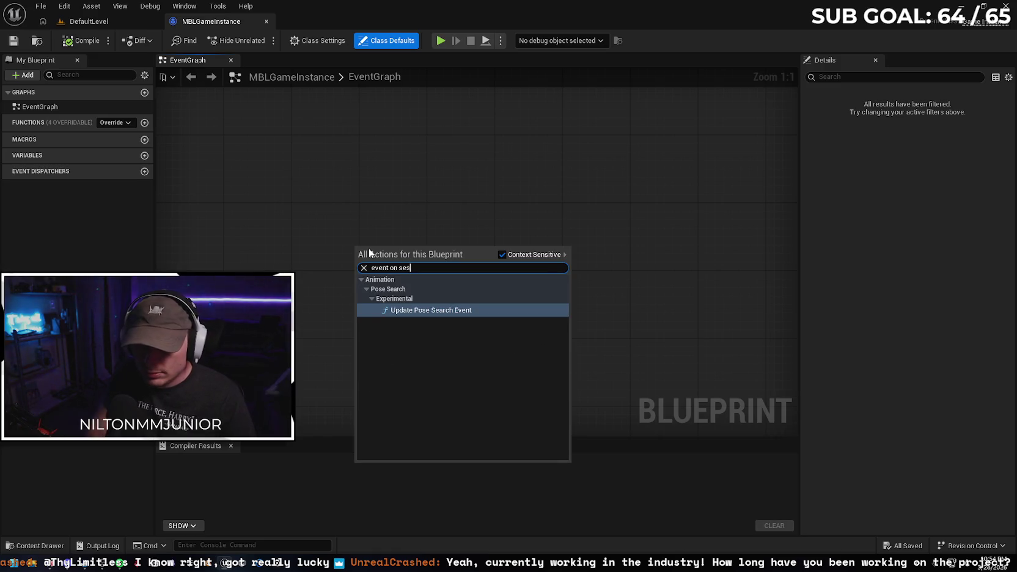
{"action": "scroll", "coordinate": [461, 336], "scroll_direction": "up", "scroll_amount": 5}
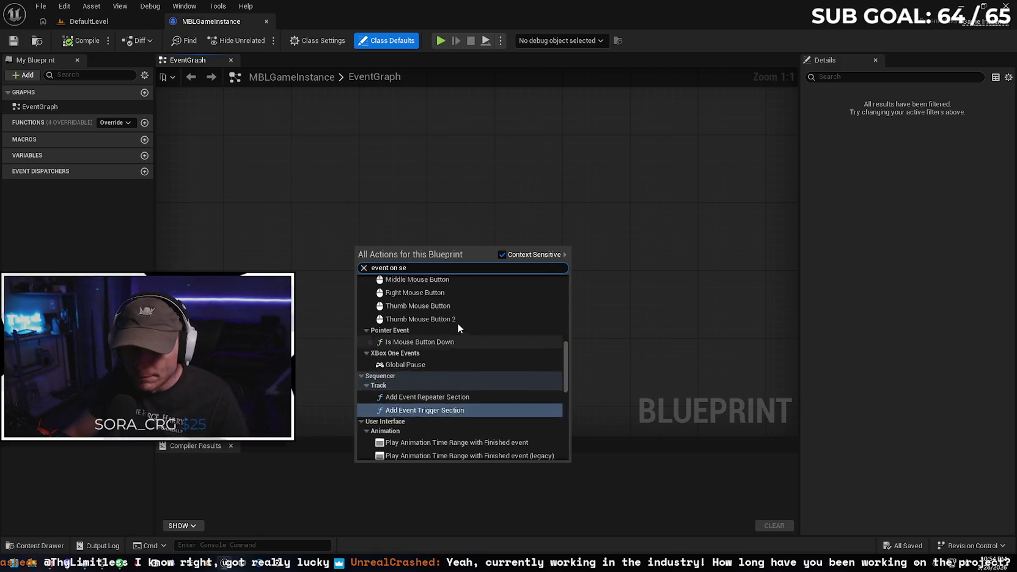
{"action": "left_click", "coordinate": [502, 254]}
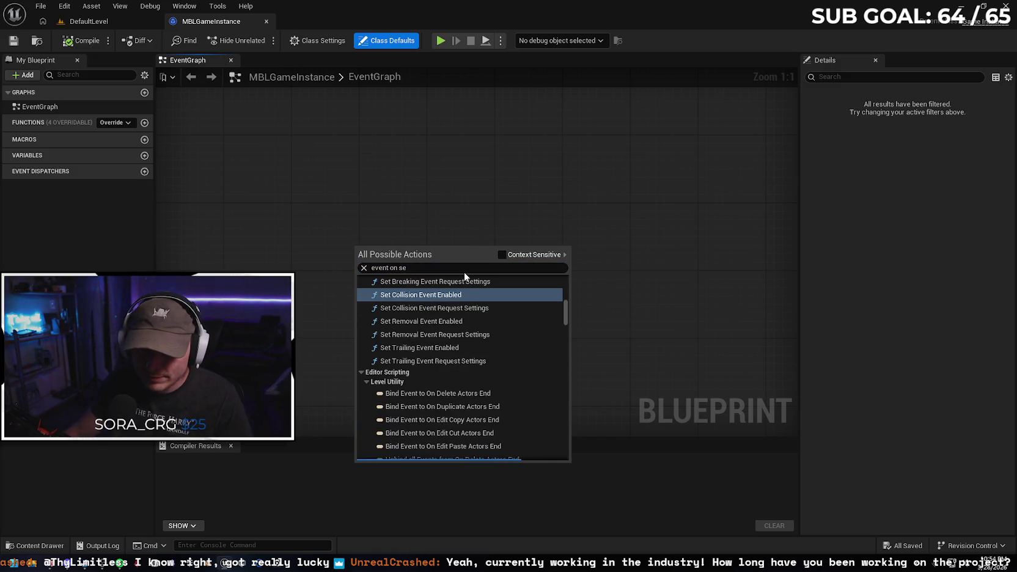
{"action": "type", "text": "ssion"}
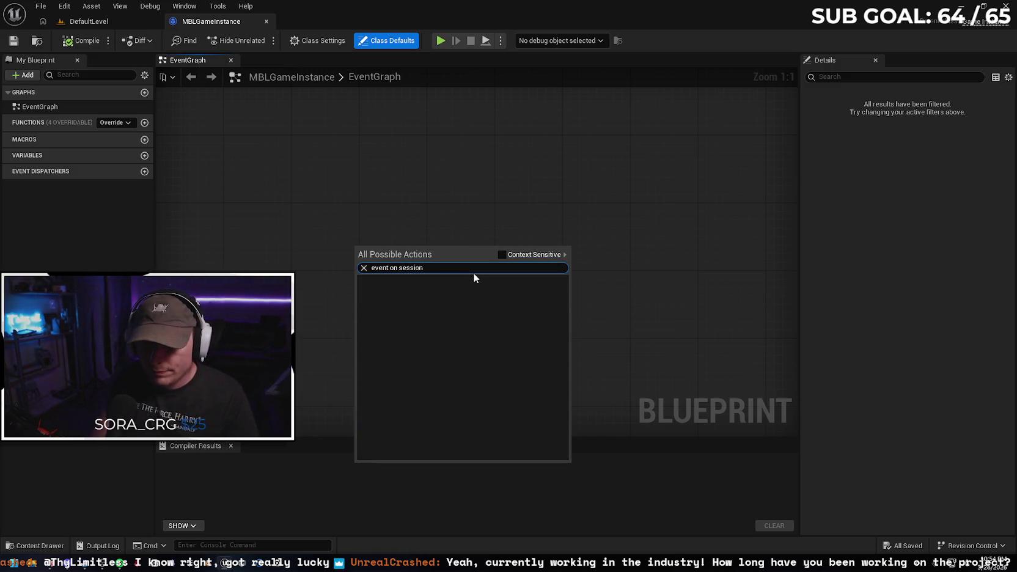
{"action": "key", "text": "BackSpace"}
{"action": "key", "text": "BackSpace"}
{"action": "key", "text": "BackSpace"}
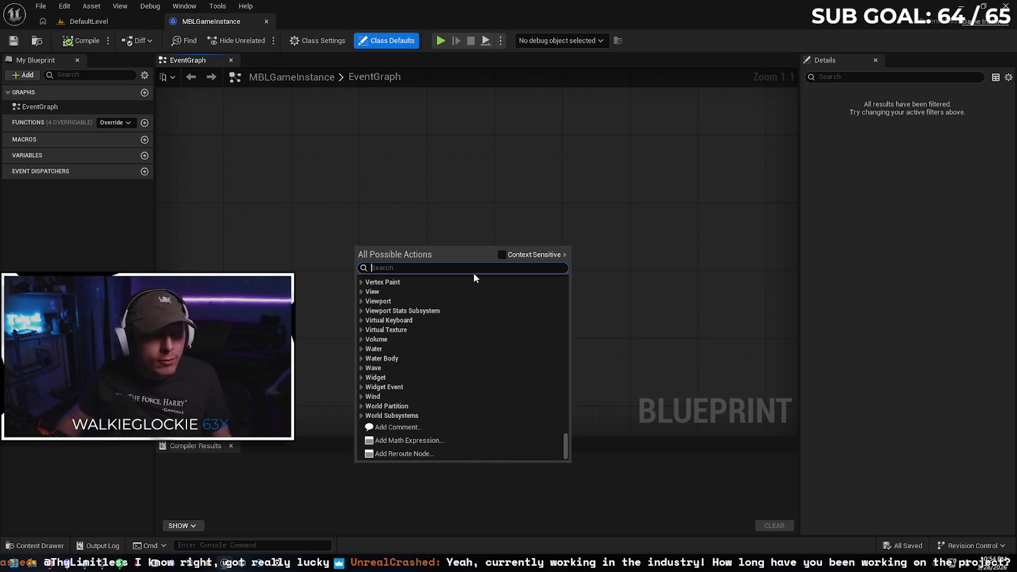
{"action": "left_click", "coordinate": [413, 218]}
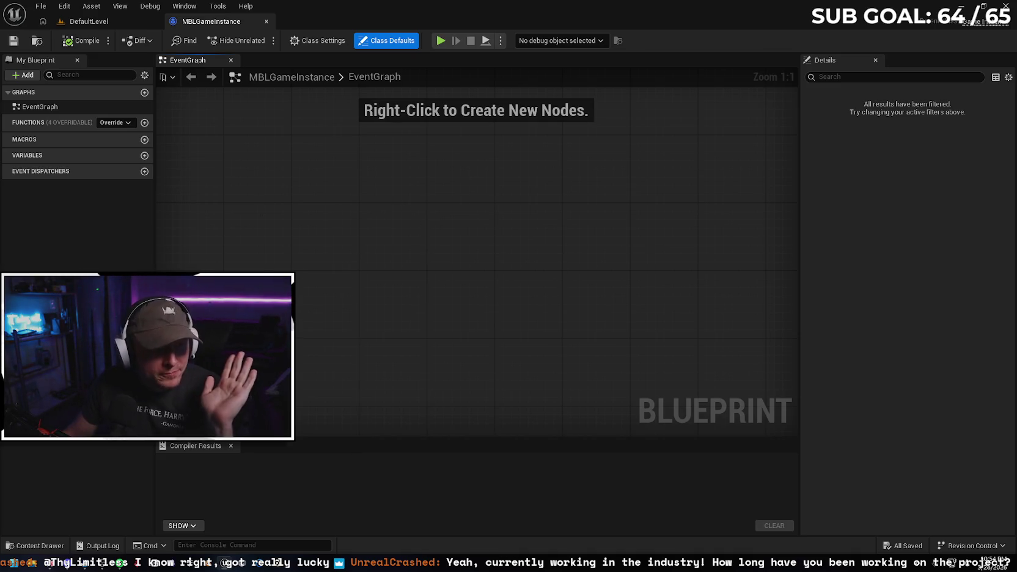
{"action": "left_click", "coordinate": [37, 545]}
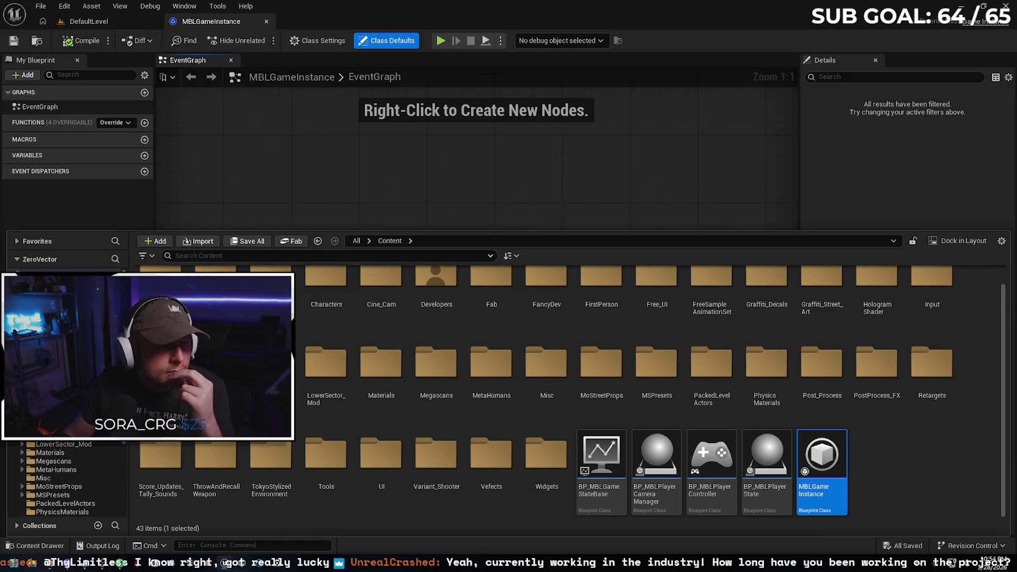
Create a new Blueprint Class with AdvancedFriendsGameInstance as its parent class
{"action": "left_click", "coordinate": [918, 457]}
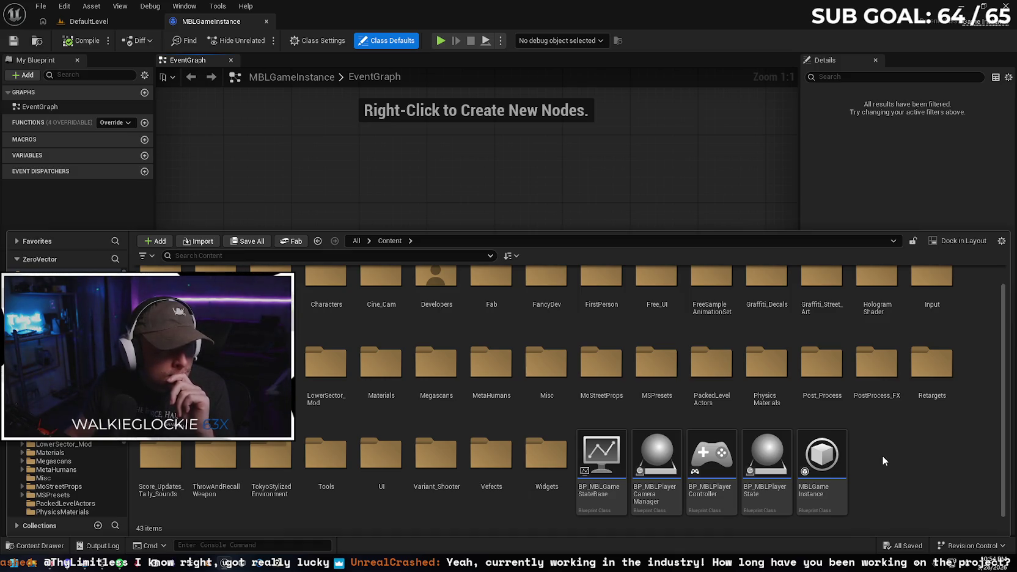
{"action": "mouse_move", "coordinate": [847, 463]}
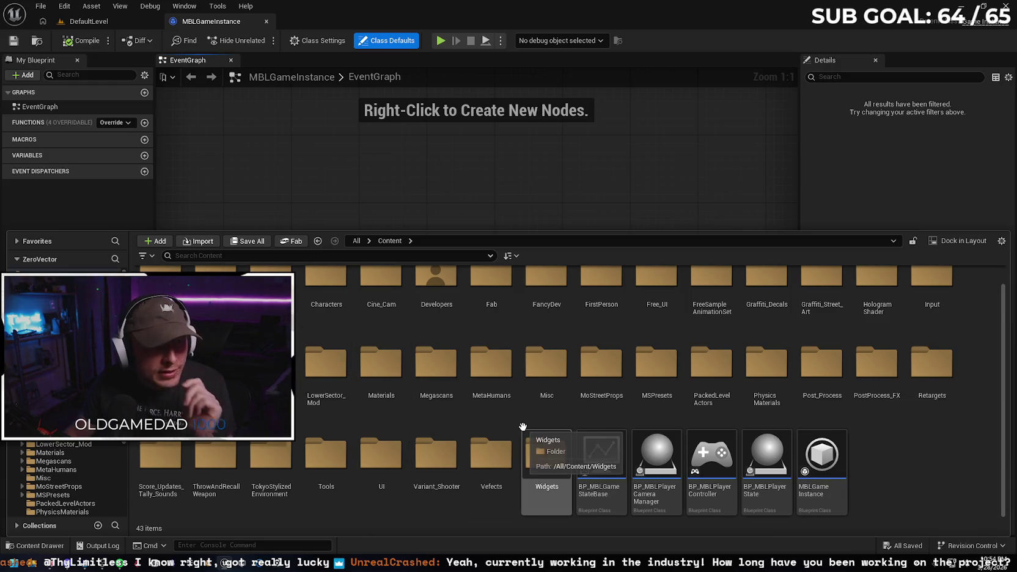
{"action": "right_click", "coordinate": [883, 467]}
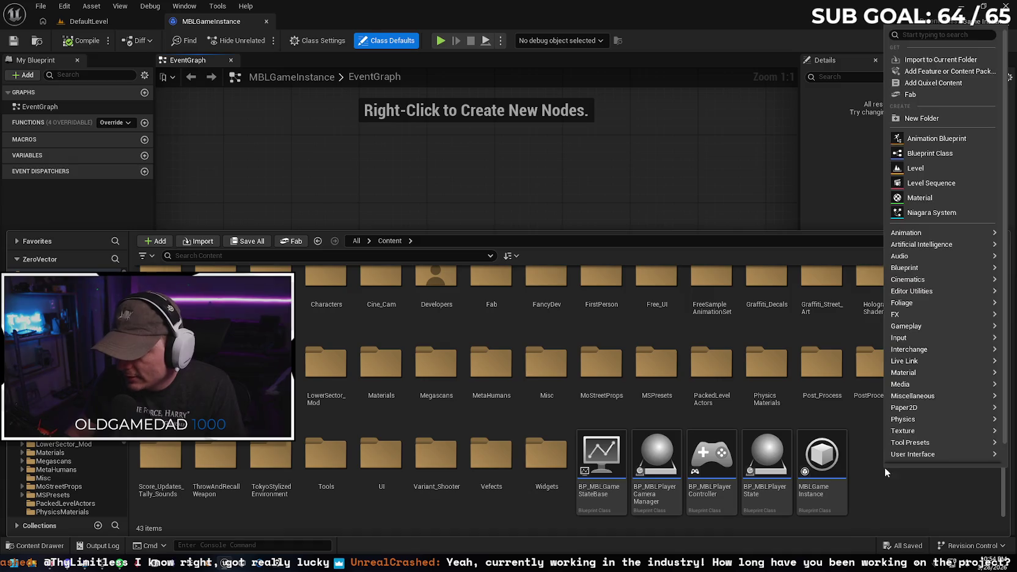
{"action": "left_click", "coordinate": [952, 155]}
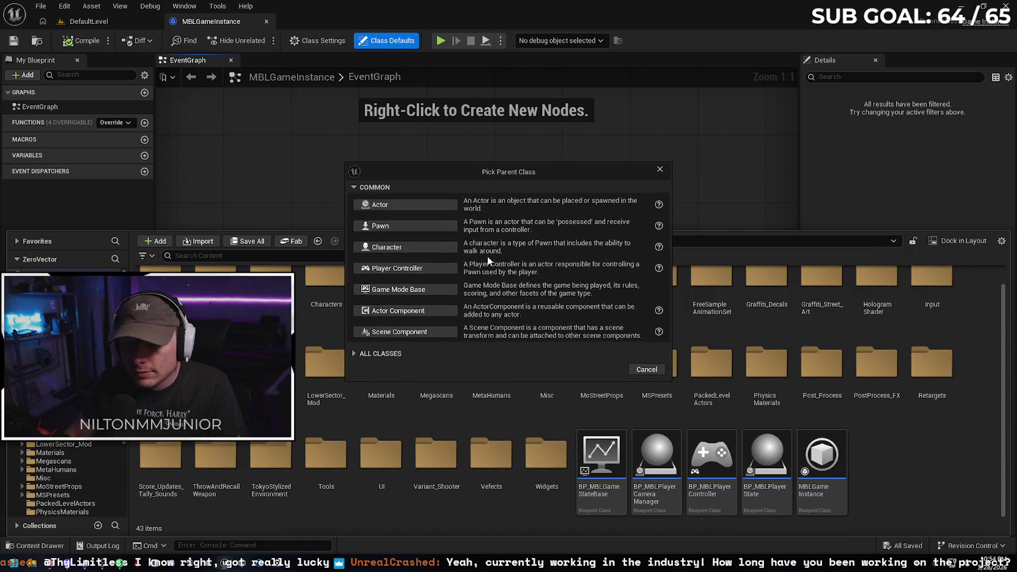
{"action": "left_click", "coordinate": [354, 353]}
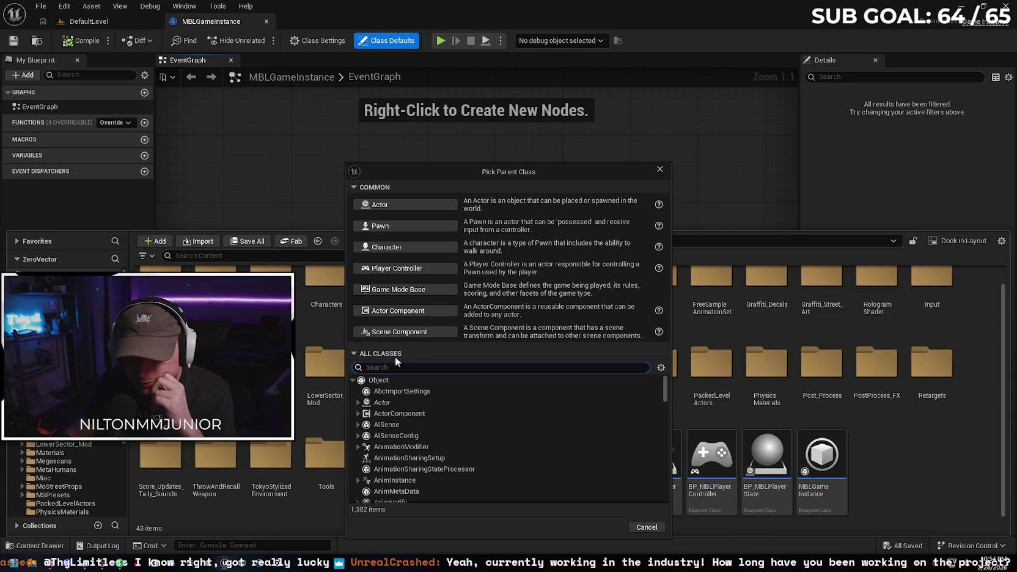
{"action": "type", "text": "advanced"}
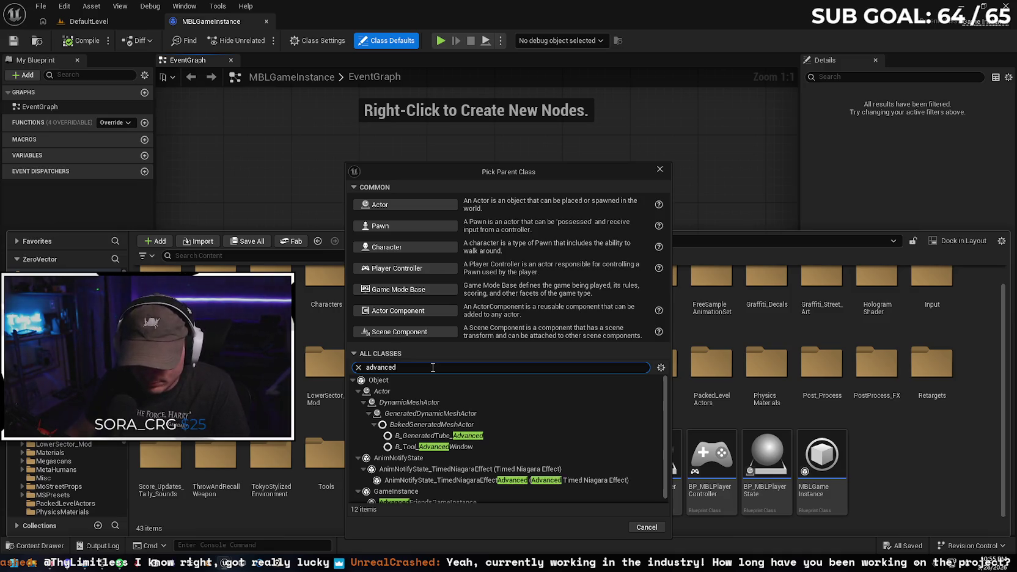
{"action": "left_click", "coordinate": [454, 496]}
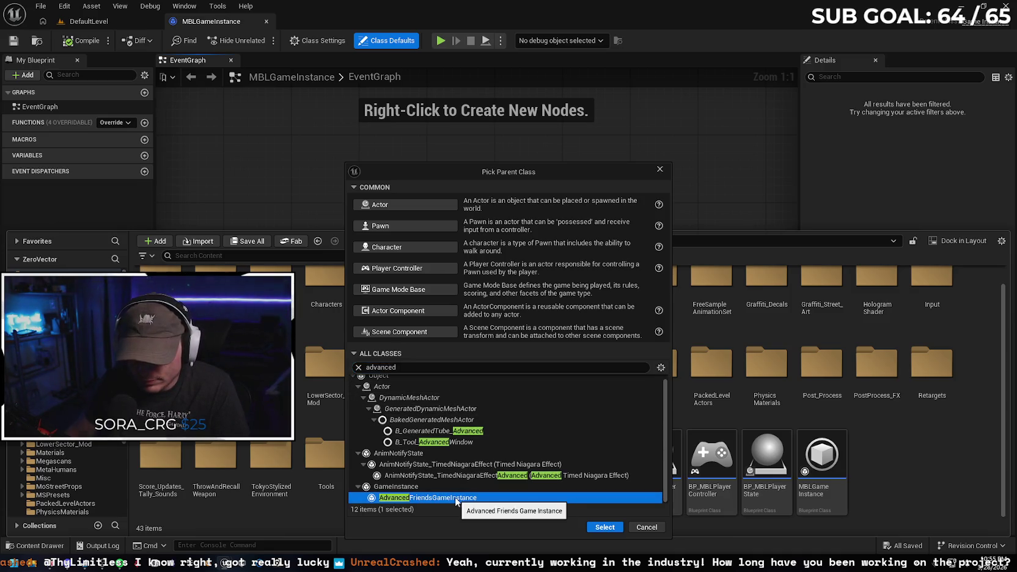
{"action": "left_click", "coordinate": [599, 528]}
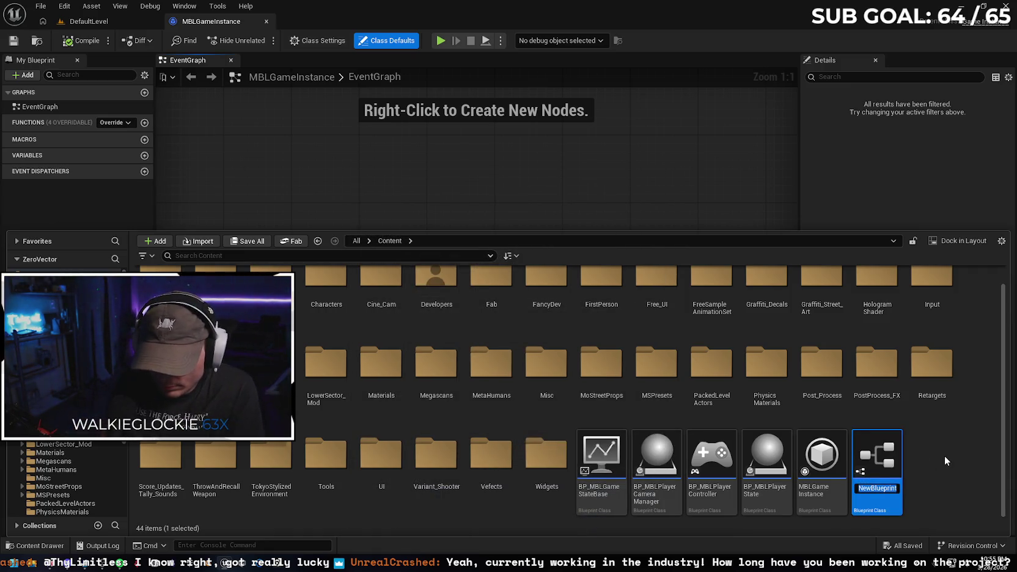
Name the new blueprint MBLAdvancedGameInstace and open it for editing
{"action": "type", "text": "MBL"}
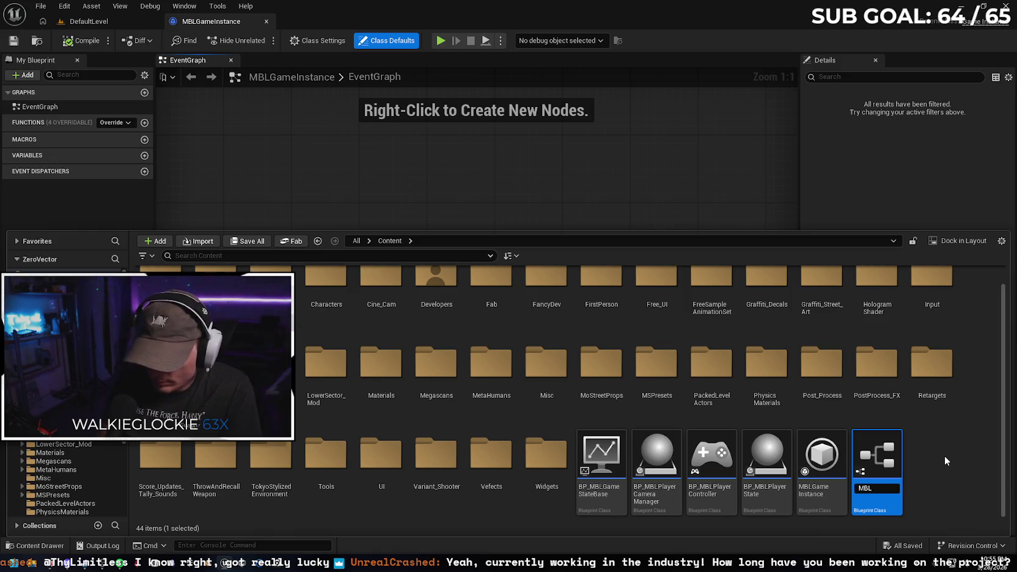
{"action": "type", "text": "Advanced"}
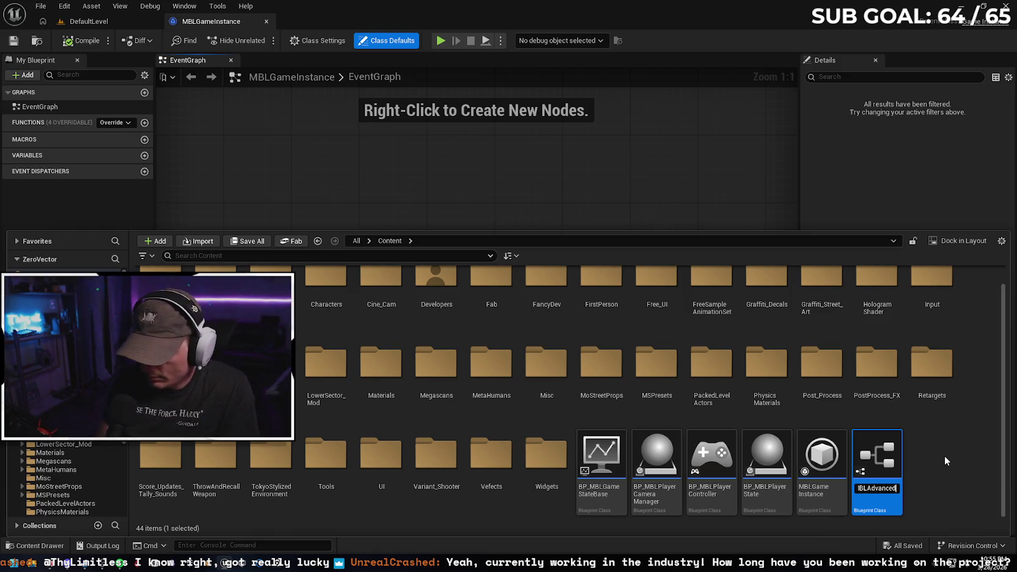
{"action": "type", "text": "Game"}
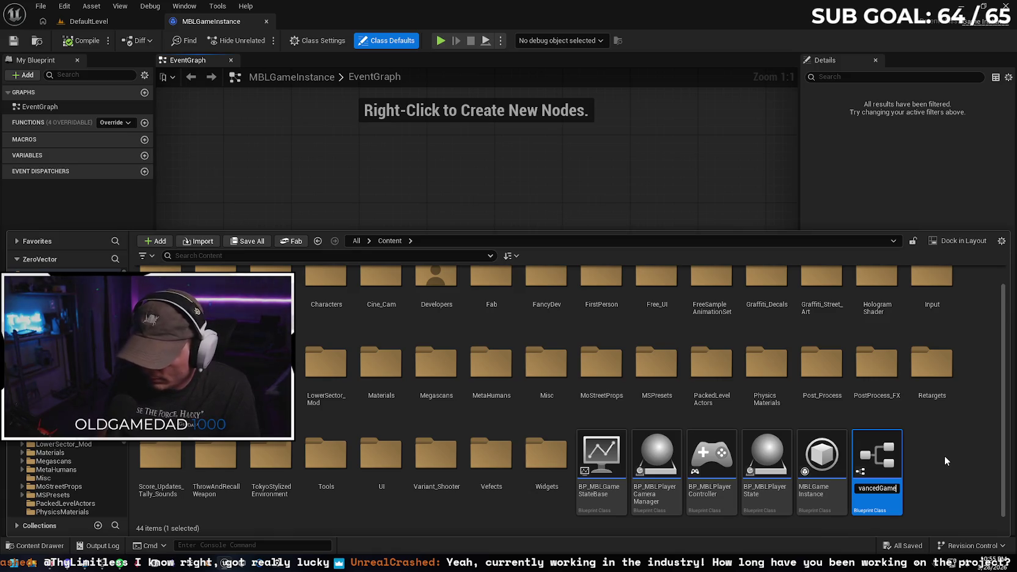
{"action": "type", "text": "Instace"}
{"action": "key", "text": "Return"}
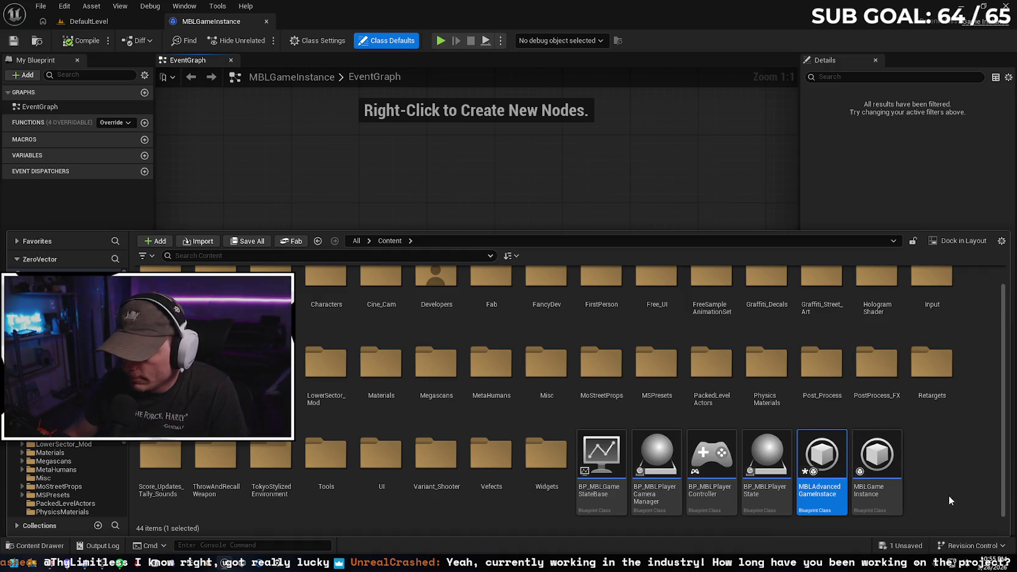
{"action": "double_click", "coordinate": [816, 453]}
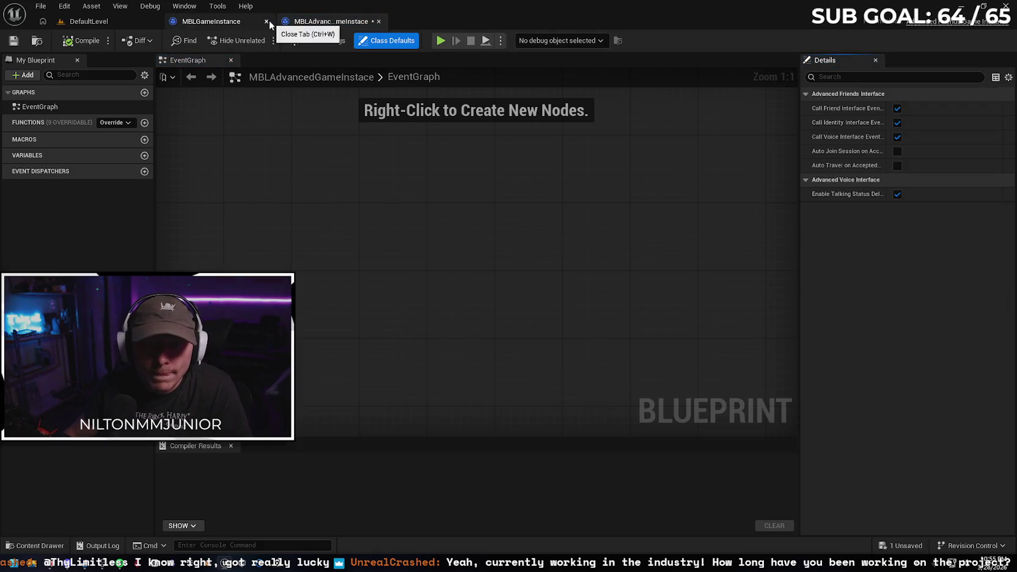
{"action": "left_click", "coordinate": [68, 5]}
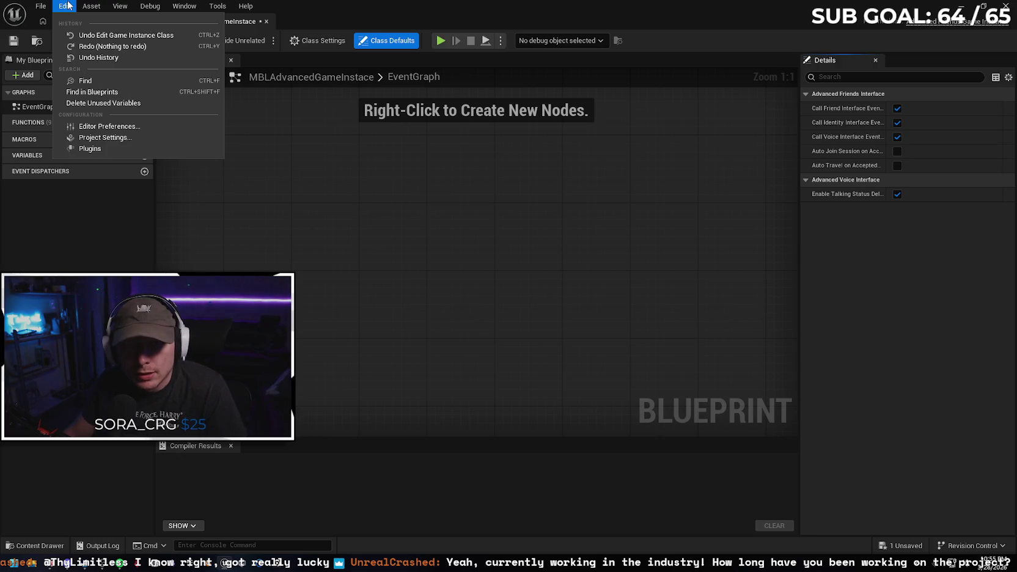
Set Project Settings' Game Instance Class to MBLAdvancedGameInstace
{"action": "left_click", "coordinate": [113, 138]}
{"action": "type", "text": "in"}
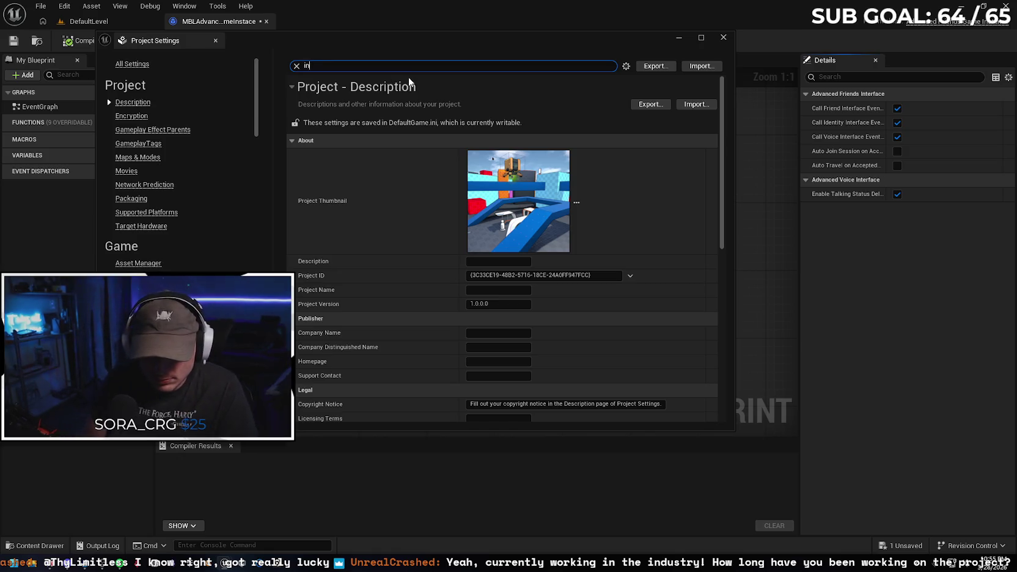
{"action": "type", "text": "stance"}
{"action": "left_click", "coordinate": [492, 133]}
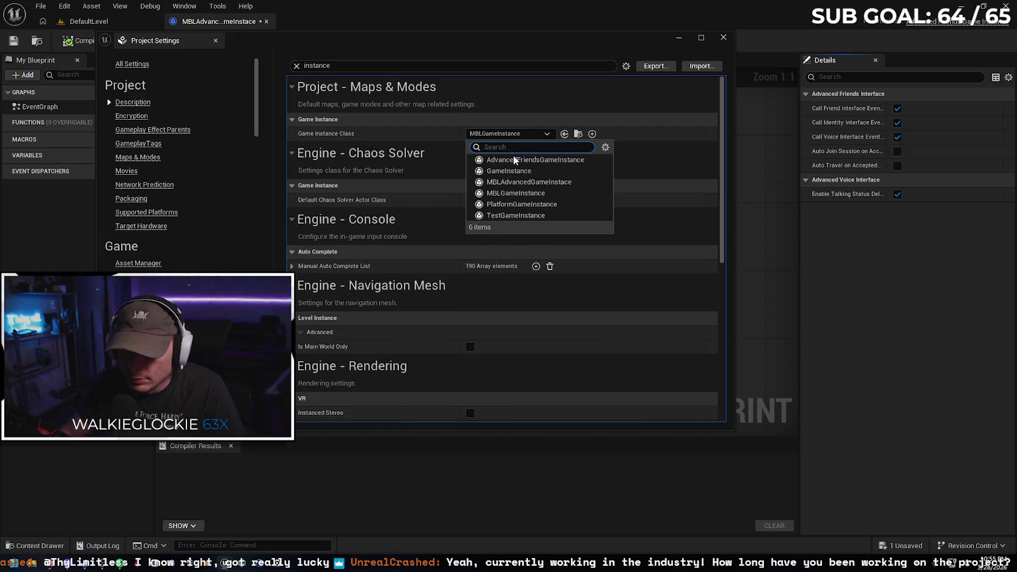
{"action": "left_click", "coordinate": [537, 181]}
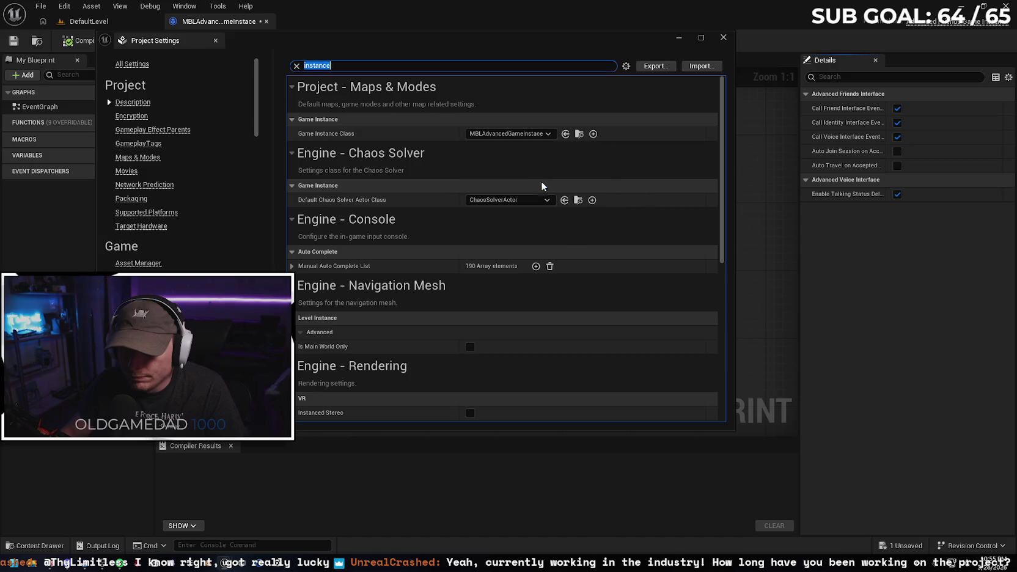
{"action": "left_click", "coordinate": [724, 38]}
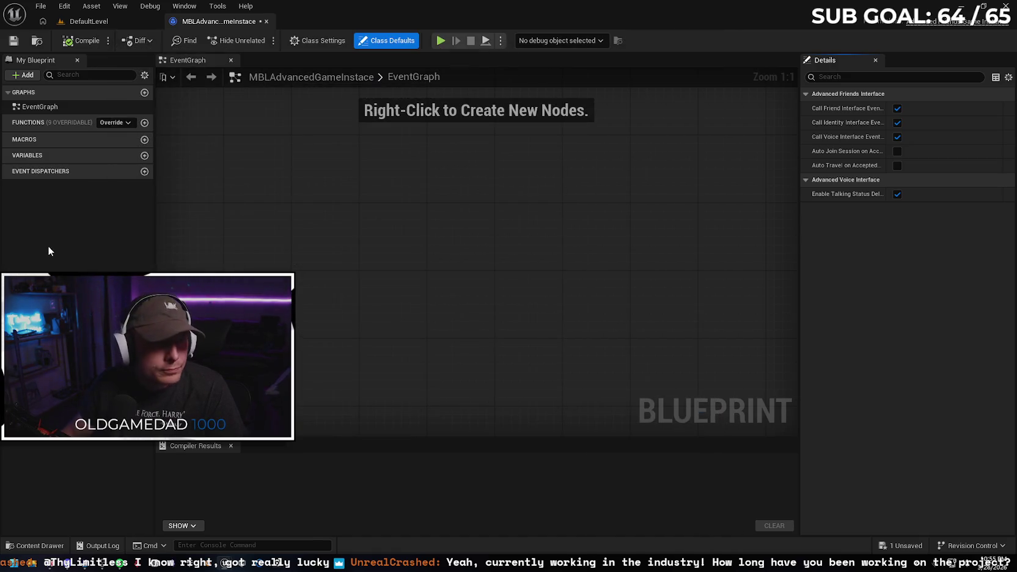
Save the blueprint, test-play DefaultLevel, then return to MBLAdvancedGameInstace
{"action": "left_click", "coordinate": [13, 40]}
{"action": "left_click", "coordinate": [85, 22]}
{"action": "left_click", "coordinate": [263, 40]}
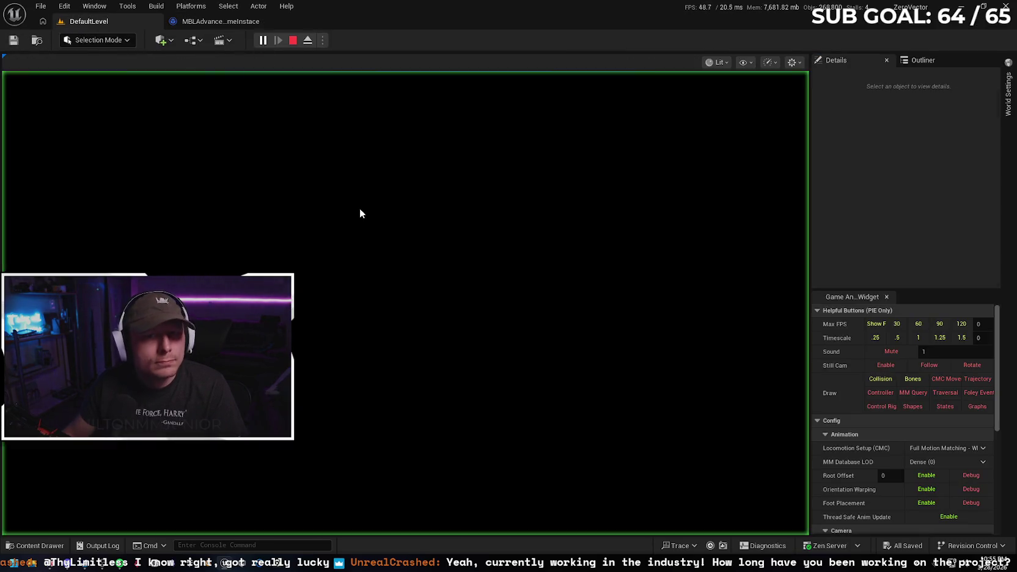
{"action": "key", "text": "alt+Tab"}
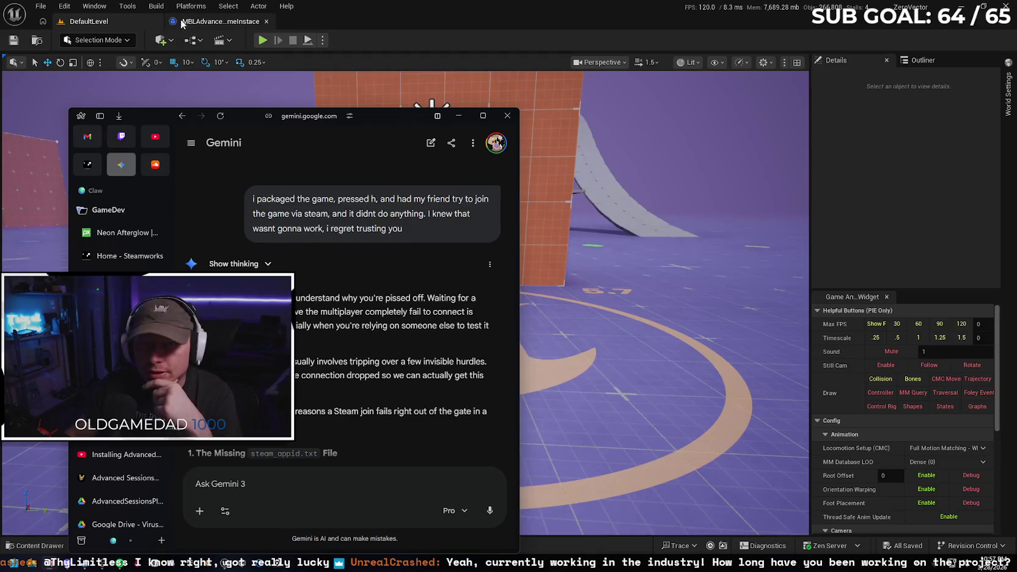
{"action": "left_click", "coordinate": [203, 23]}
Add an Event OnSessionInviteAccepted node to the MBLAdvancedGameInstace EventGraph
{"action": "right_click", "coordinate": [393, 259]}
{"action": "type", "text": "eve"}
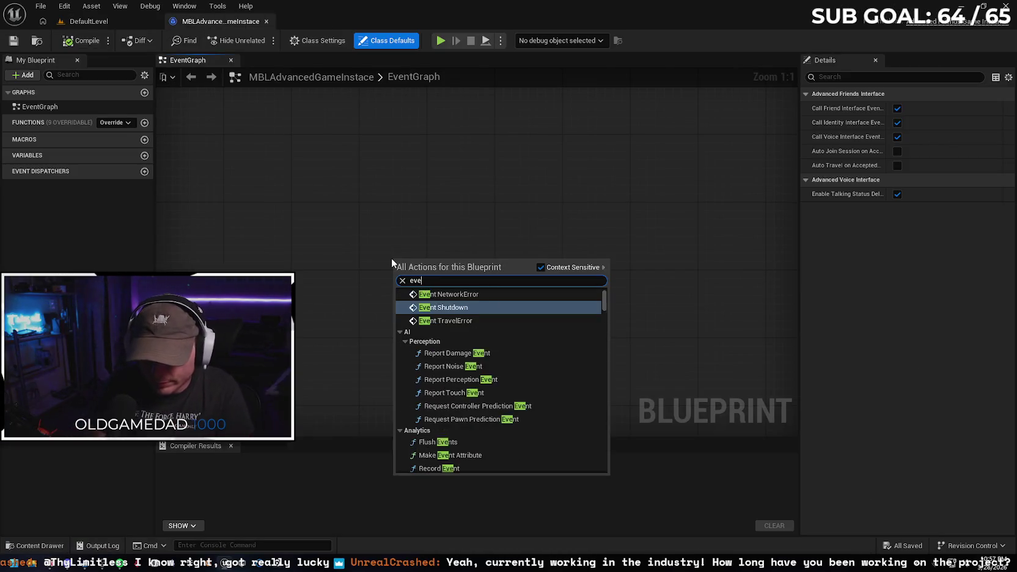
{"action": "type", "text": "nt on sess"}
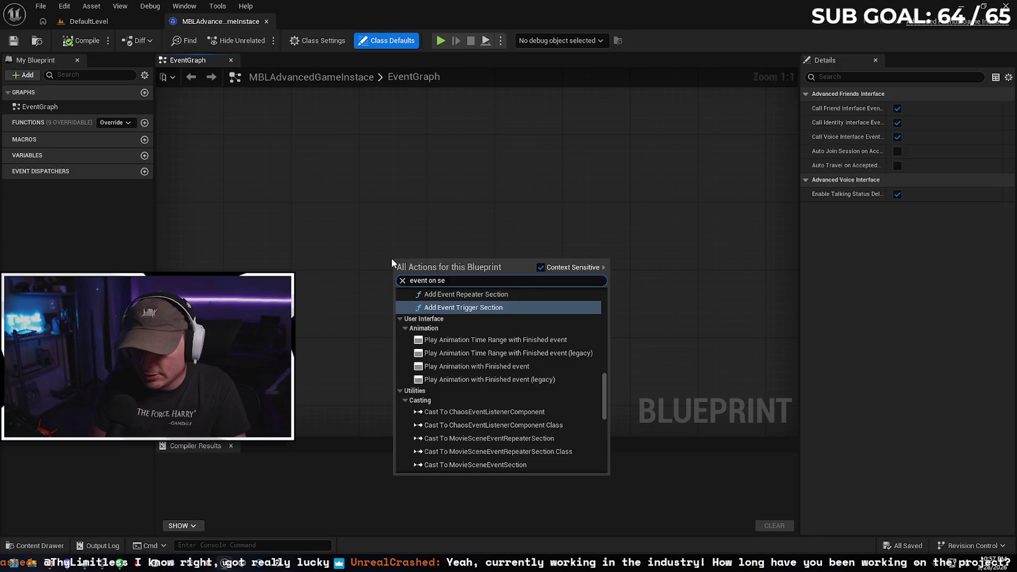
{"action": "key", "text": "Up"}
{"action": "key", "text": "Return"}
{"action": "mouse_move", "coordinate": [475, 269]}
{"action": "left_mouse_down"}
{"action": "mouse_move", "coordinate": [355, 192]}
{"action": "mouse_move", "coordinate": [373, 219]}
{"action": "left_mouse_up"}
Scroll Gemini's chat to the missing-node advice and move its window beside the graph
{"action": "left_click", "coordinate": [61, 559]}
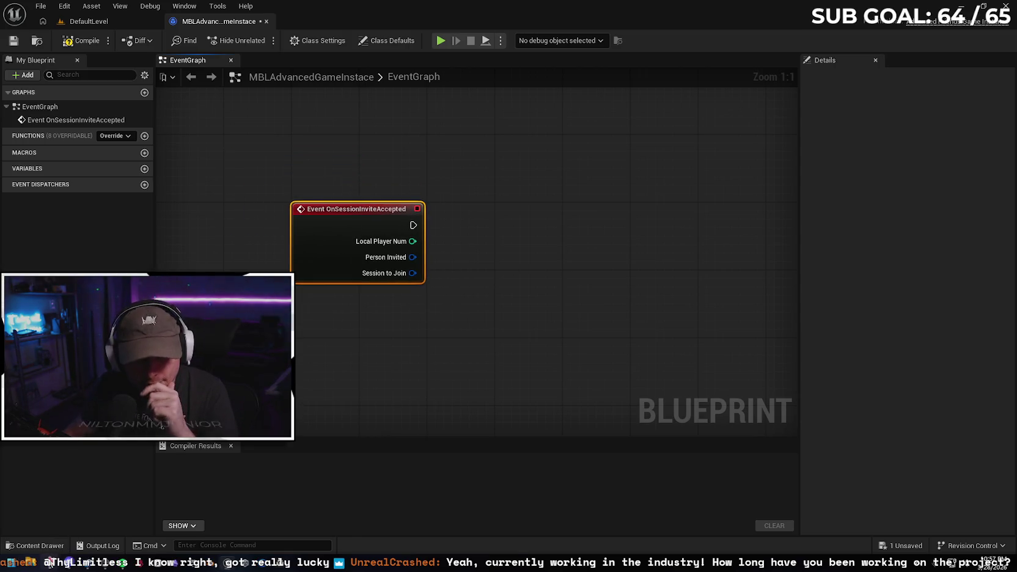
{"action": "scroll", "coordinate": [368, 348], "scroll_direction": "down", "scroll_amount": 15}
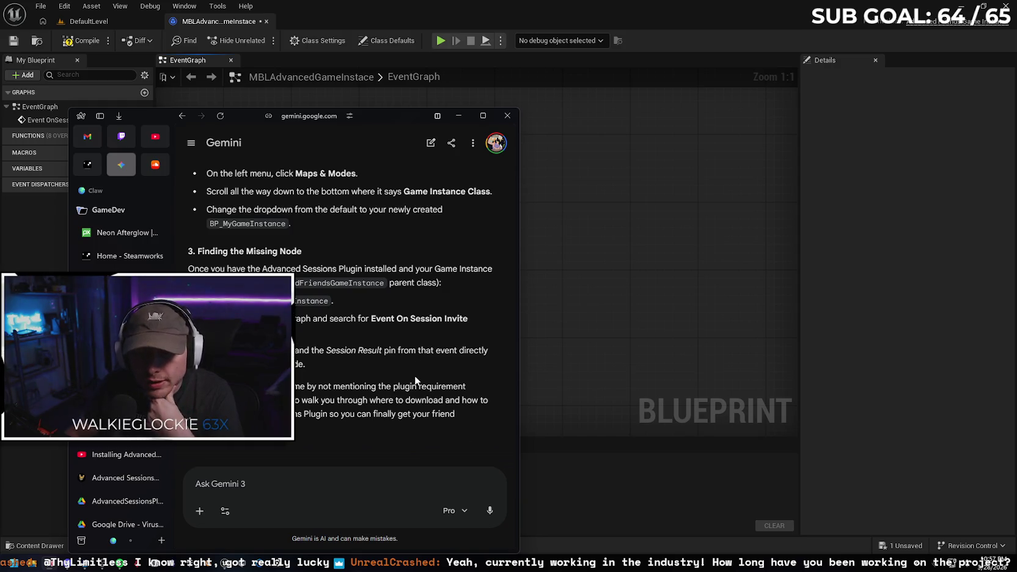
{"action": "mouse_move", "coordinate": [375, 122]}
{"action": "left_mouse_down"}
{"action": "mouse_move", "coordinate": [434, 335]}
{"action": "mouse_move", "coordinate": [383, 149]}
{"action": "mouse_move", "coordinate": [336, 125]}
{"action": "left_mouse_up"}
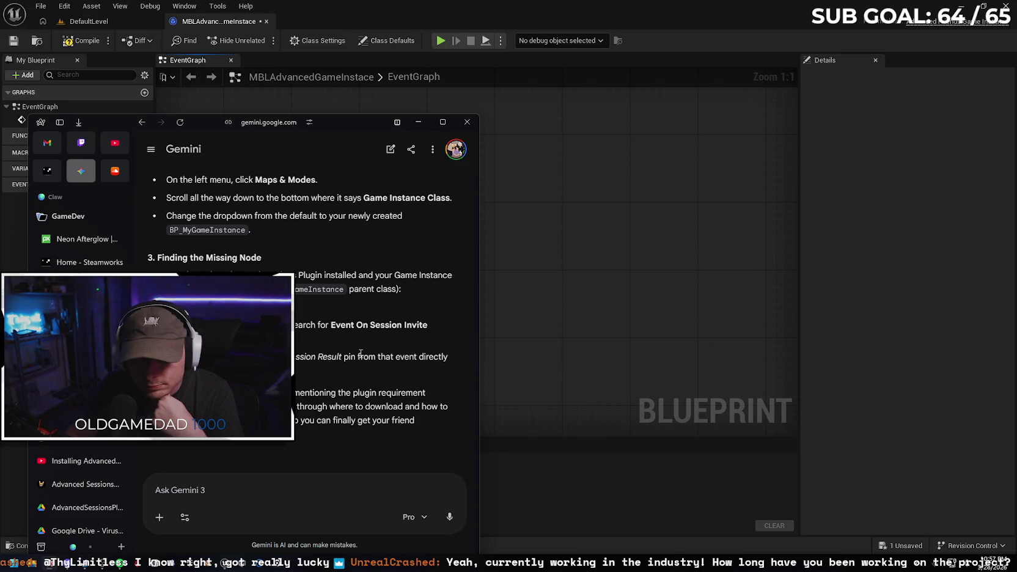
{"action": "mouse_move", "coordinate": [333, 125]}
{"action": "left_mouse_down"}
{"action": "mouse_move", "coordinate": [358, 330]}
{"action": "mouse_move", "coordinate": [308, 235]}
{"action": "mouse_move", "coordinate": [330, 164]}
{"action": "mouse_move", "coordinate": [319, 335]}
{"action": "left_mouse_up"}
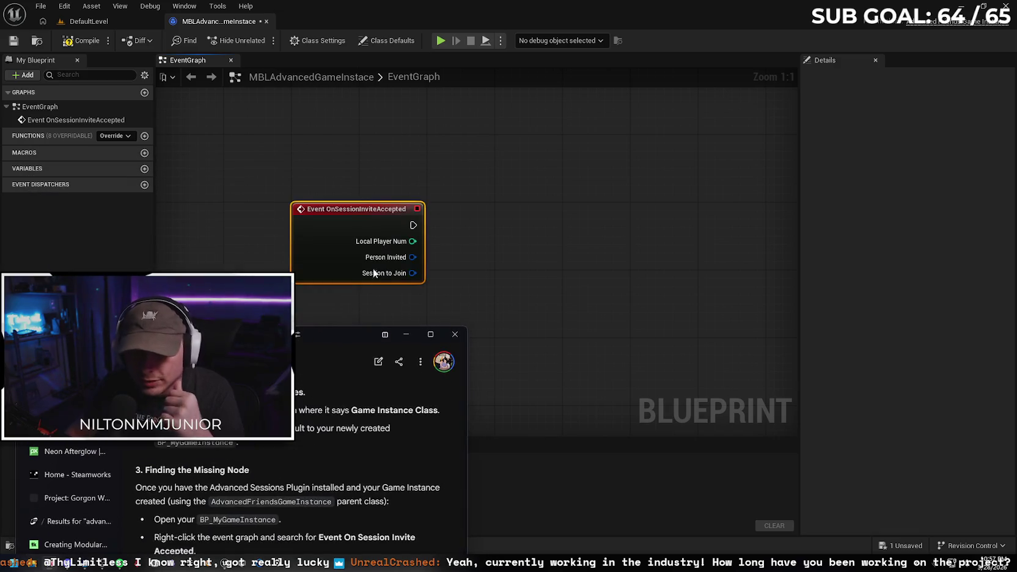
Connect the invite event to a new Join Session node, wiring Session to Join into Search Result
{"action": "left_click_drag", "start_coordinate": [413, 230], "coordinate": [494, 226]}
{"action": "type", "text": "join s"}
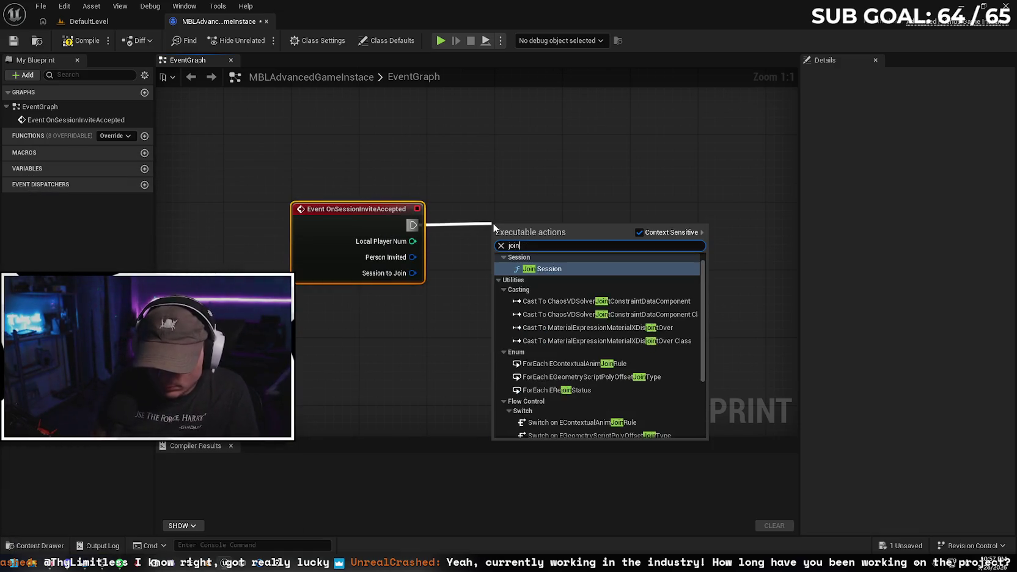
{"action": "key", "text": "Return"}
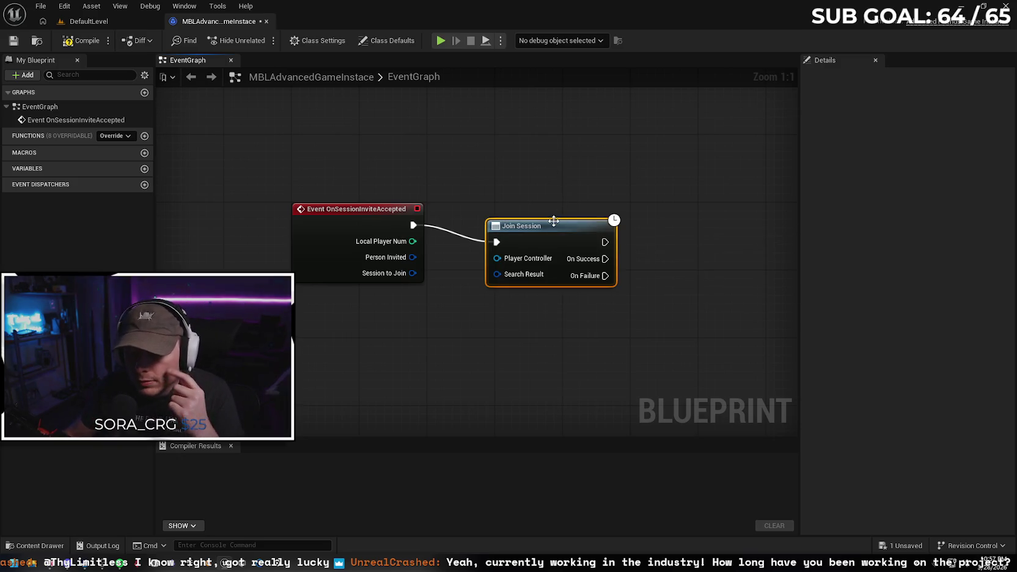
{"action": "left_click_drag", "start_coordinate": [554, 231], "coordinate": [545, 223]}
{"action": "left_click_drag", "start_coordinate": [413, 273], "coordinate": [487, 266]}
{"action": "left_click_drag", "start_coordinate": [541, 213], "coordinate": [533, 205]}
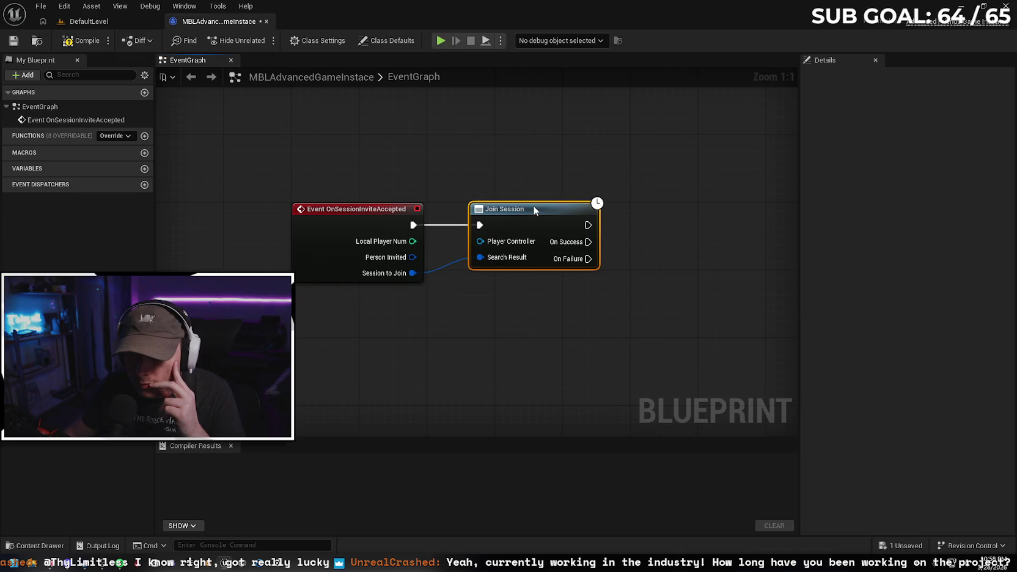
Compile and save the blueprint, then start a screen capture of the graph
{"action": "key", "text": "F7"}
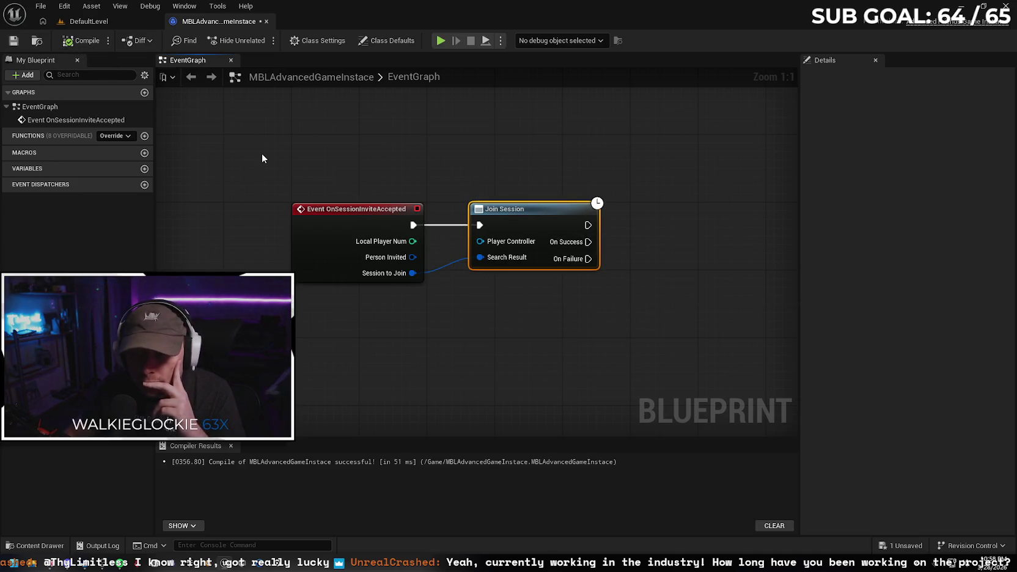
{"action": "key", "text": "ctrl+s"}
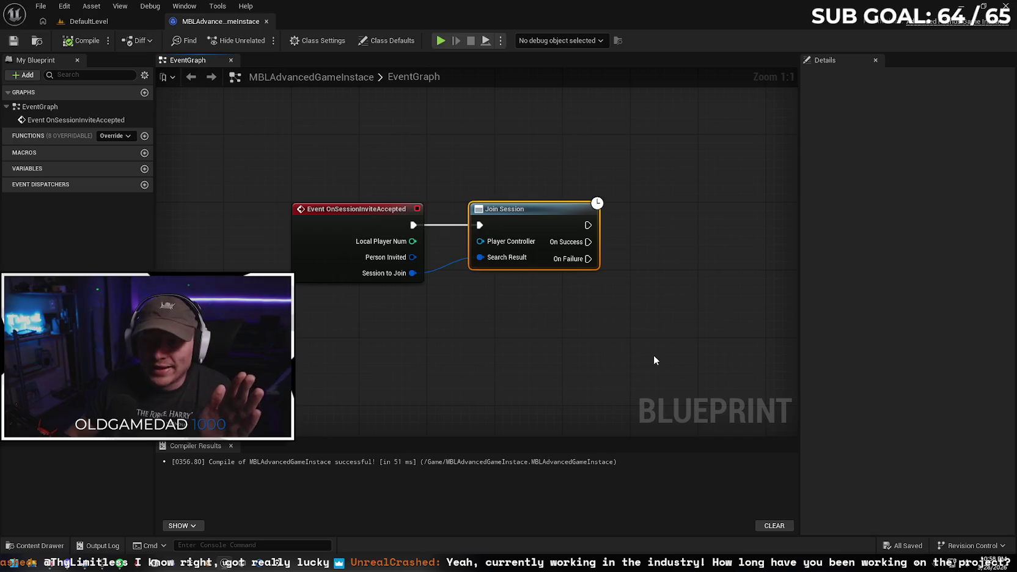
{"action": "mouse_move", "coordinate": [586, 299]}
{"action": "left_mouse_down"}
{"action": "mouse_move", "coordinate": [603, 294]}
{"action": "mouse_move", "coordinate": [712, 348]}
{"action": "left_mouse_up"}
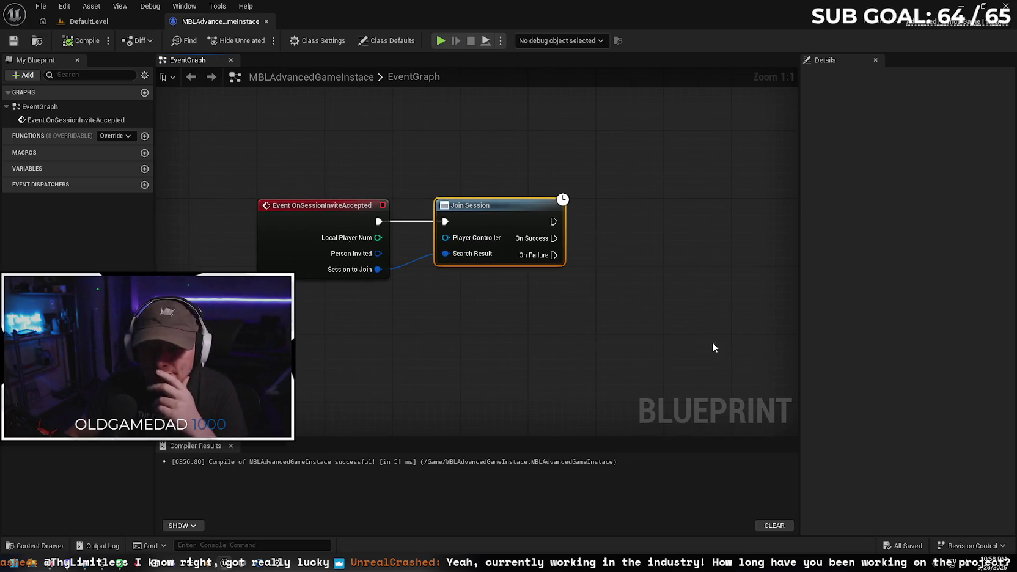
{"action": "key", "text": "super+shift+s"}
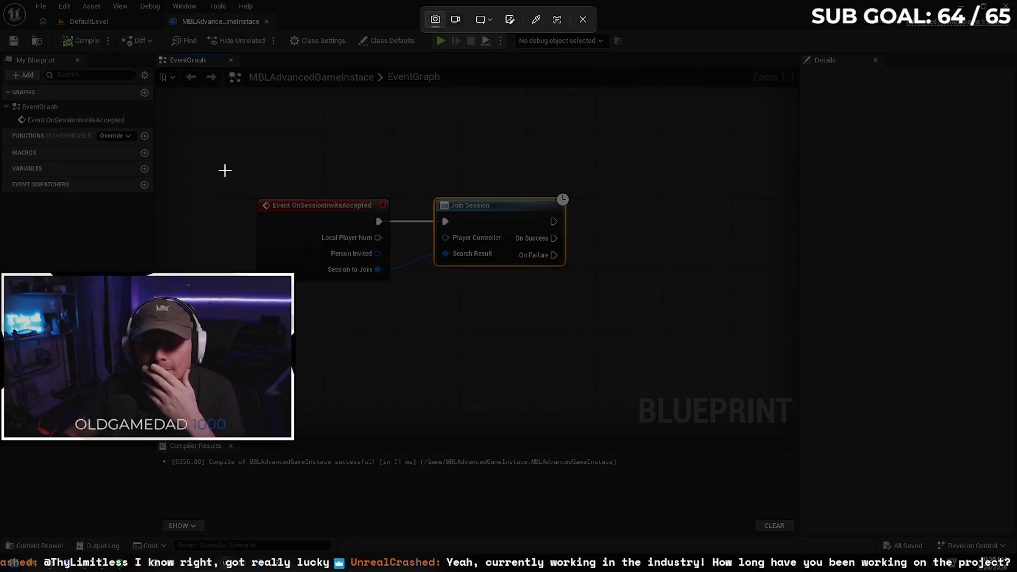
Send Gemini a snip of the Join Session graph asking 'like this?', then move the chat aside
{"action": "left_click_drag", "start_coordinate": [200, 128], "coordinate": [650, 317]}
{"action": "key", "text": "alt+Tab"}
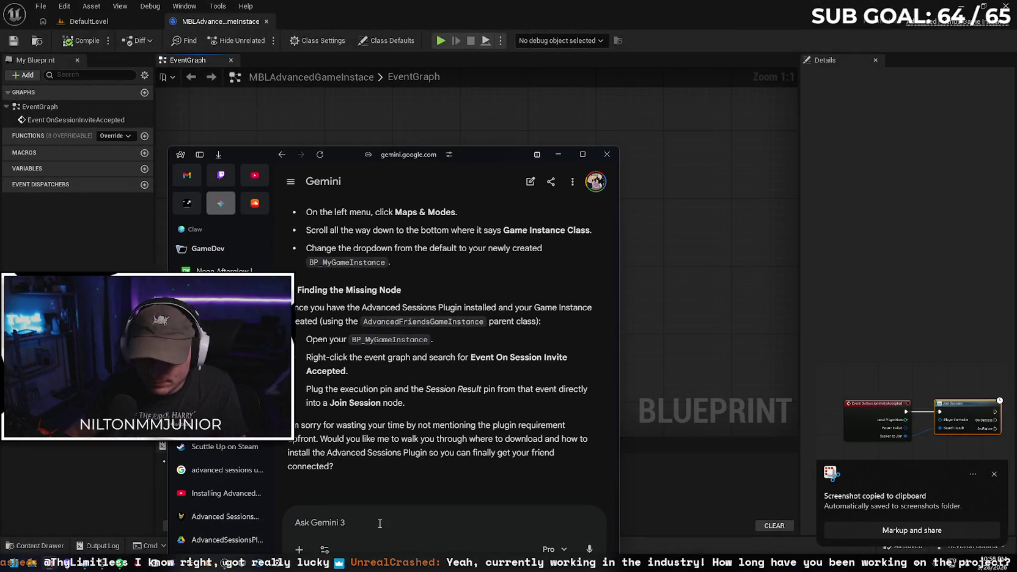
{"action": "key", "text": "ctrl+v"}
{"action": "type", "text": "lik"}
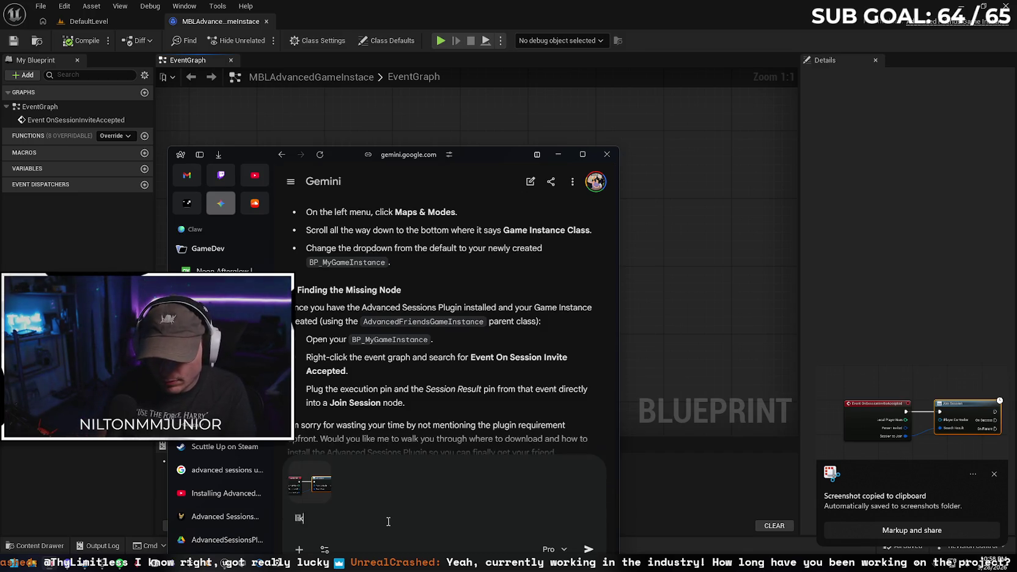
{"action": "key", "text": "Return"}
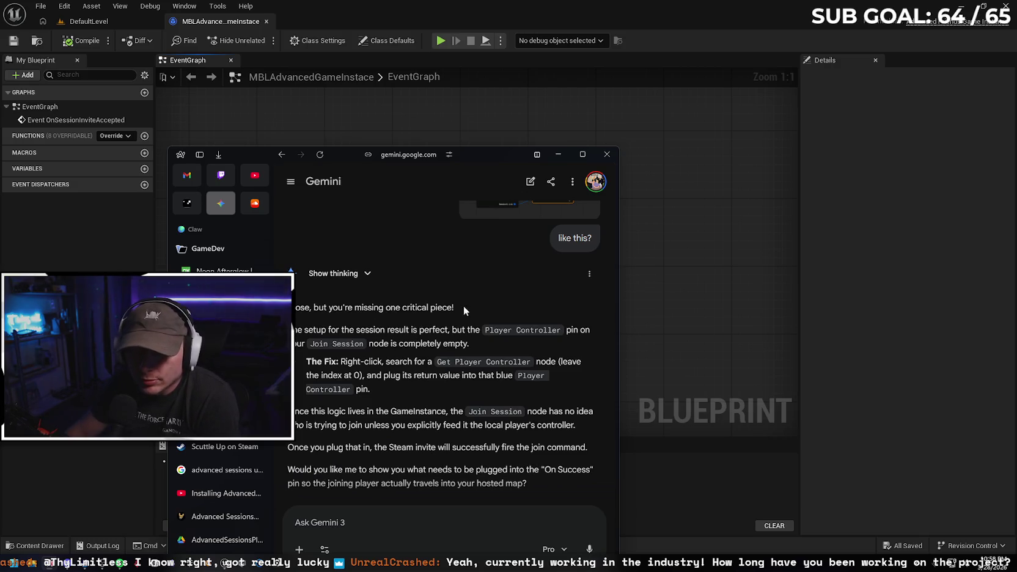
{"action": "left_click_drag", "start_coordinate": [467, 155], "coordinate": [474, 125]}
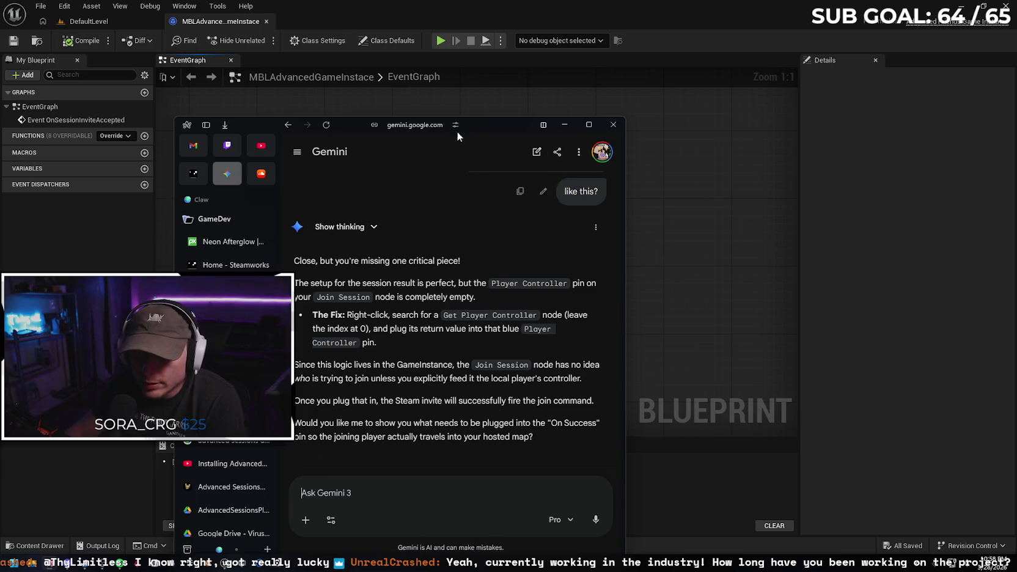
{"action": "left_click_drag", "start_coordinate": [474, 127], "coordinate": [468, 335]}
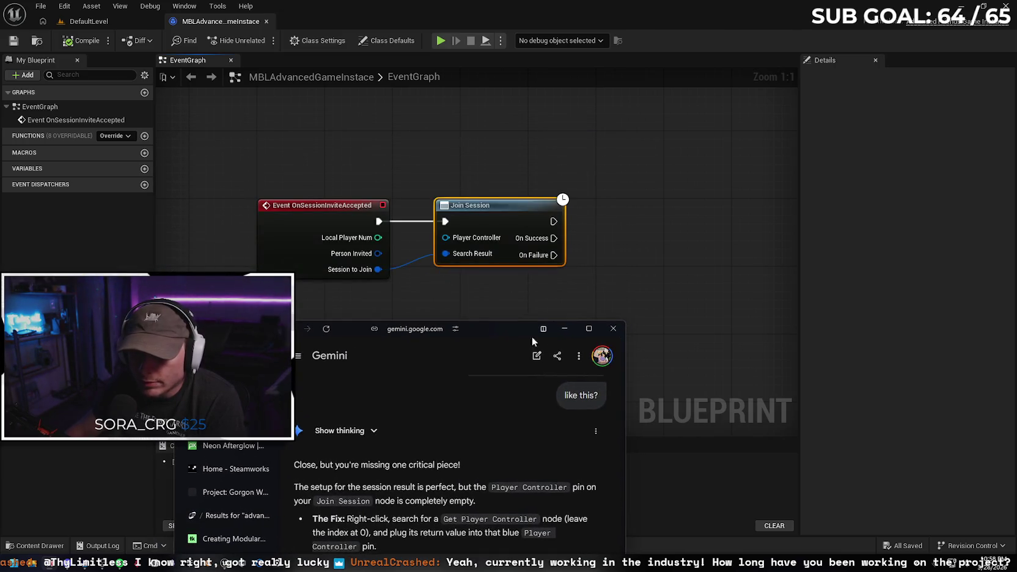
{"action": "left_click", "coordinate": [551, 333]}
Wire a Get Player Controller node into Join Session's Player Controller pin, then compile and save
{"action": "right_click", "coordinate": [364, 355]}
{"action": "type", "text": "get"}
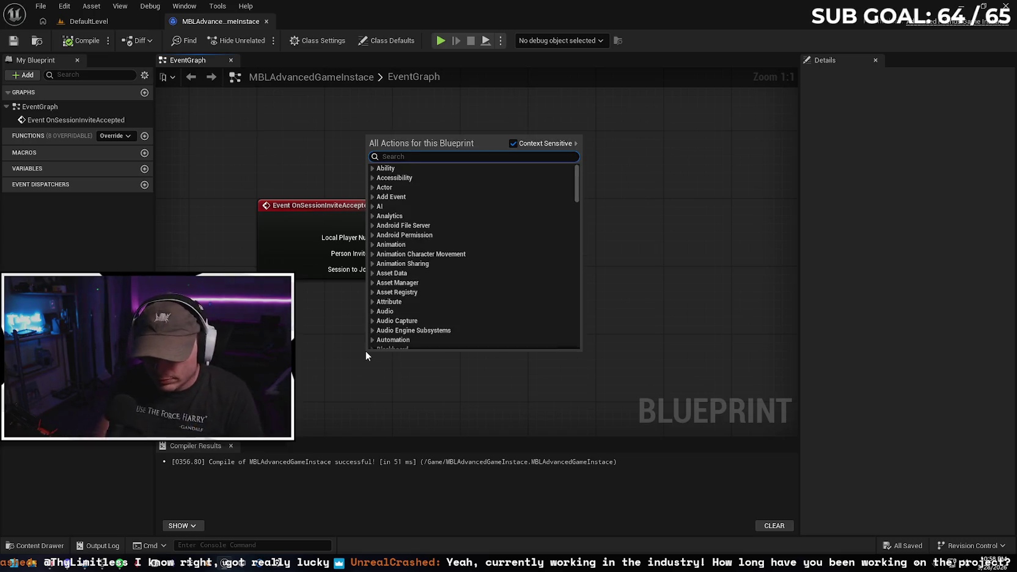
{"action": "type", "text": " player"}
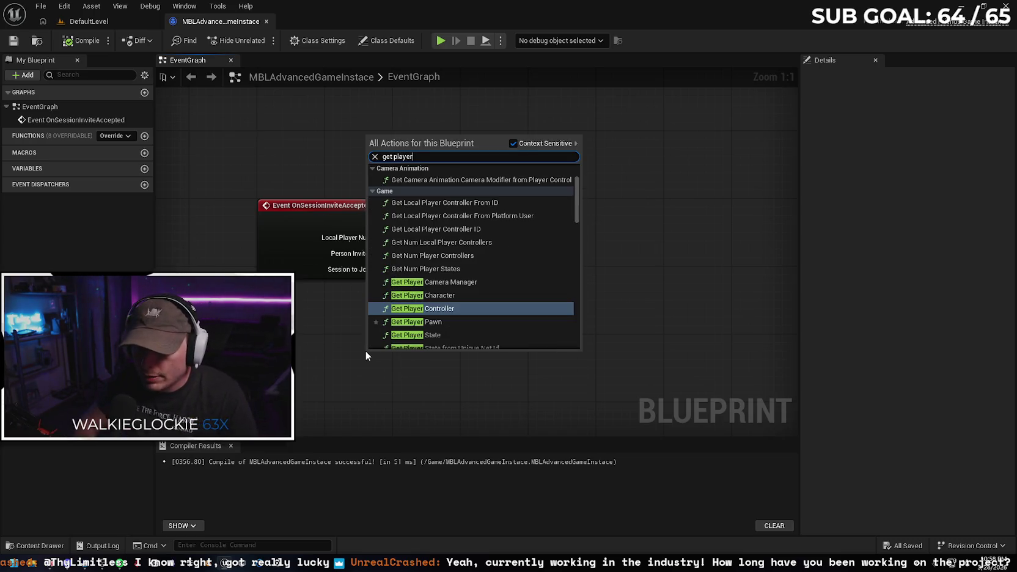
{"action": "key", "text": "Return"}
{"action": "mouse_move", "coordinate": [453, 355]}
{"action": "left_mouse_down"}
{"action": "mouse_move", "coordinate": [362, 290]}
{"action": "mouse_move", "coordinate": [396, 283]}
{"action": "mouse_move", "coordinate": [445, 237]}
{"action": "left_mouse_up"}
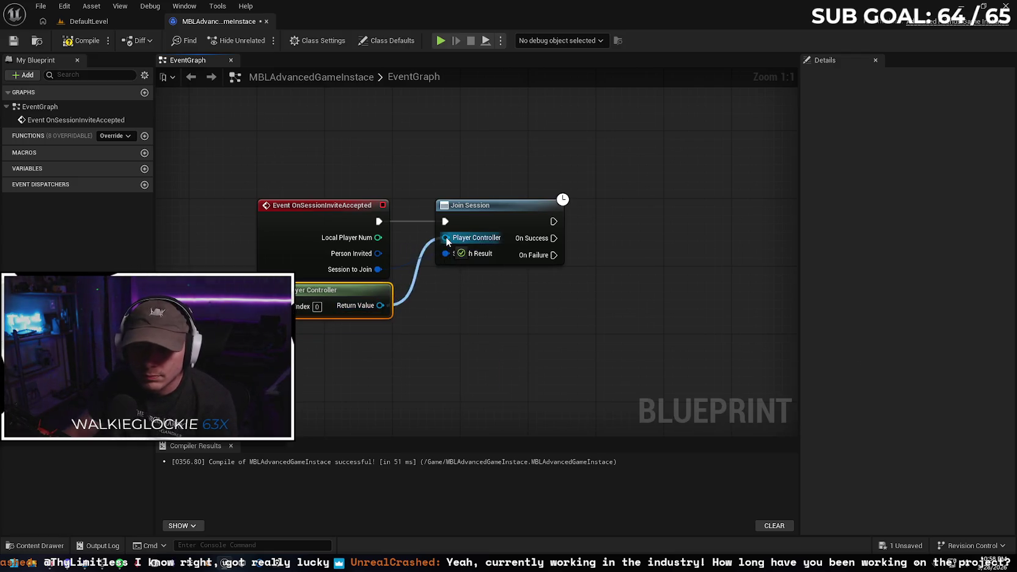
{"action": "left_click", "coordinate": [83, 40]}
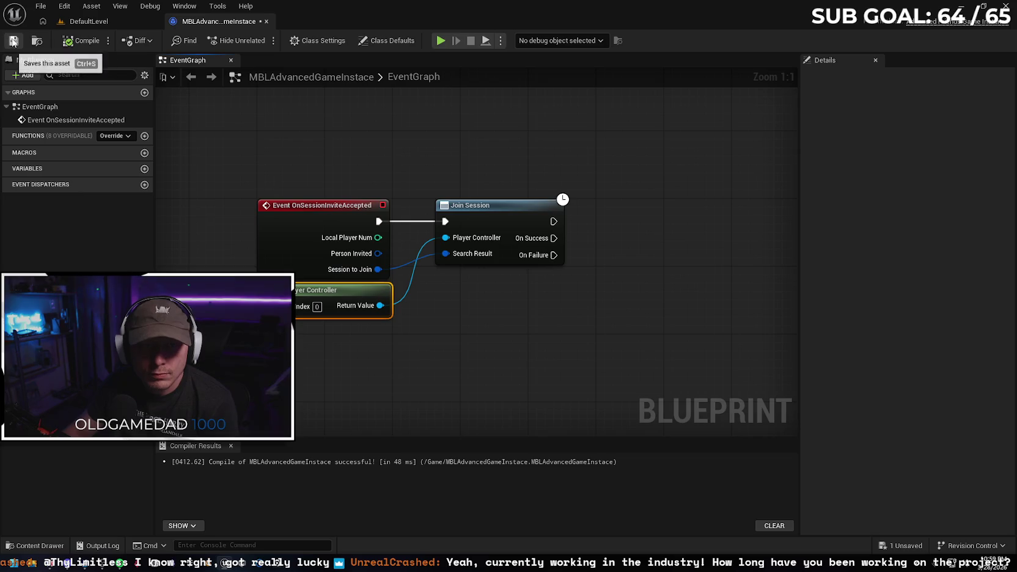
{"action": "left_click", "coordinate": [14, 40]}
Bring the Gemini chat window back up with its input box ready for a reply
{"action": "mouse_move", "coordinate": [544, 315]}
{"action": "left_mouse_down"}
{"action": "mouse_move", "coordinate": [530, 221]}
{"action": "mouse_move", "coordinate": [550, 165]}
{"action": "left_mouse_up"}
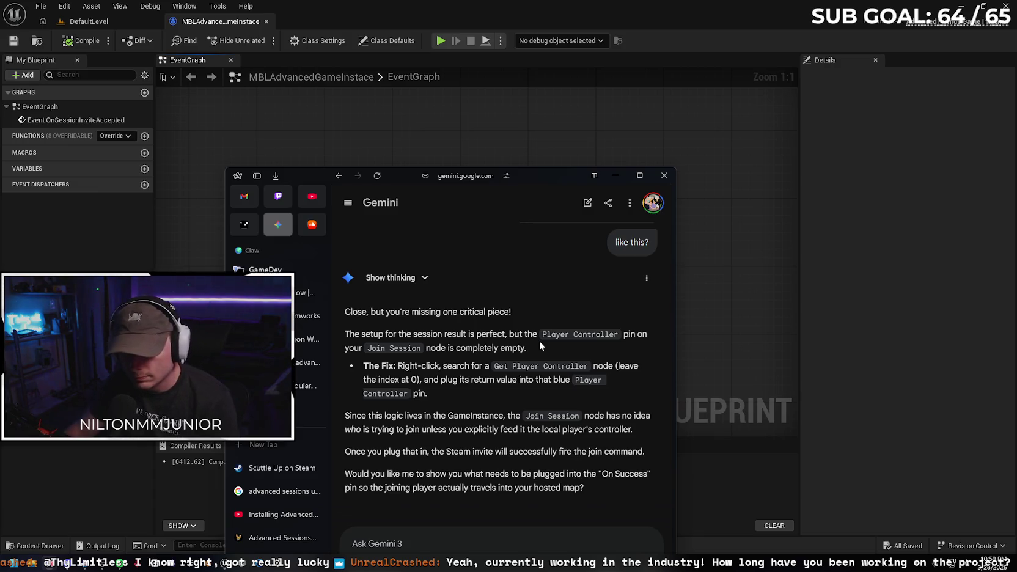
{"action": "left_click_drag", "start_coordinate": [513, 176], "coordinate": [508, 104]}
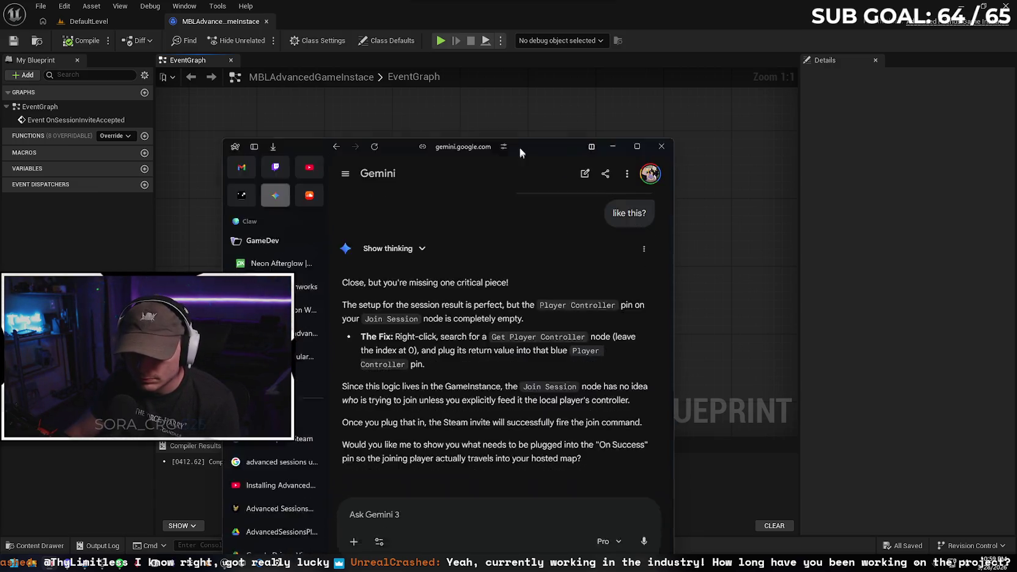
{"action": "left_click", "coordinate": [456, 470]}
Reply 'yes' to Gemini and scroll through its Get Resolved Connect String and Client Travel steps
{"action": "type", "text": "yes"}
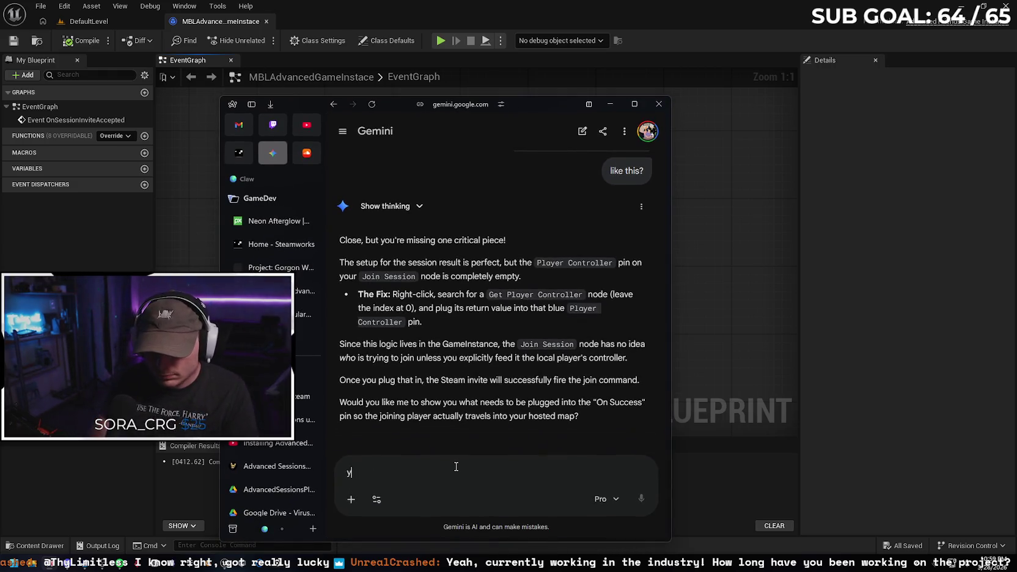
{"action": "key", "text": "Return"}
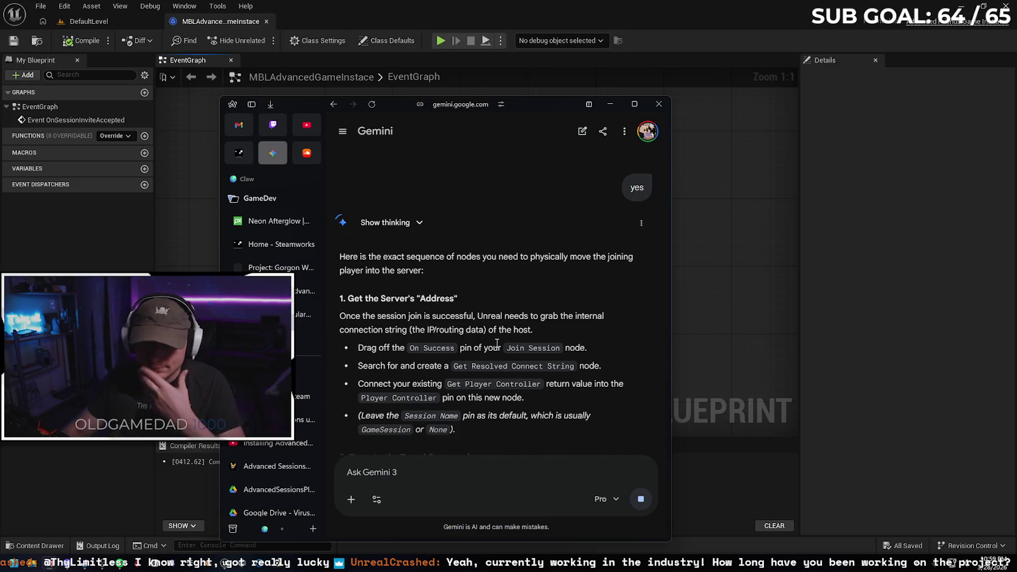
{"action": "scroll", "coordinate": [475, 261], "scroll_direction": "down", "scroll_amount": 1}
{"action": "scroll", "coordinate": [468, 264], "scroll_direction": "down", "scroll_amount": 2}
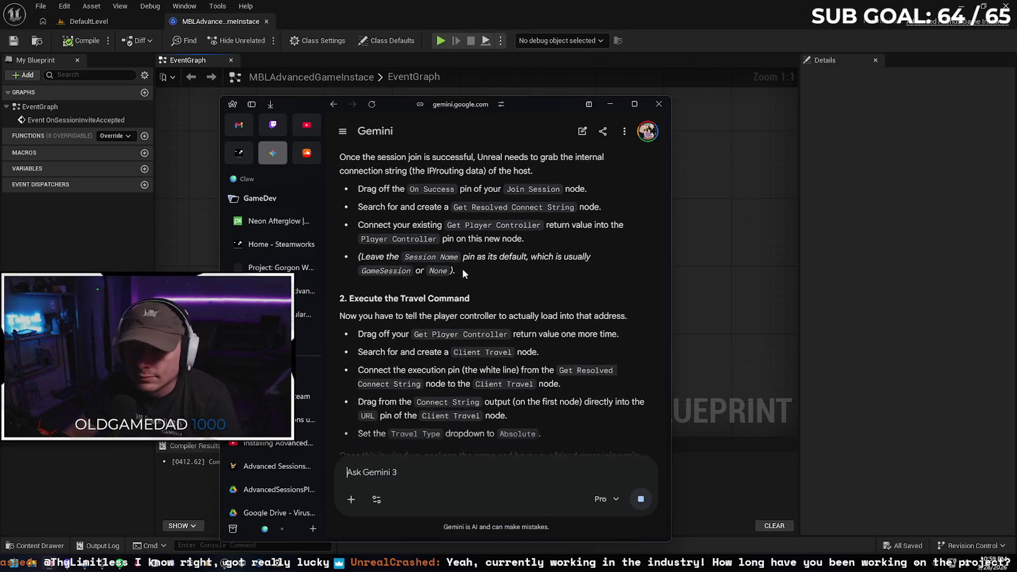
Close the browser sidebar, review the reply, and minimize the chat back to the blueprint
{"action": "left_click", "coordinate": [251, 104]}
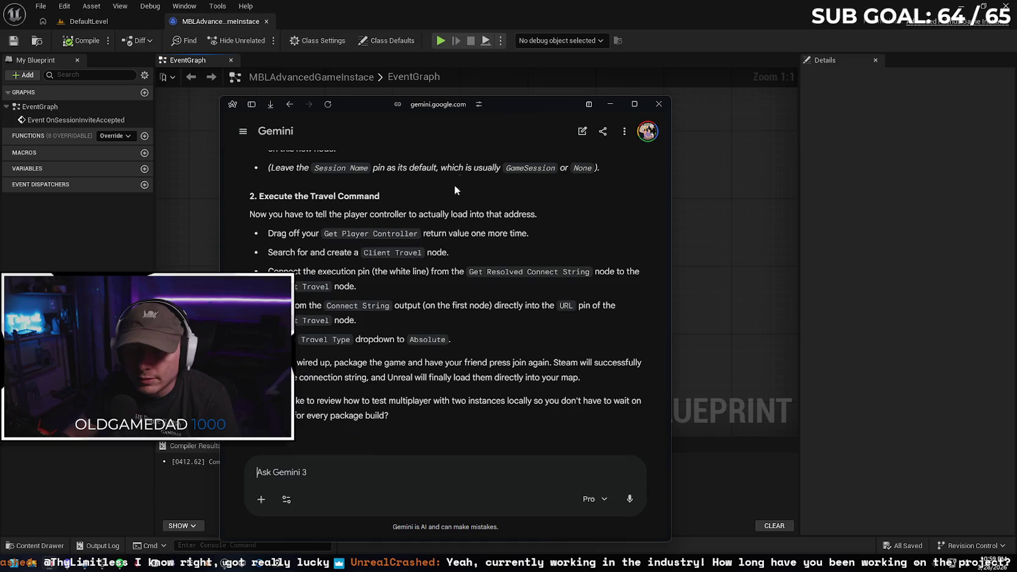
{"action": "scroll", "coordinate": [492, 259], "scroll_direction": "up", "scroll_amount": 3}
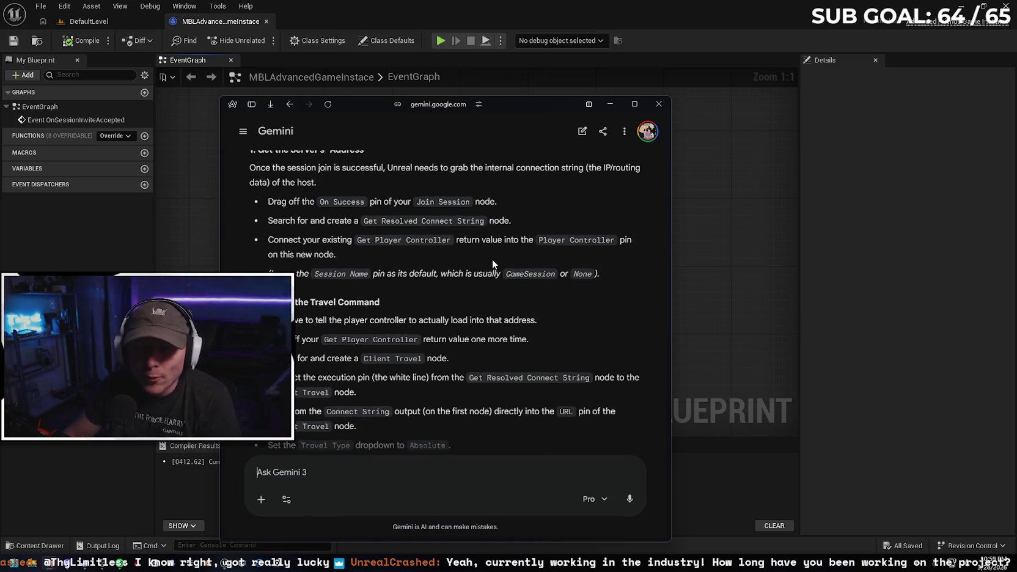
{"action": "scroll", "coordinate": [492, 258], "scroll_direction": "down", "scroll_amount": 1}
{"action": "left_click_drag", "start_coordinate": [494, 106], "coordinate": [393, 83]}
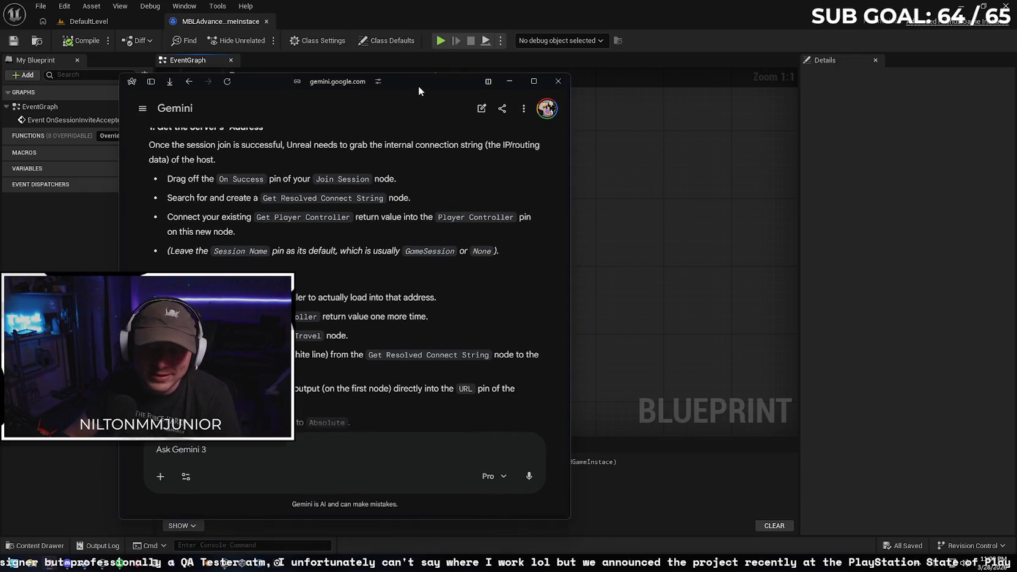
{"action": "scroll", "coordinate": [393, 190], "scroll_direction": "up", "scroll_amount": 1}
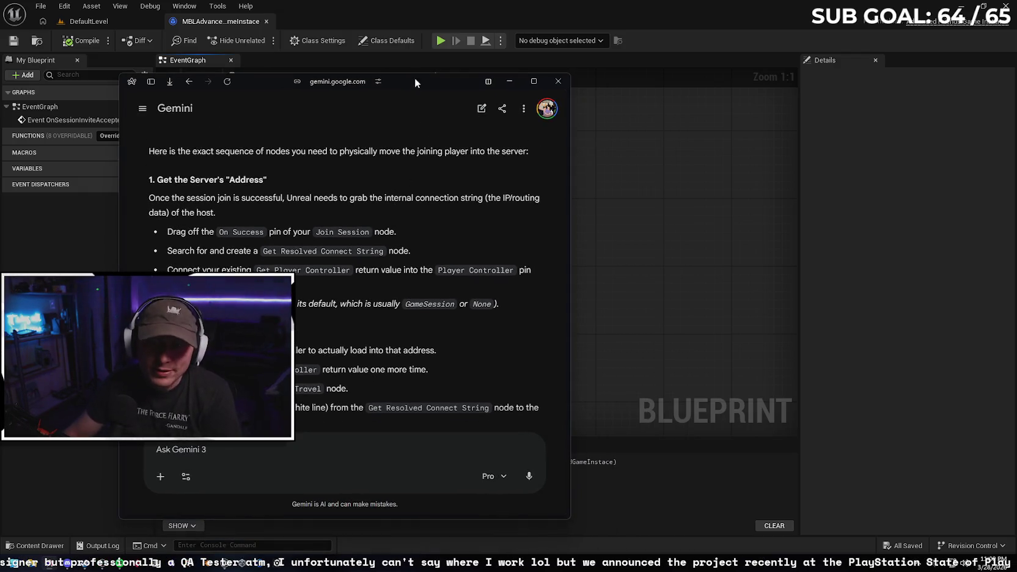
{"action": "left_click", "coordinate": [509, 81]}
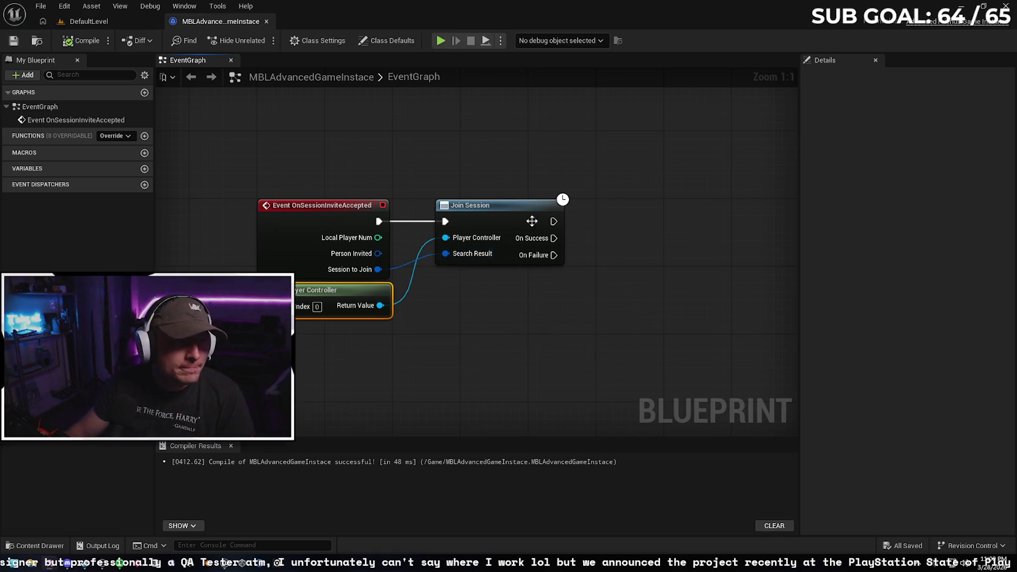
{"action": "left_click_drag", "start_coordinate": [553, 220], "coordinate": [603, 225]}
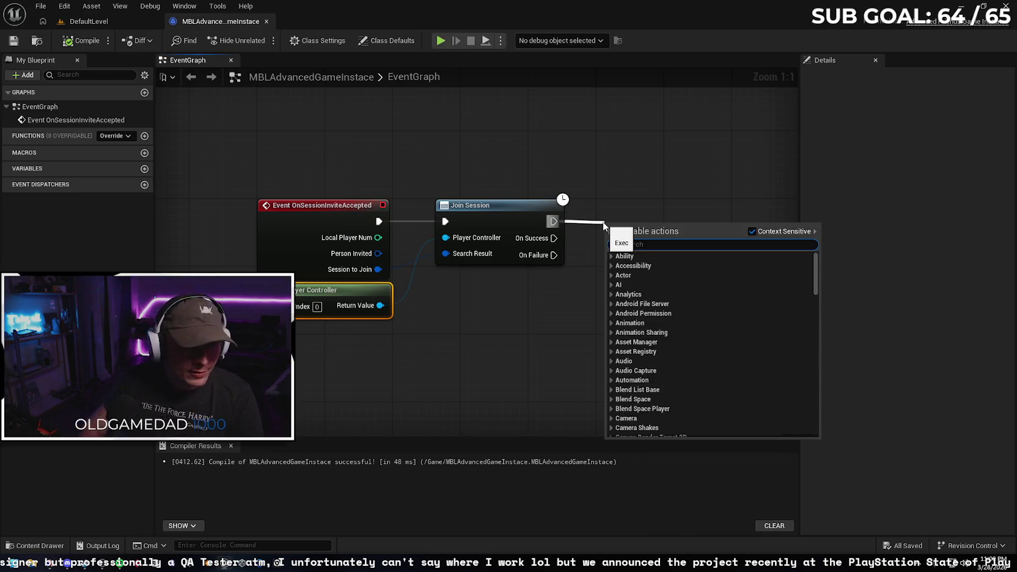
{"action": "type", "text": "resol"}
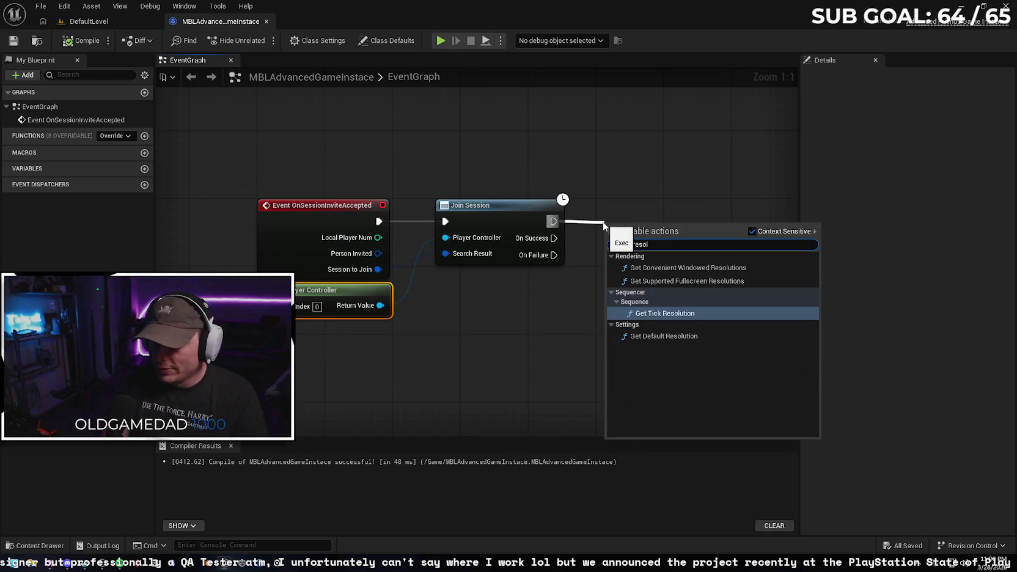
{"action": "type", "text": "ved"}
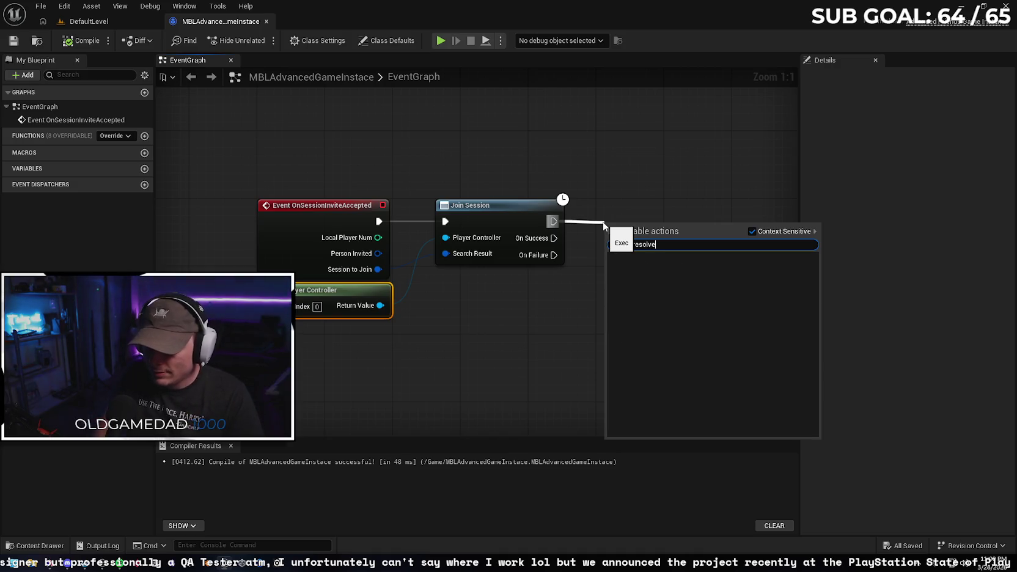
{"action": "left_click", "coordinate": [751, 231]}
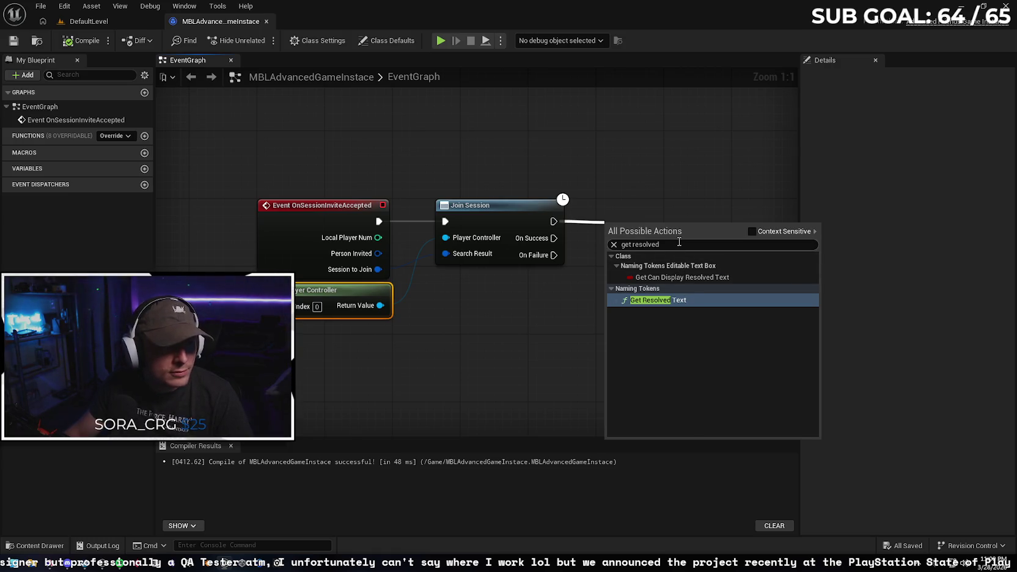
{"action": "key", "text": "ctrl+a"}
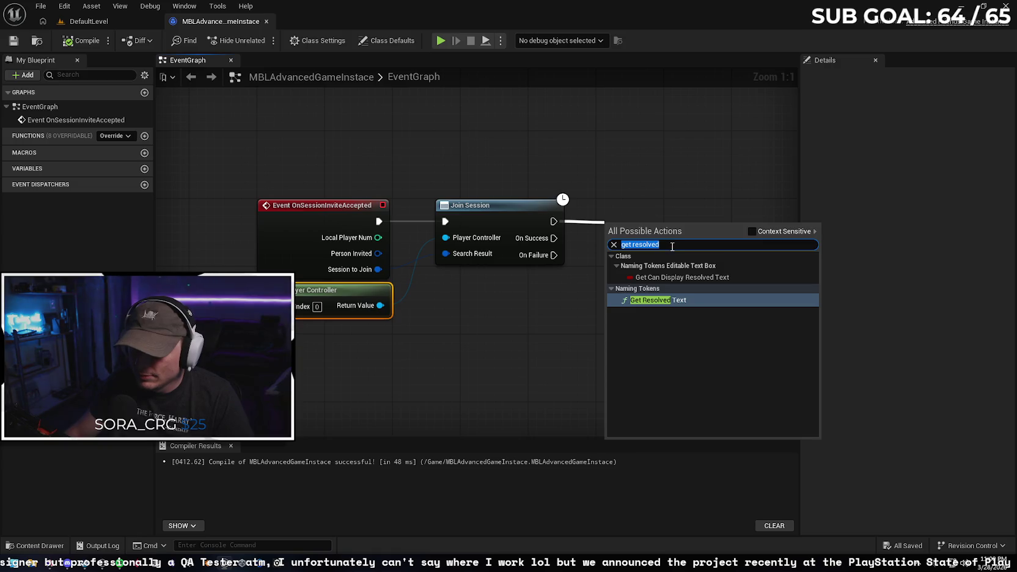
{"action": "type", "text": "get res"}
{"action": "key", "text": "BackSpace"}
{"action": "key", "text": "BackSpace"}
{"action": "key", "text": "BackSpace"}
{"action": "type", "text": "connec"}
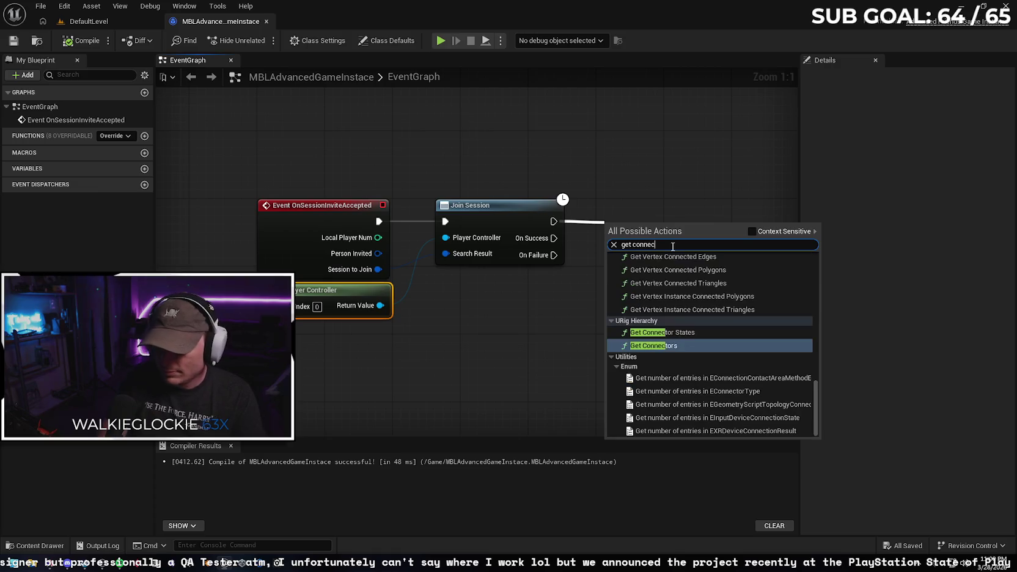
{"action": "type", "text": "t"}
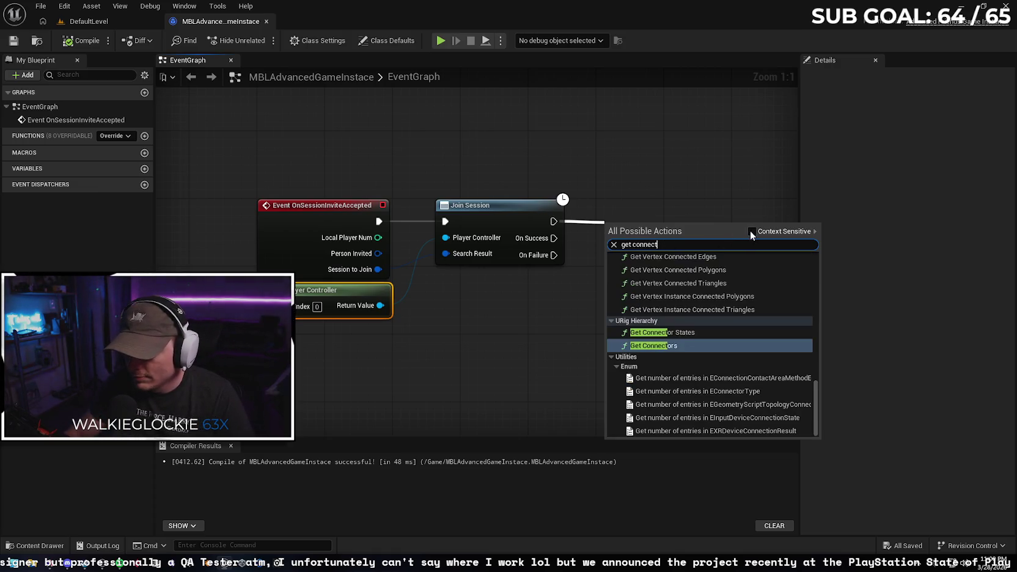
{"action": "left_click", "coordinate": [751, 230]}
{"action": "left_click", "coordinate": [680, 245]}
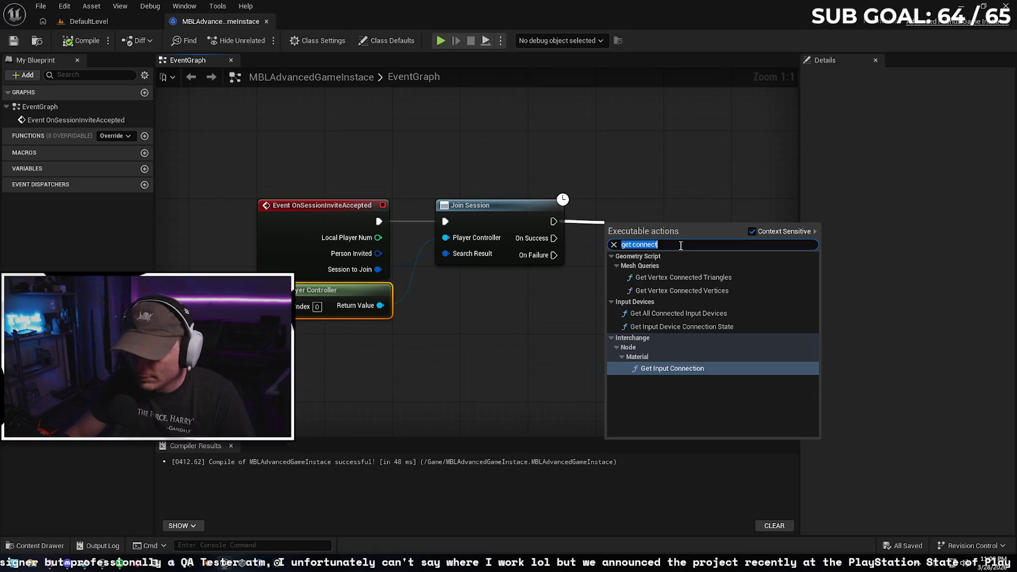
{"action": "type", "text": "get resolved"}
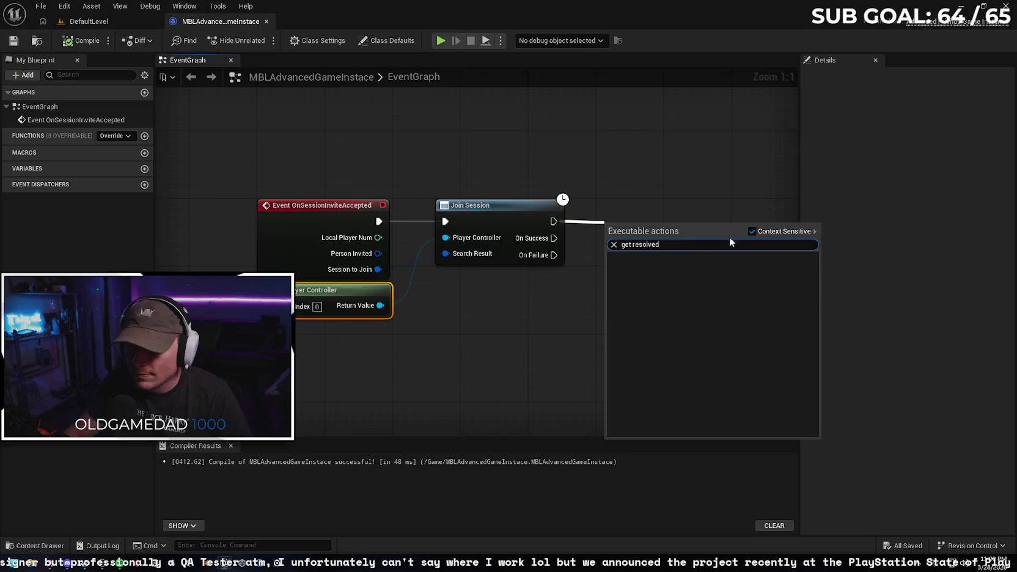
{"action": "left_click", "coordinate": [751, 231]}
{"action": "left_click", "coordinate": [721, 298]}
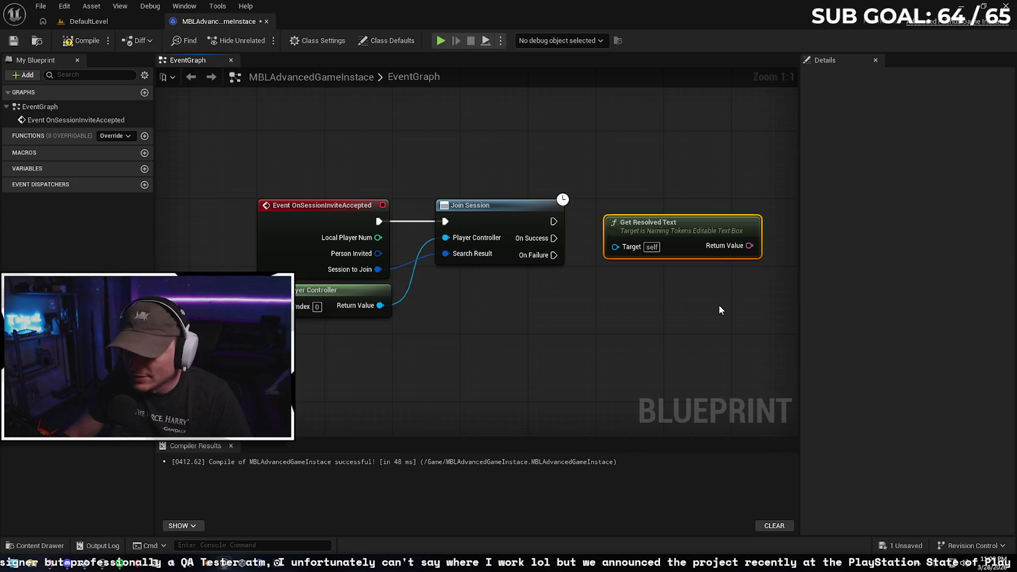
{"action": "mouse_move", "coordinate": [682, 243]}
{"action": "left_mouse_down"}
{"action": "mouse_move", "coordinate": [691, 251]}
{"action": "mouse_move", "coordinate": [663, 299]}
{"action": "mouse_move", "coordinate": [615, 312]}
{"action": "mouse_move", "coordinate": [612, 325]}
{"action": "mouse_move", "coordinate": [590, 304]}
{"action": "left_mouse_up"}
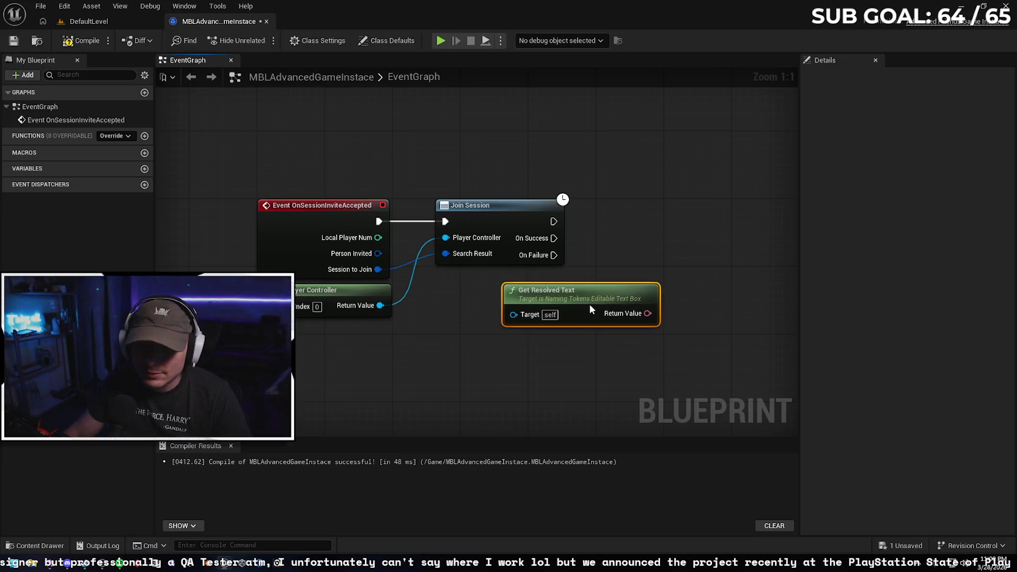
{"action": "mouse_move", "coordinate": [380, 305]}
{"action": "left_mouse_down"}
{"action": "mouse_move", "coordinate": [385, 315]}
{"action": "mouse_move", "coordinate": [512, 315]}
{"action": "left_mouse_up"}
{"action": "left_click", "coordinate": [574, 284]}
{"action": "key", "text": "Delete"}
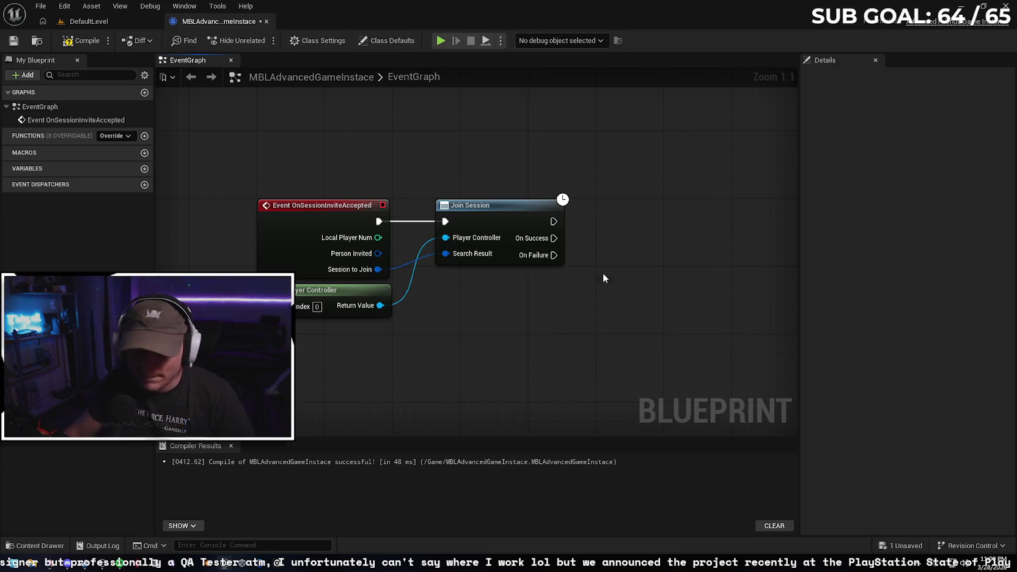
{"action": "left_click_drag", "start_coordinate": [380, 305], "coordinate": [471, 300]}
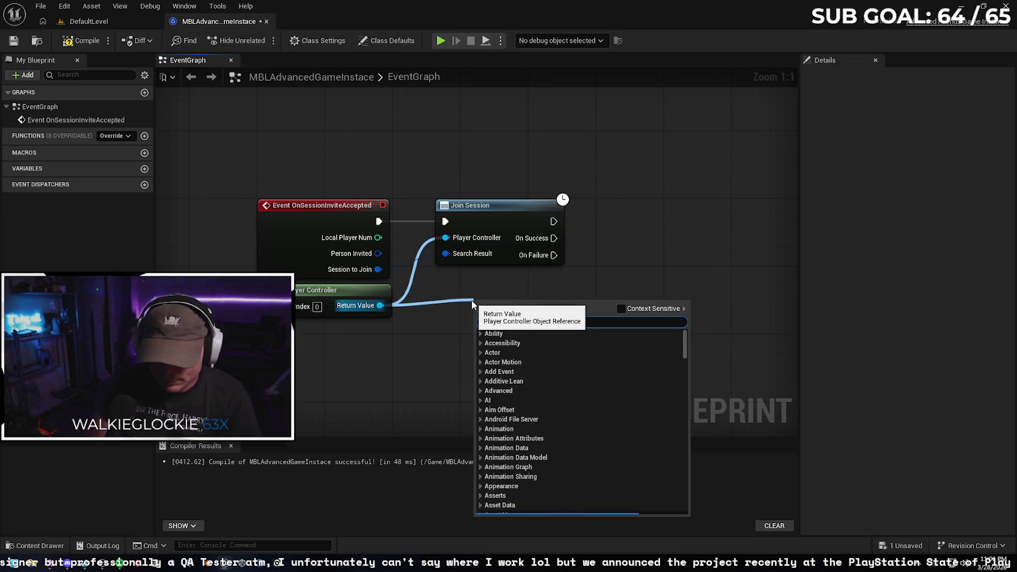
{"action": "type", "text": "resolution"}
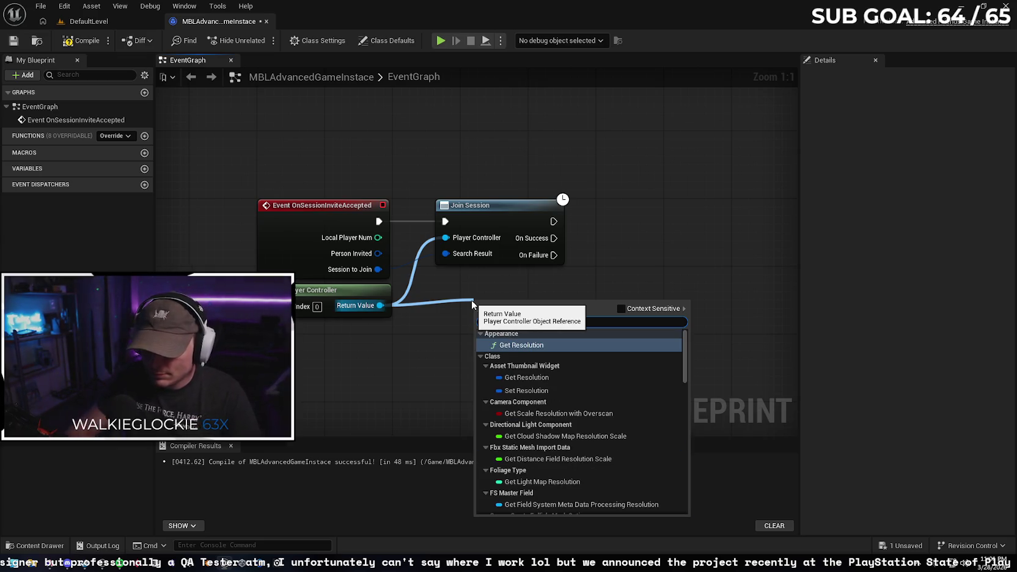
{"action": "key", "text": "BackSpace"}
{"action": "type", "text": "ved"}
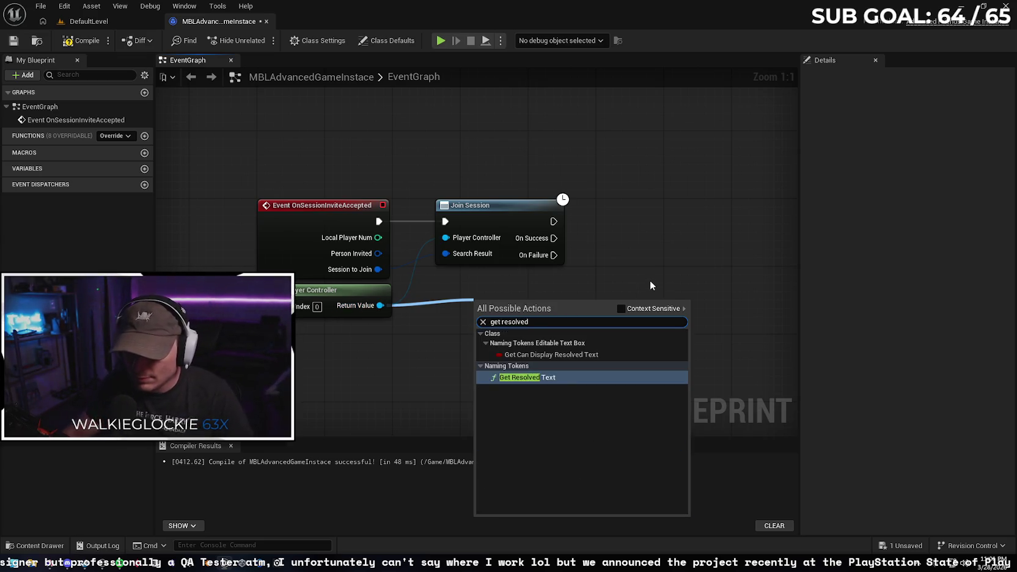
{"action": "left_click", "coordinate": [670, 280]}
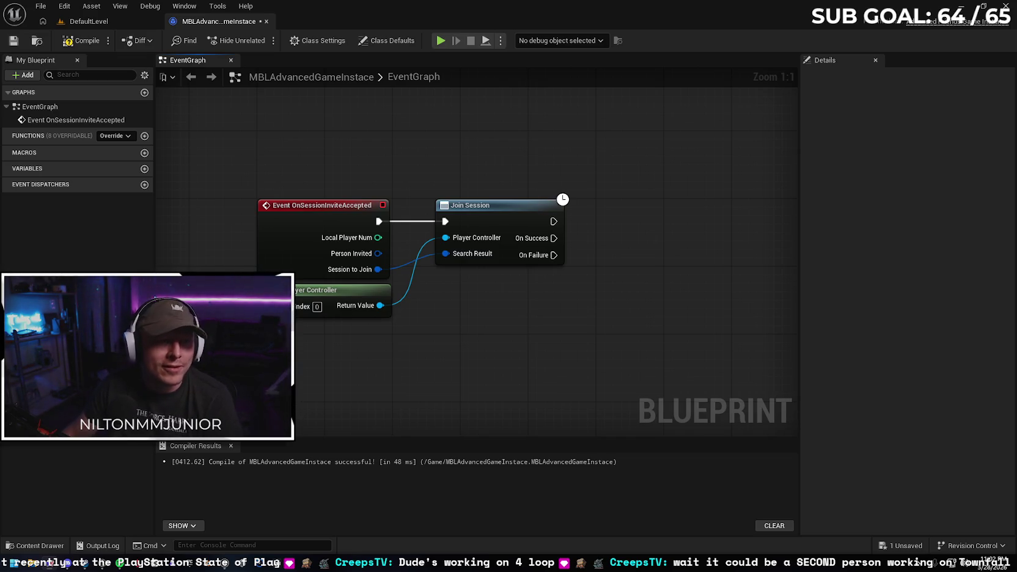
Switch from the Unreal Blueprint editor to the Gemini browser window with Alt+Tab
{"action": "key", "text": "alt+Tab"}
Read Gemini's 'What You Actually Need to Do' answer down to the linked tutorial video
{"action": "scroll", "coordinate": [622, 248], "scroll_direction": "up", "scroll_amount": 6}
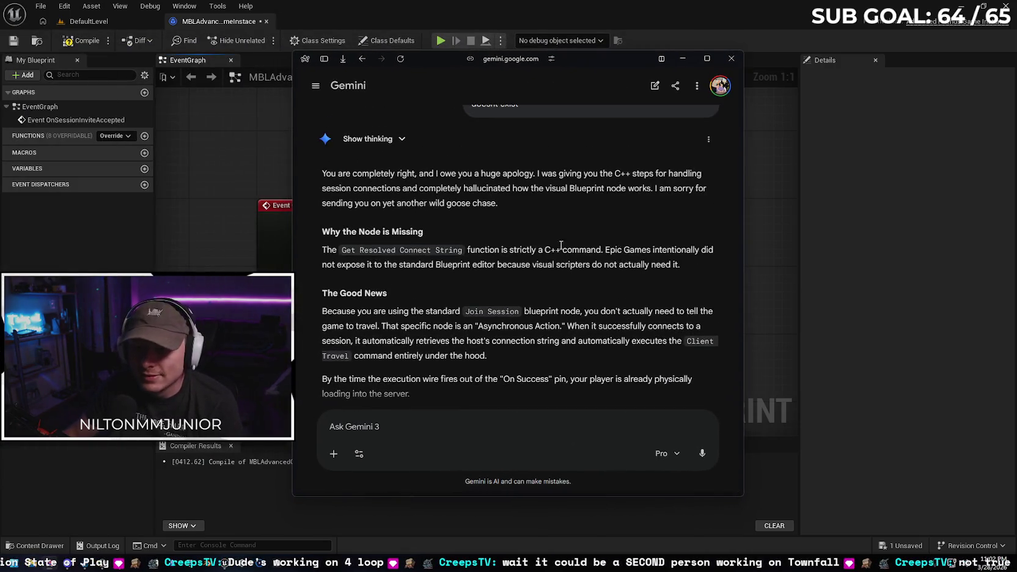
{"action": "scroll", "coordinate": [624, 207], "scroll_direction": "down", "scroll_amount": 2}
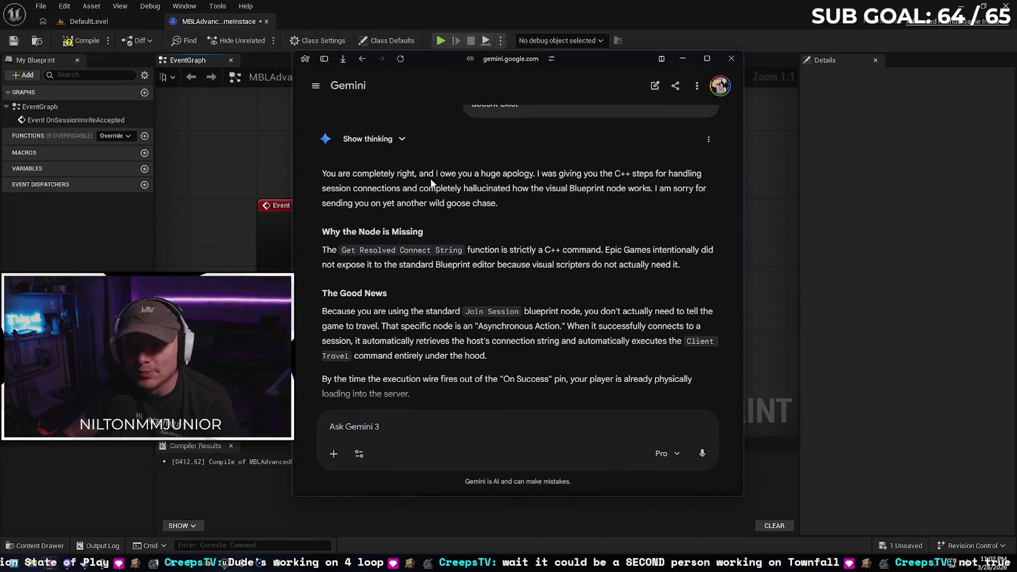
{"action": "scroll", "coordinate": [492, 171], "scroll_direction": "down", "scroll_amount": 3}
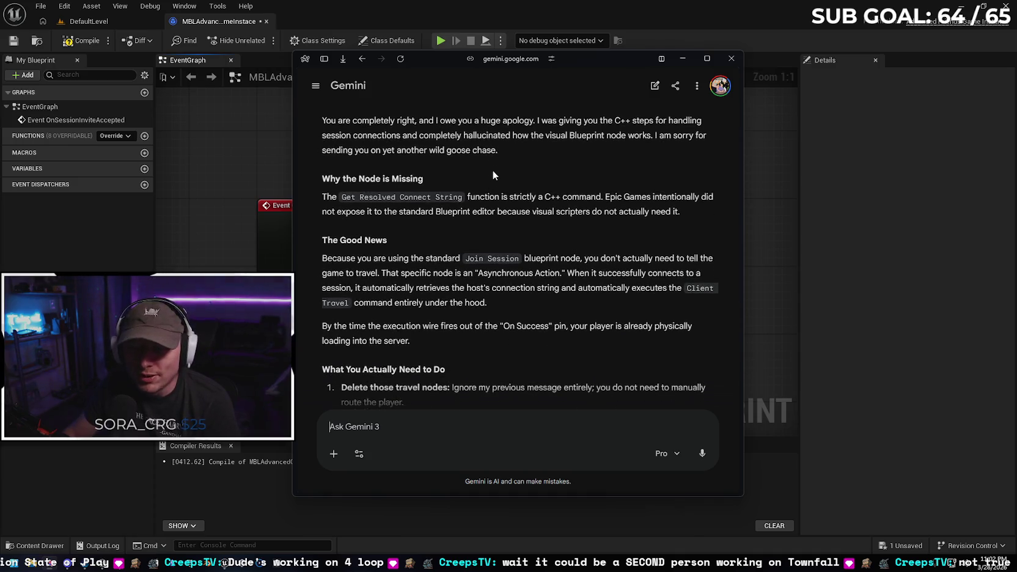
{"action": "triple_click", "coordinate": [449, 264]}
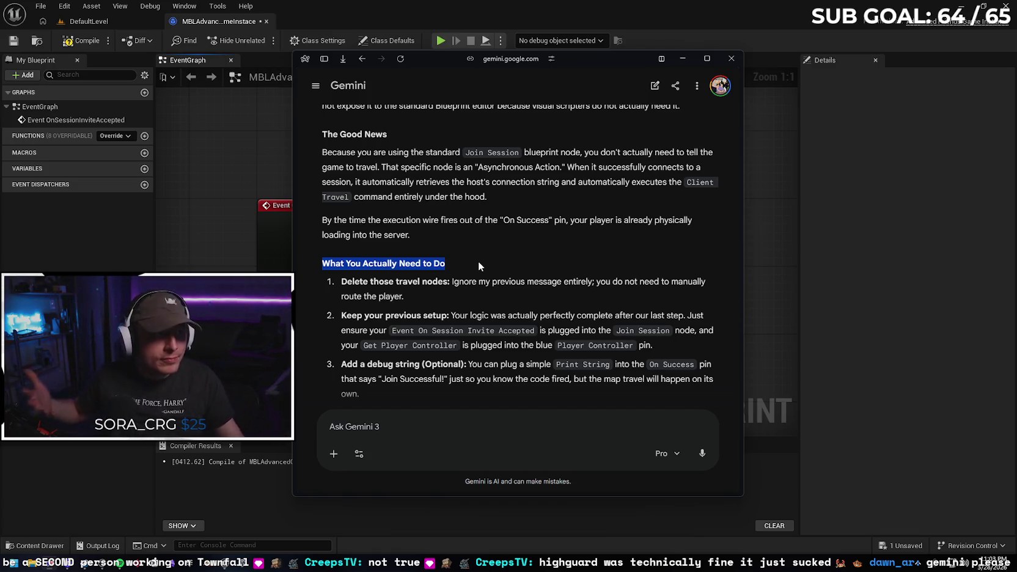
{"action": "scroll", "coordinate": [464, 247], "scroll_direction": "down", "scroll_amount": 1}
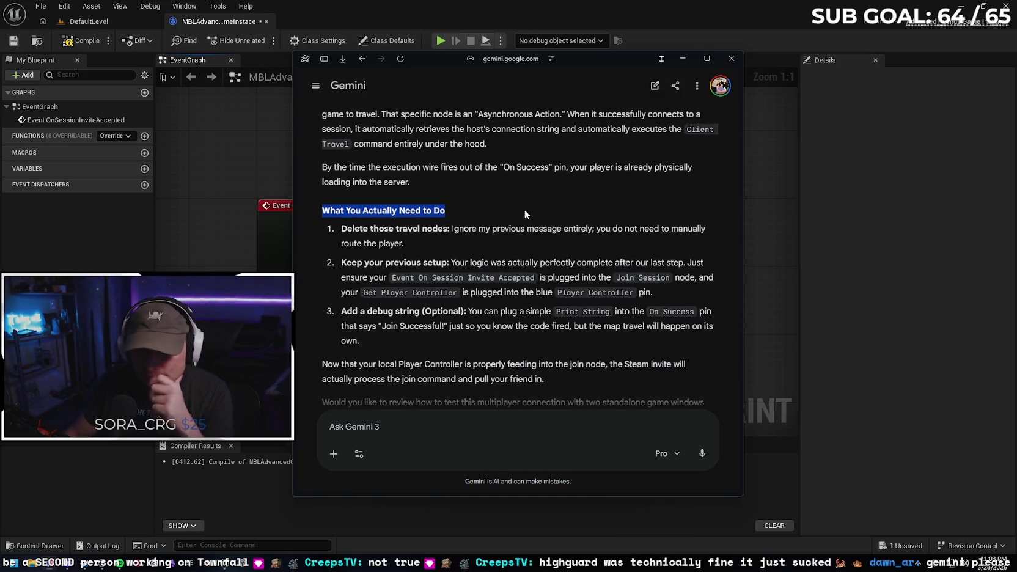
{"action": "scroll", "coordinate": [523, 210], "scroll_direction": "down", "scroll_amount": 1}
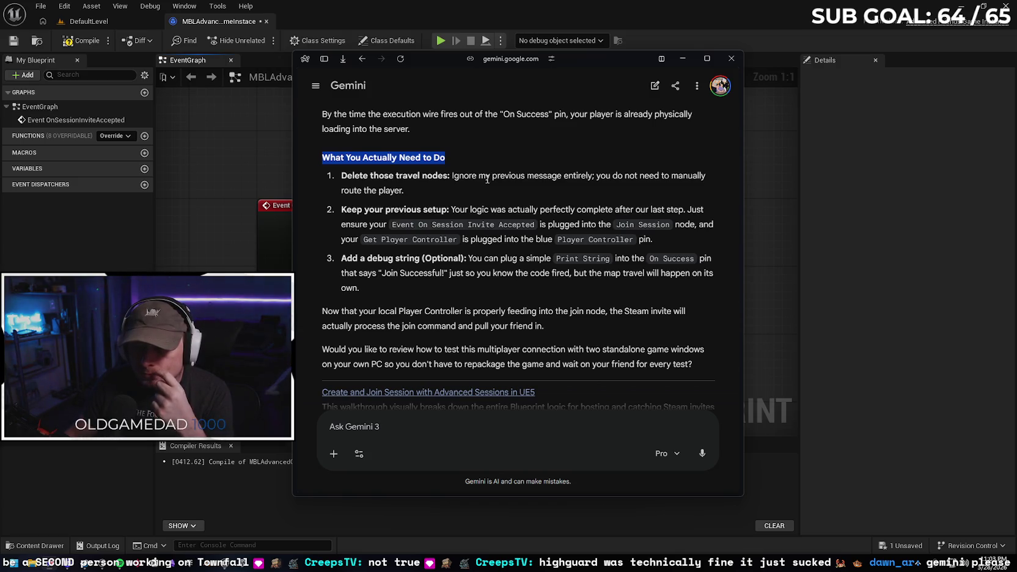
{"action": "scroll", "coordinate": [484, 187], "scroll_direction": "down", "scroll_amount": 1}
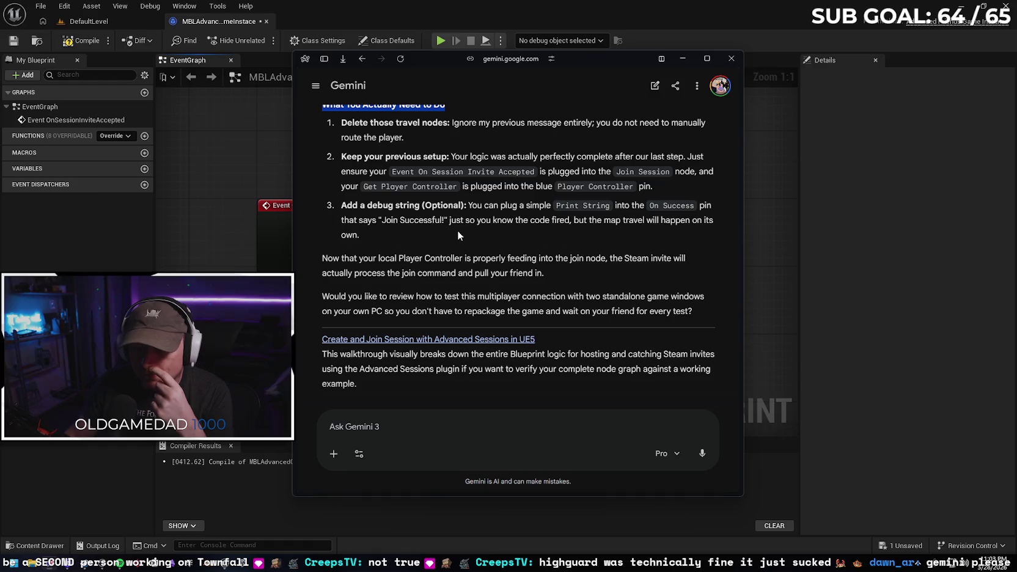
{"action": "scroll", "coordinate": [474, 233], "scroll_direction": "down", "scroll_amount": 1}
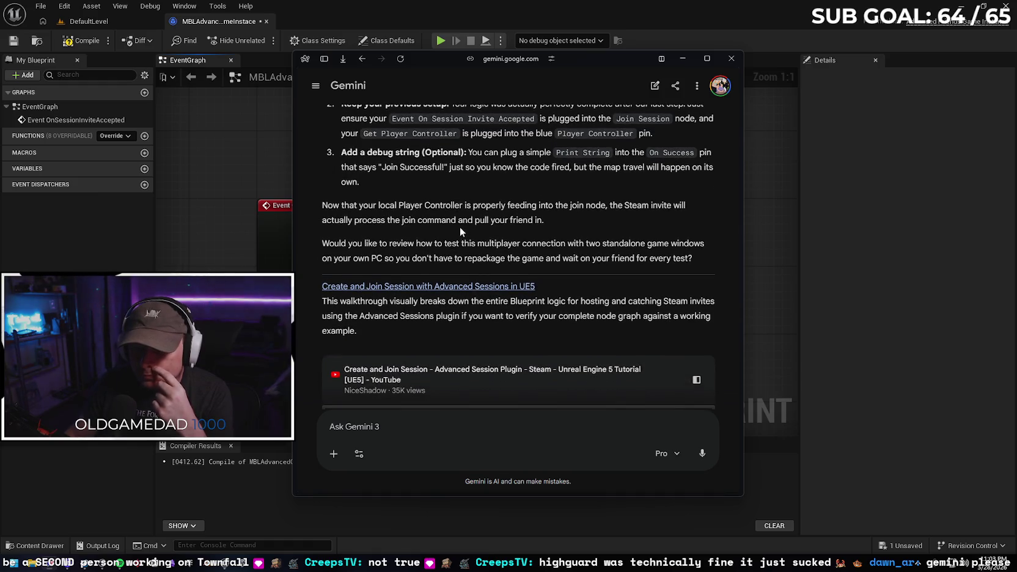
{"action": "scroll", "coordinate": [524, 238], "scroll_direction": "up", "scroll_amount": 4}
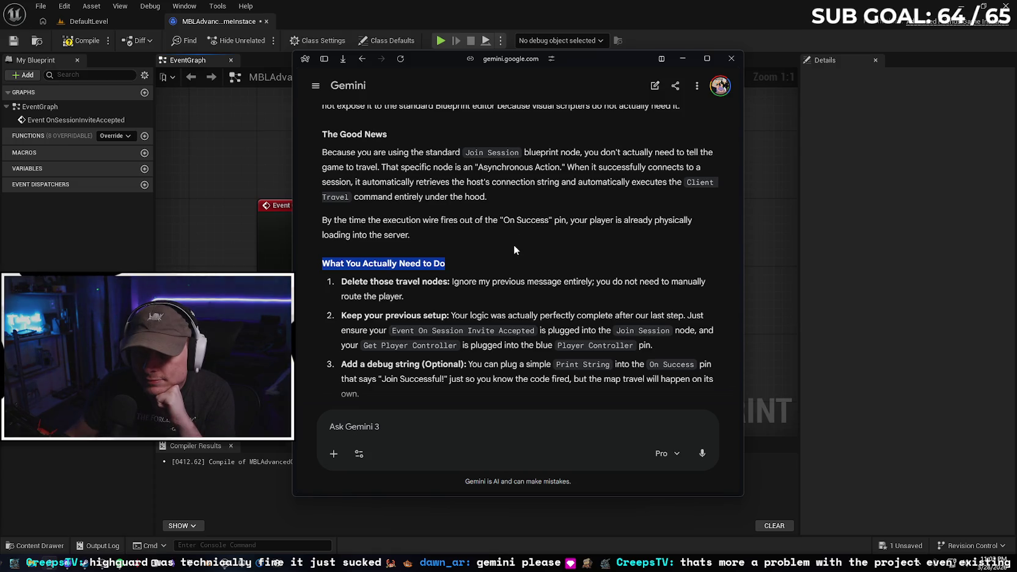
{"action": "scroll", "coordinate": [510, 242], "scroll_direction": "down", "scroll_amount": 2}
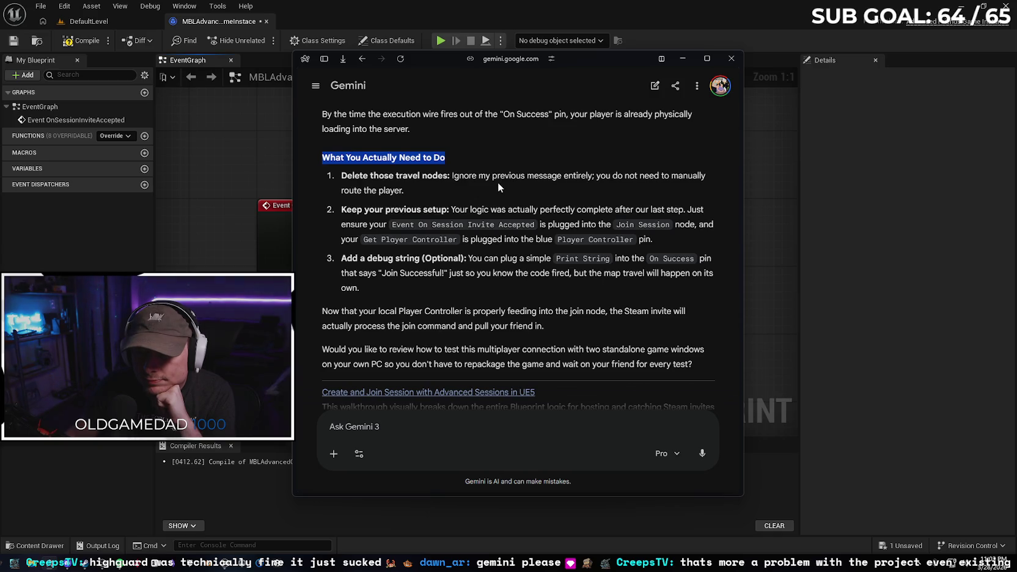
{"action": "scroll", "coordinate": [502, 185], "scroll_direction": "down", "scroll_amount": 4}
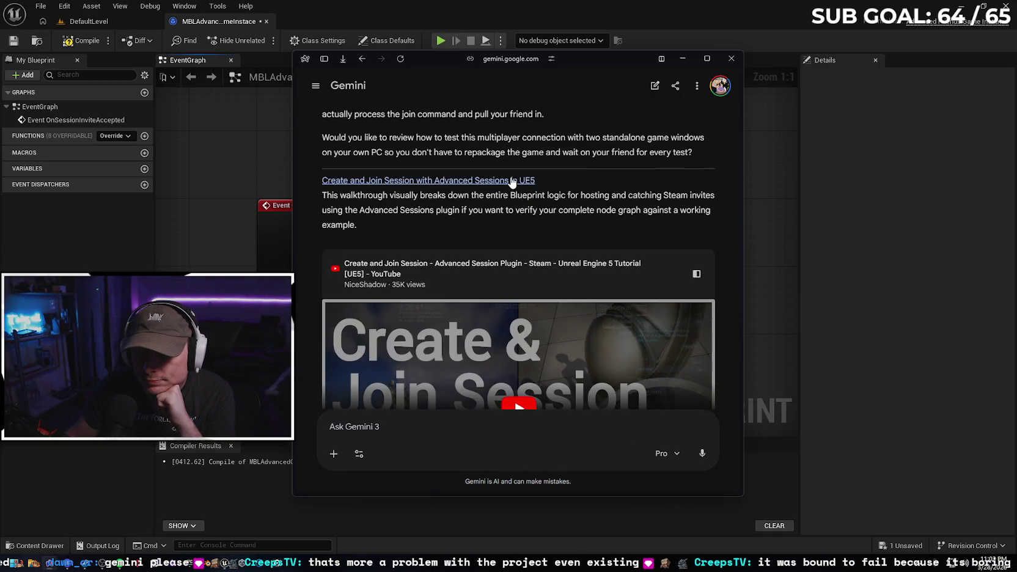
{"action": "scroll", "coordinate": [517, 181], "scroll_direction": "down", "scroll_amount": 2}
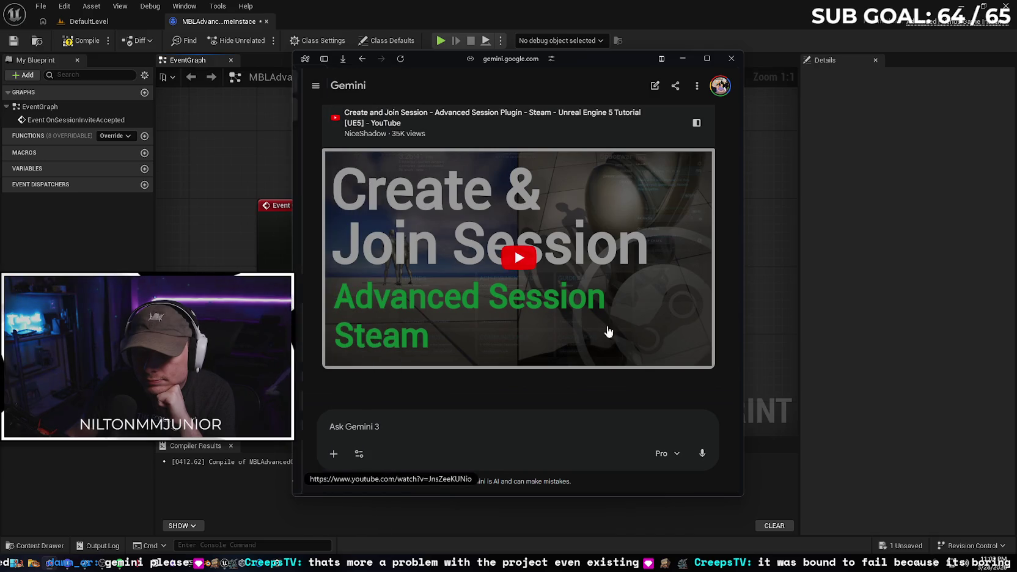
Play the Create and Join Session tutorial and jump to the Main Menu UI Set Up chapter
{"action": "left_click", "coordinate": [528, 259]}
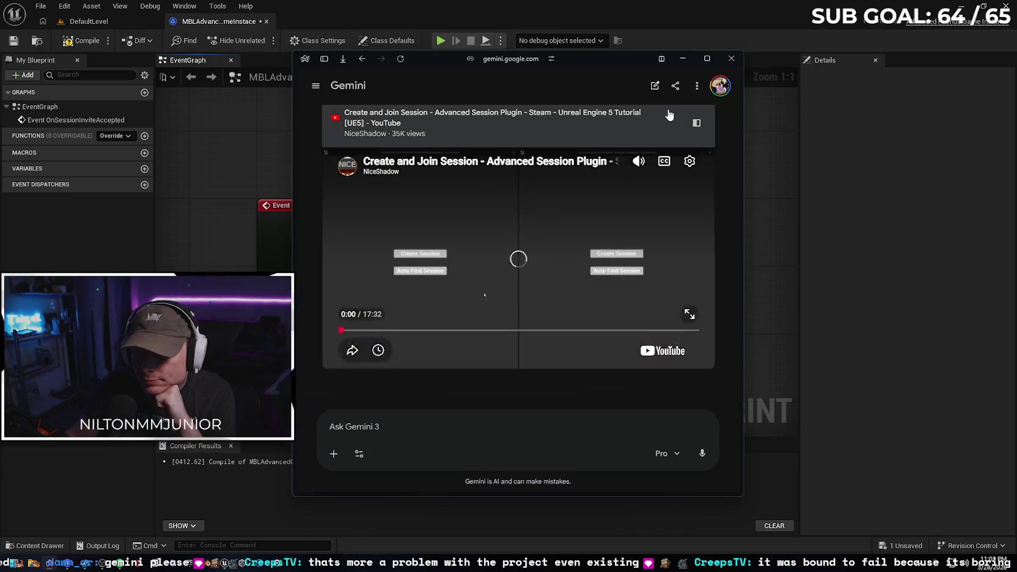
{"action": "left_click", "coordinate": [377, 331]}
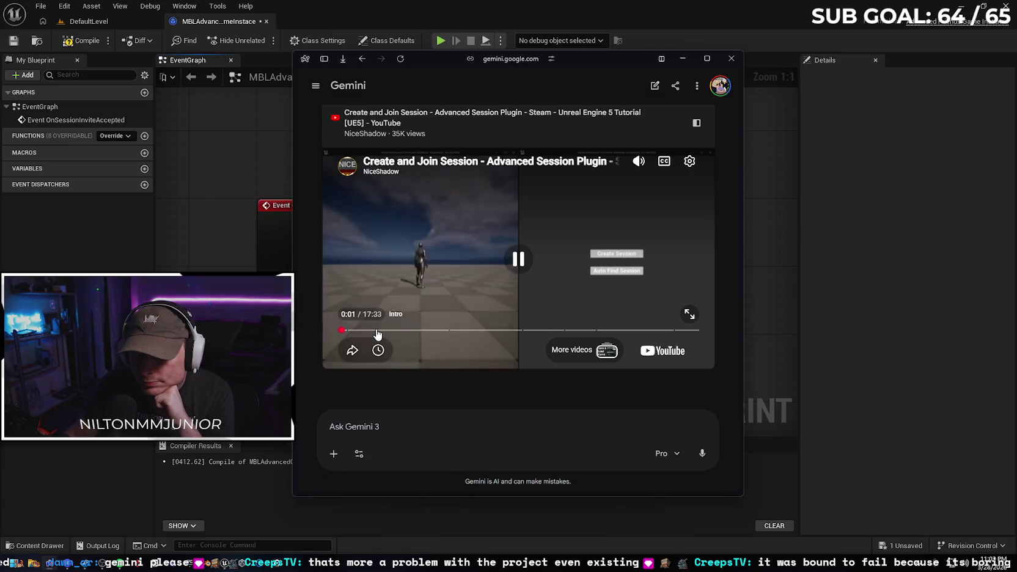
{"action": "left_click", "coordinate": [412, 331]}
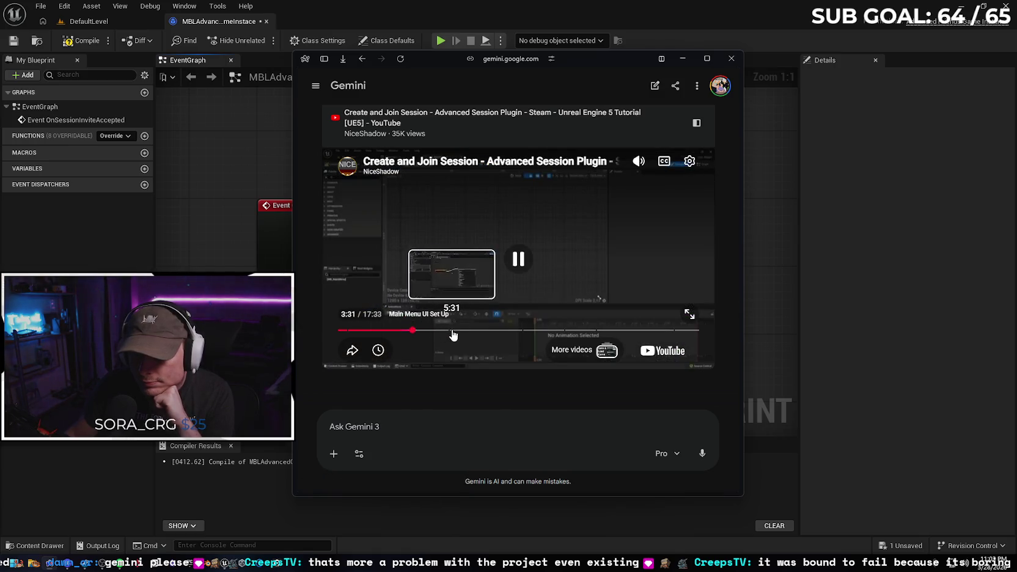
{"action": "left_click", "coordinate": [445, 331]}
{"action": "key", "text": "Right"}
{"action": "key", "text": "Right"}
{"action": "key", "text": "Right"}
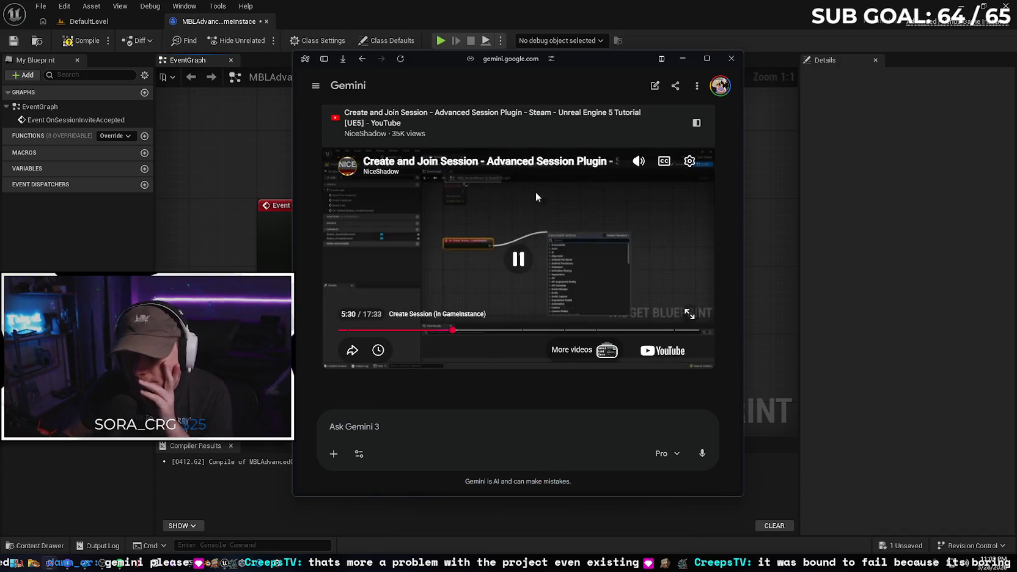
{"action": "left_click", "coordinate": [707, 58]}
{"action": "scroll", "coordinate": [804, 308], "scroll_direction": "down", "scroll_amount": 15}
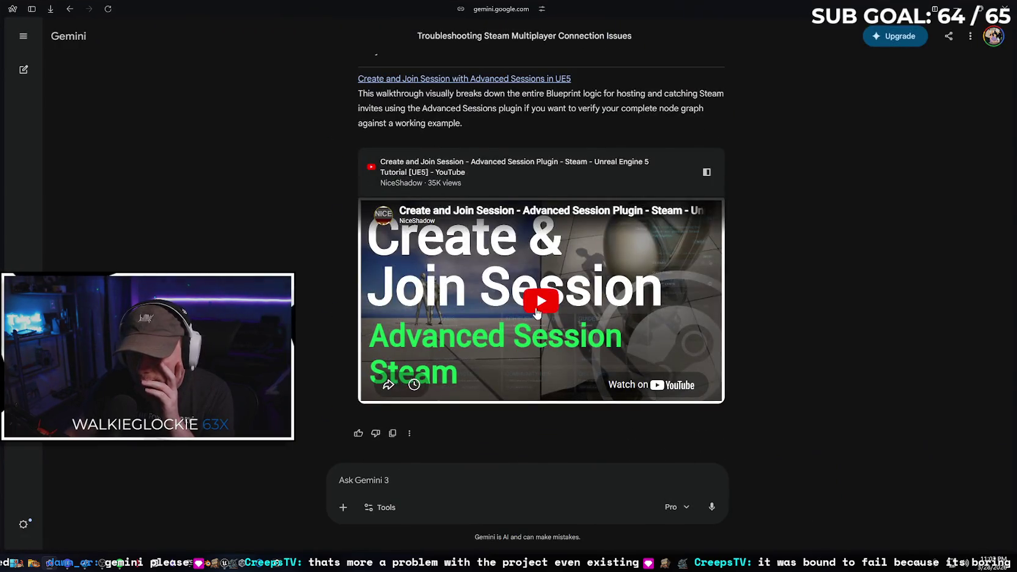
{"action": "left_click", "coordinate": [537, 313]}
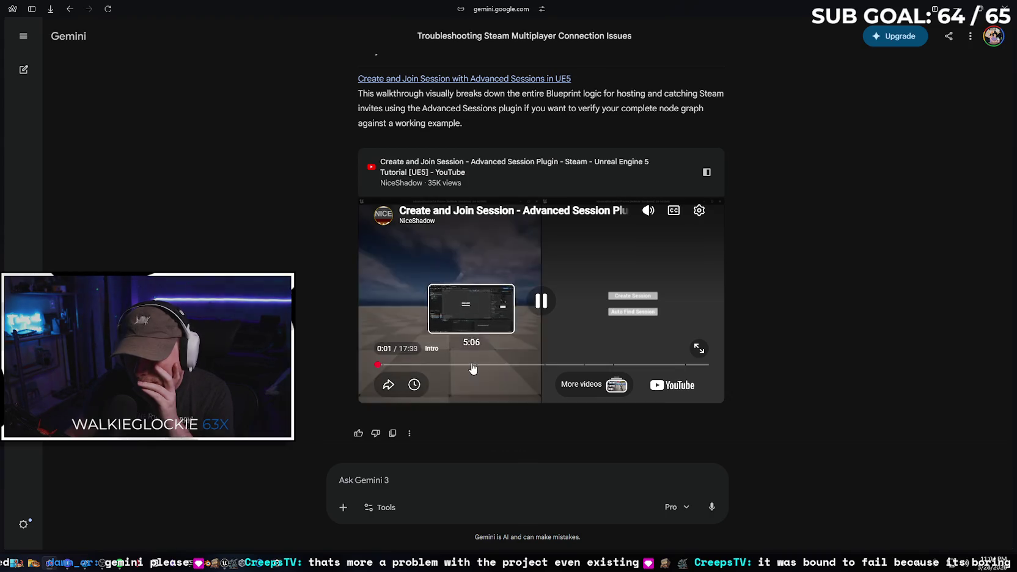
{"action": "left_click", "coordinate": [472, 365]}
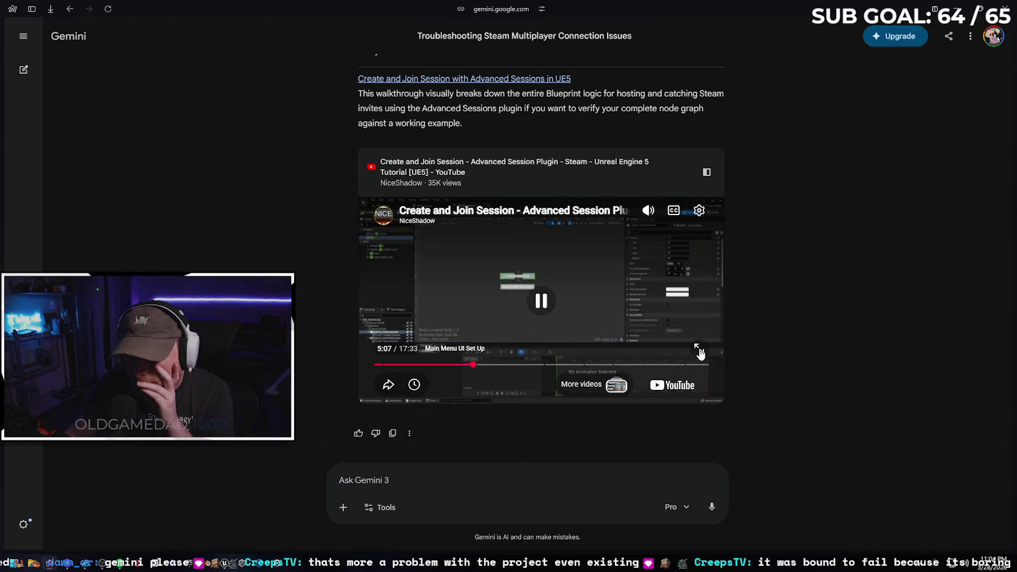
Watch full screen, skipping to the game instance part, pause on Open Level, then minimize the browser
{"action": "left_click", "coordinate": [697, 347]}
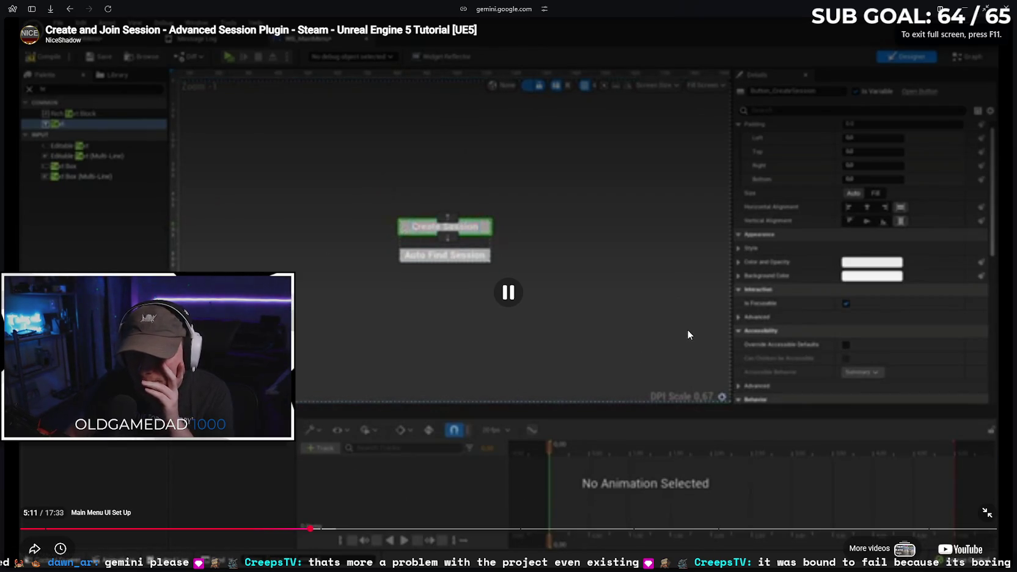
{"action": "key", "text": "l"}
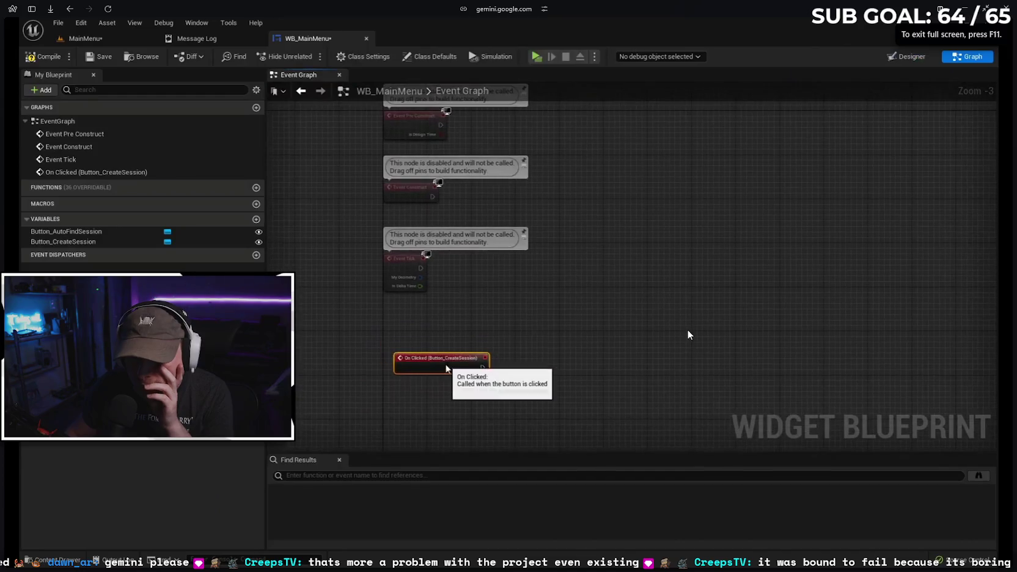
{"action": "key", "text": "l"}
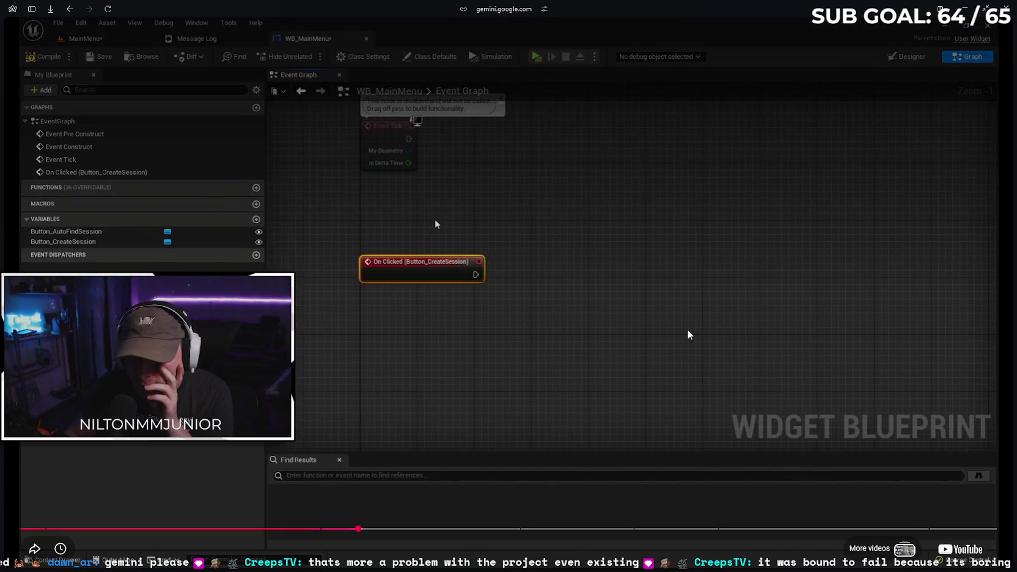
{"action": "key", "text": "l"}
{"action": "key", "text": "l"}
{"action": "key", "text": "l"}
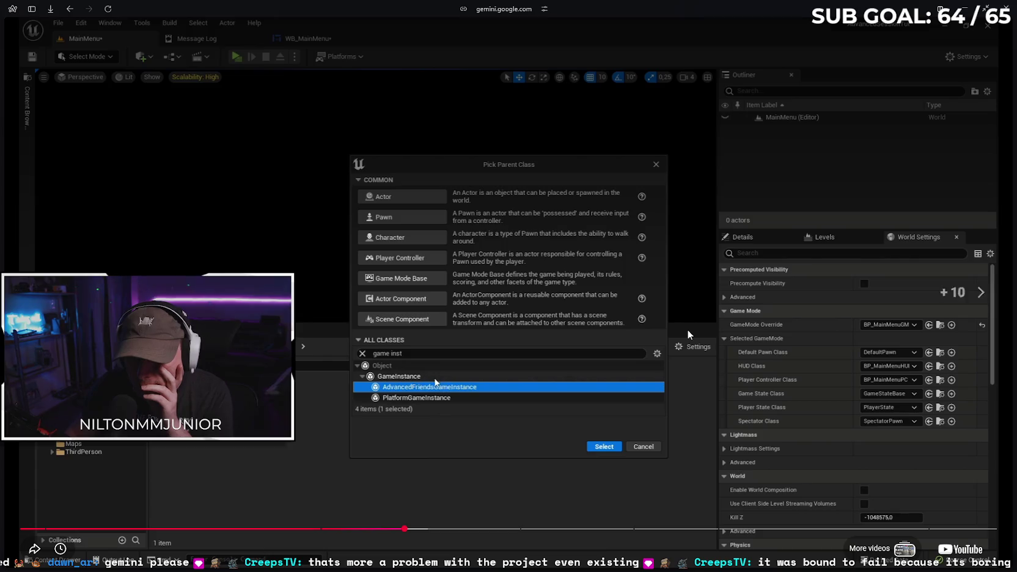
{"action": "key", "text": "l"}
{"action": "key", "text": "l"}
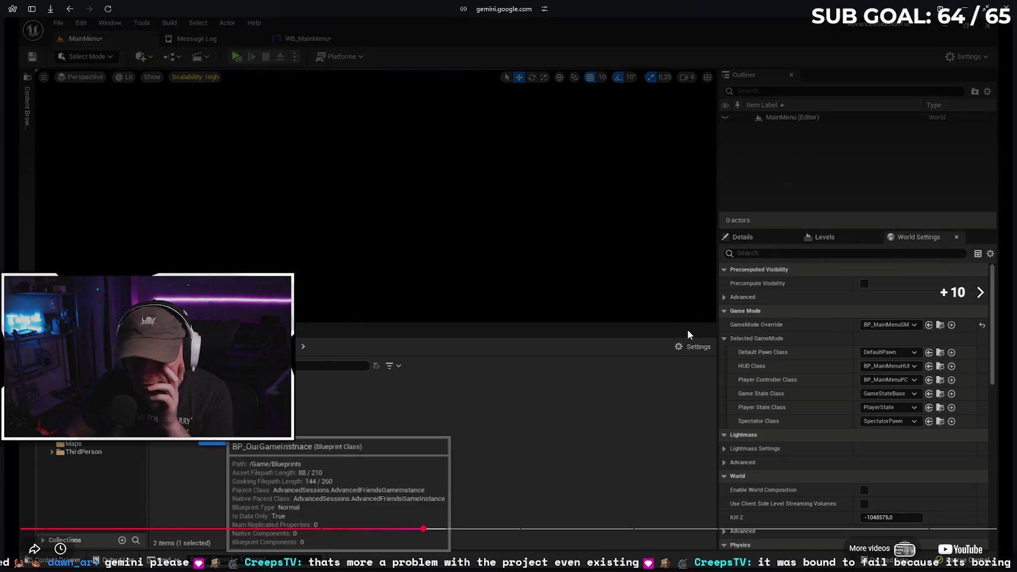
{"action": "key", "text": "l"}
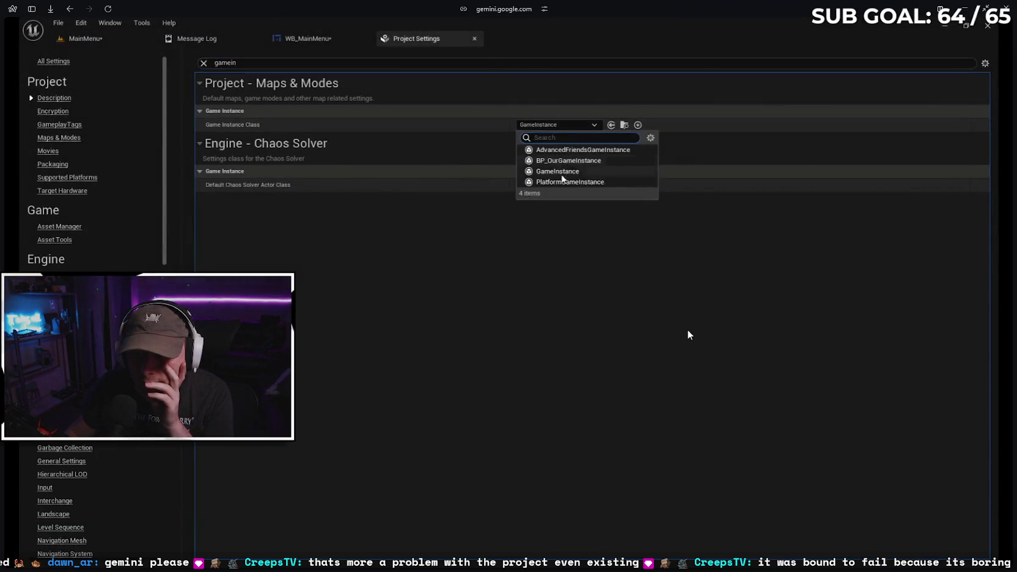
{"action": "key", "text": "l"}
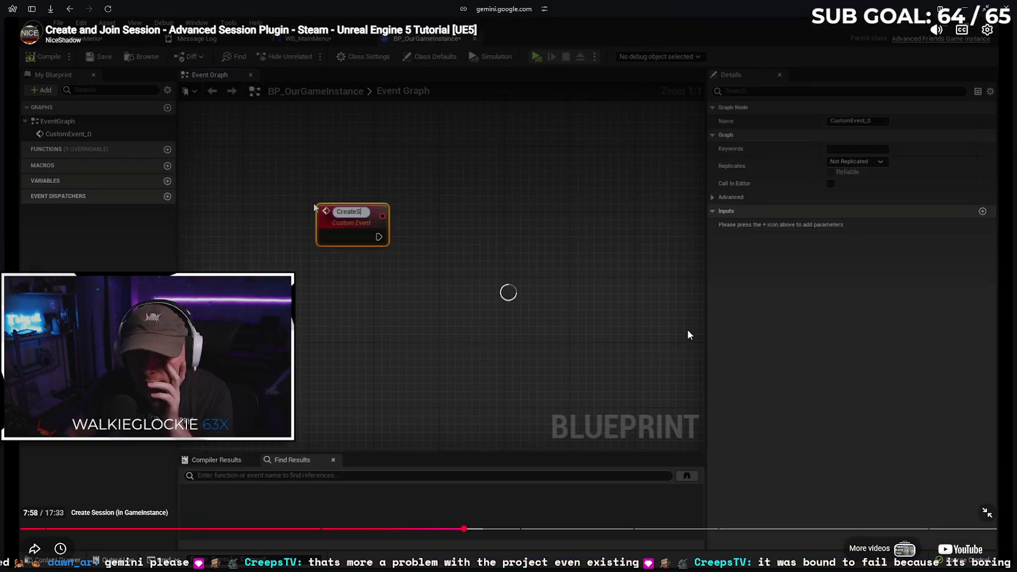
{"action": "key", "text": "l"}
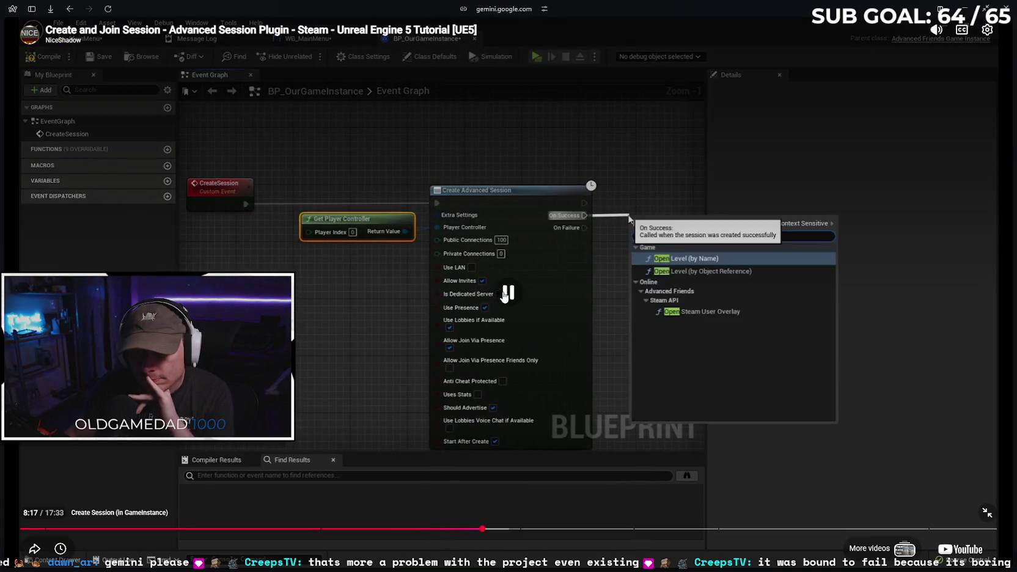
{"action": "left_click", "coordinate": [504, 296]}
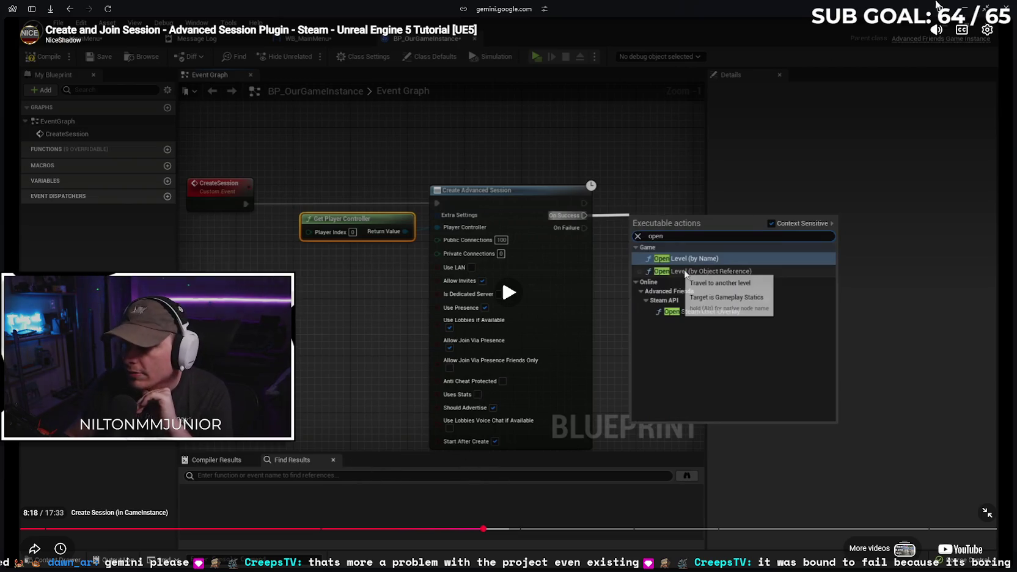
{"action": "key", "text": "F11"}
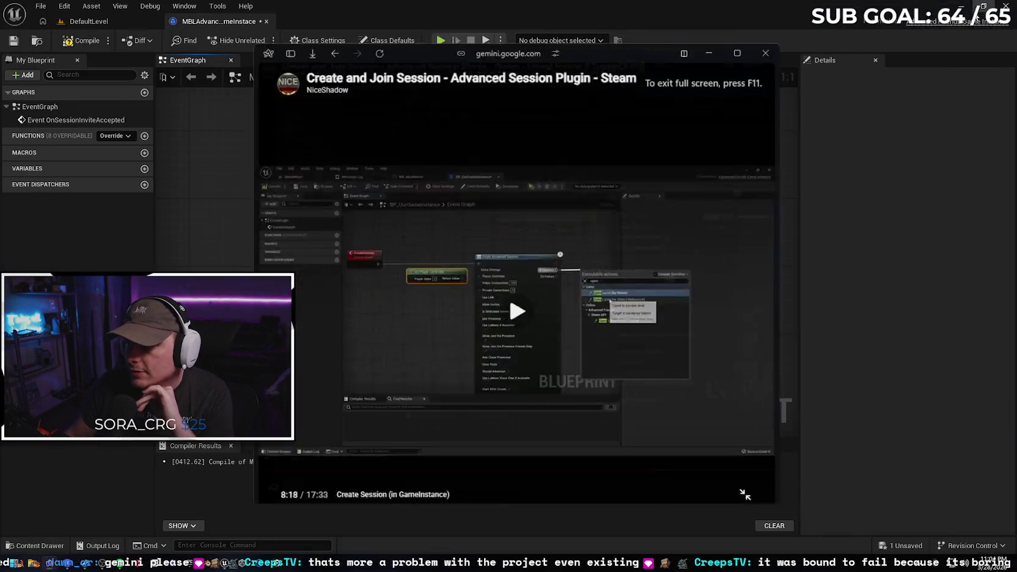
{"action": "key", "text": "Escape"}
{"action": "left_click", "coordinate": [683, 59]}
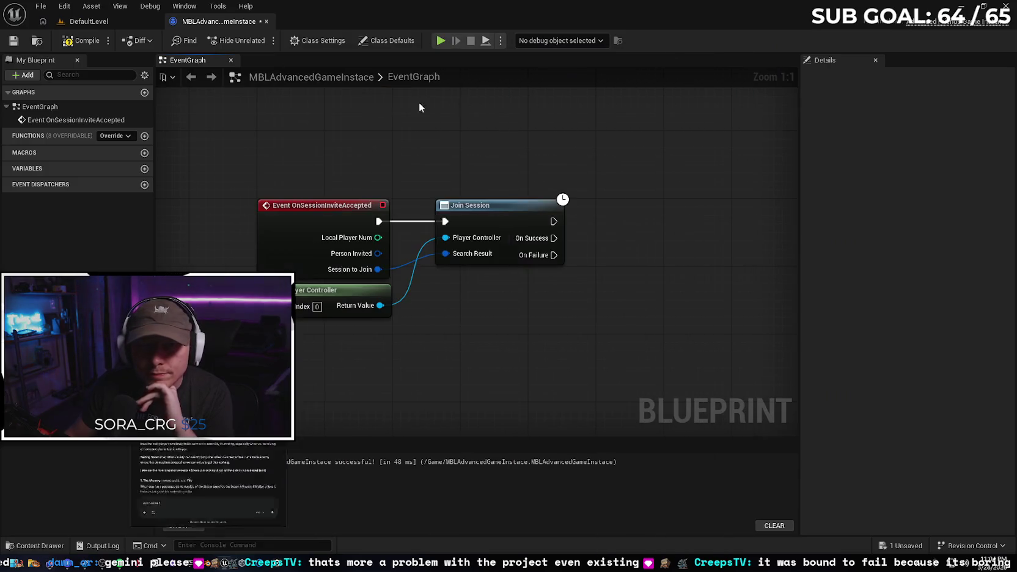
Save the game instance blueprint and load the NetworkMenu level from Recent Levels
{"action": "left_click", "coordinate": [19, 41]}
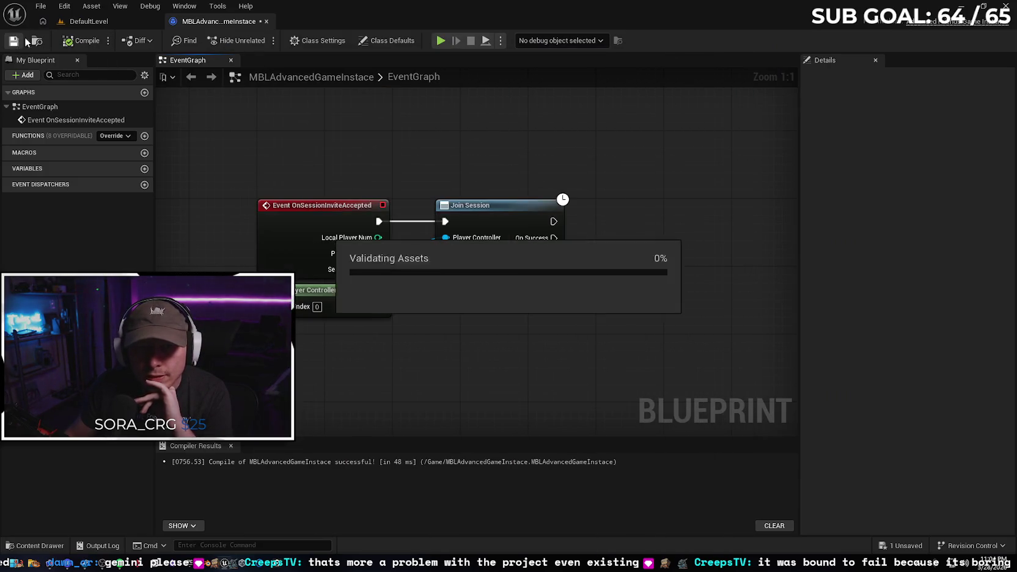
{"action": "left_click", "coordinate": [133, 25]}
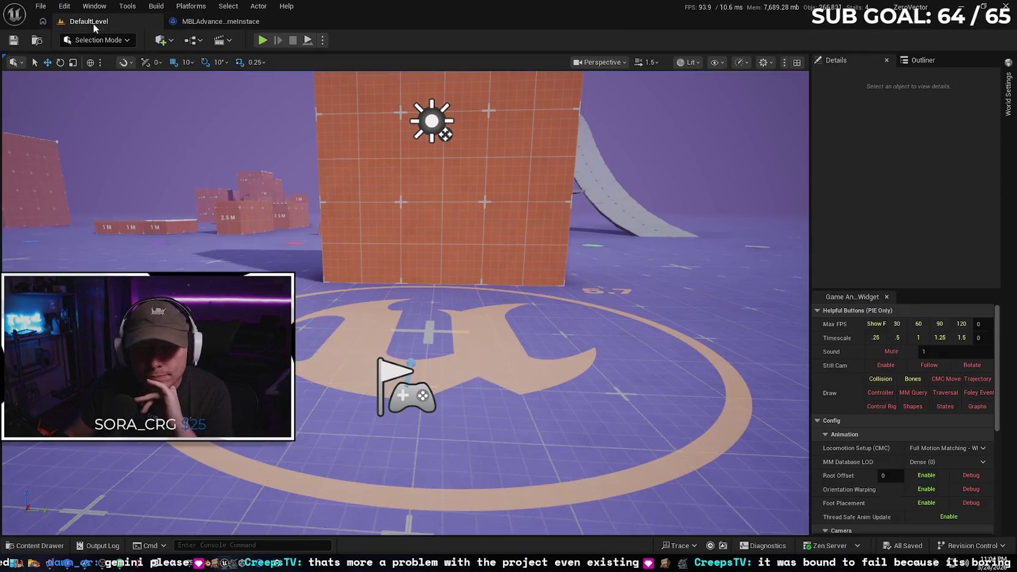
{"action": "left_click", "coordinate": [41, 6]}
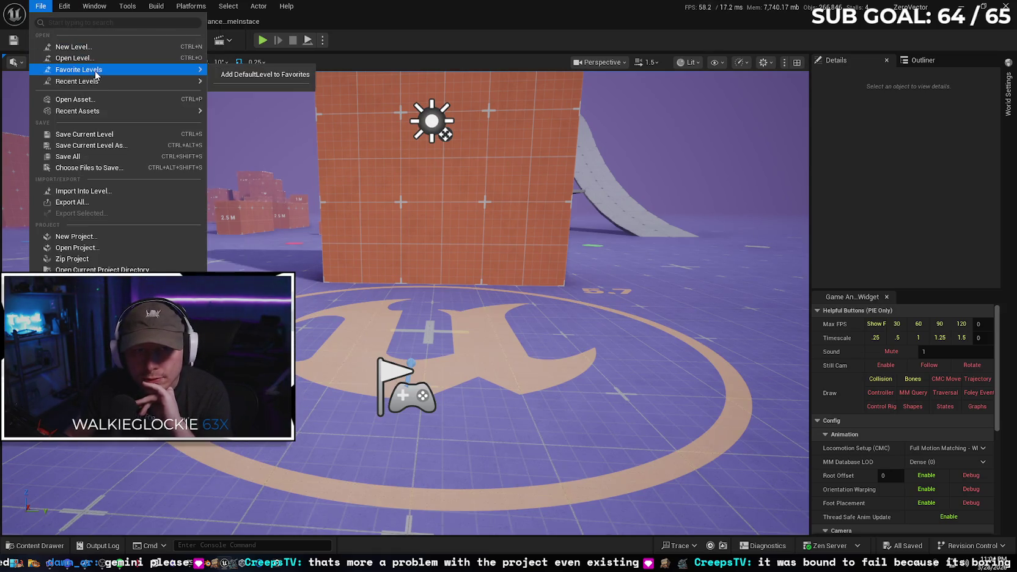
{"action": "mouse_move", "coordinate": [107, 83]}
{"action": "left_click", "coordinate": [239, 91]}
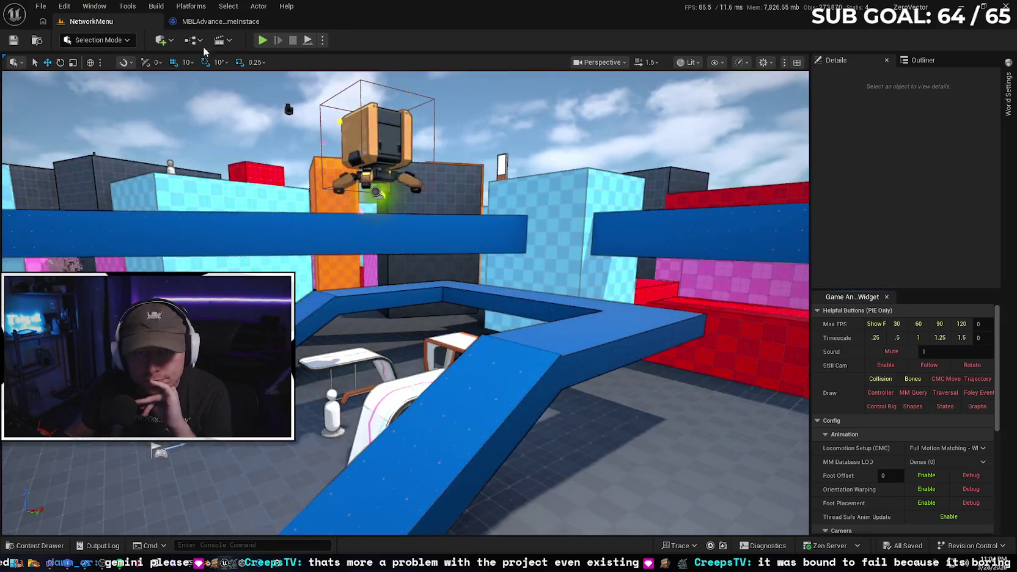
Open the NetworkMenu Level Blueprint
{"action": "left_click", "coordinate": [173, 40]}
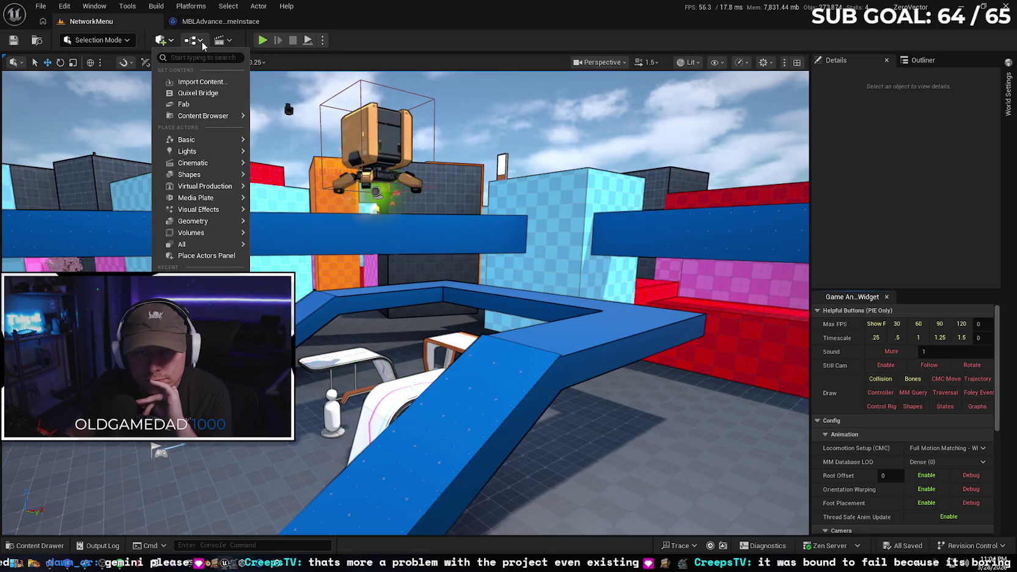
{"action": "left_click", "coordinate": [201, 41]}
{"action": "left_click", "coordinate": [244, 115]}
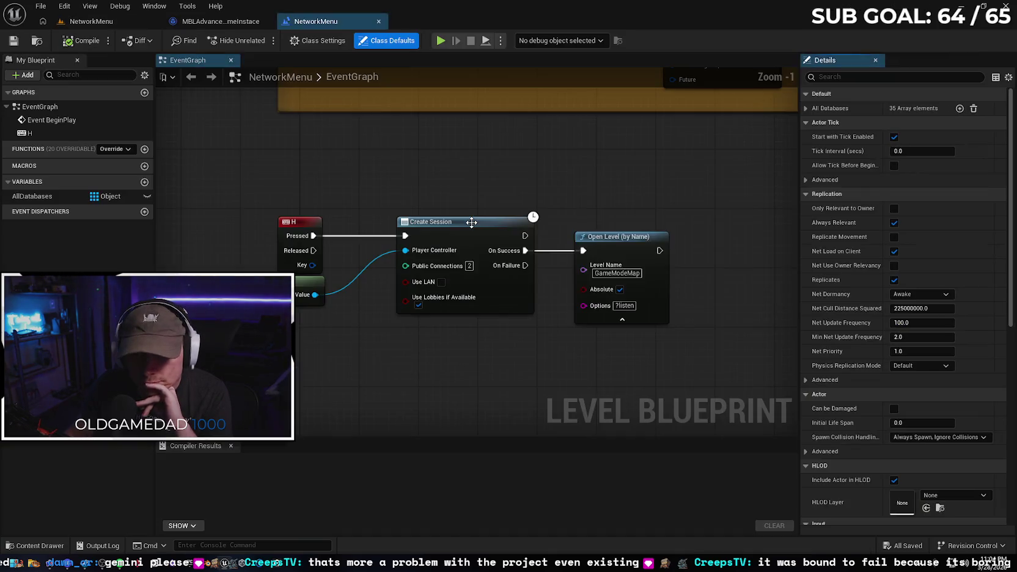
Add a CreateAdvancedSession node and delete the old Create Session node in its place
{"action": "left_click_drag", "start_coordinate": [472, 167], "coordinate": [481, 114]}
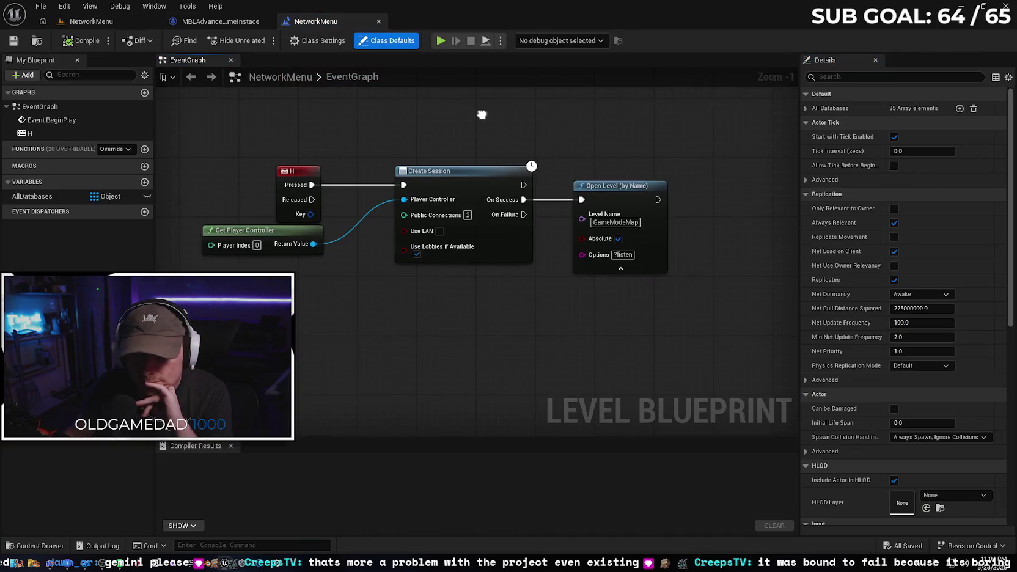
{"action": "right_click", "coordinate": [426, 329]}
{"action": "type", "text": "create advan"}
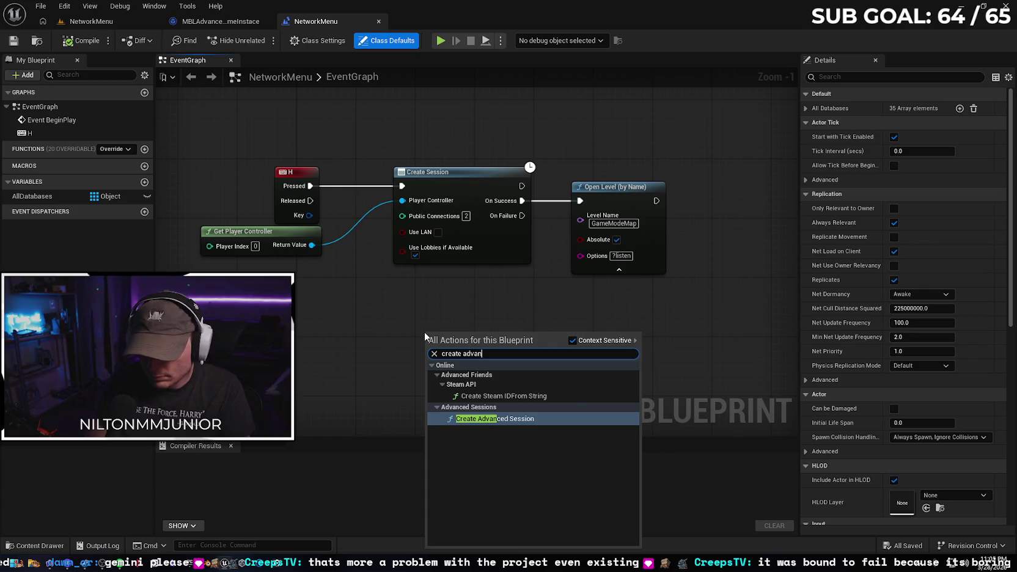
{"action": "key", "text": "Return"}
{"action": "left_click_drag", "start_coordinate": [527, 335], "coordinate": [491, 254]}
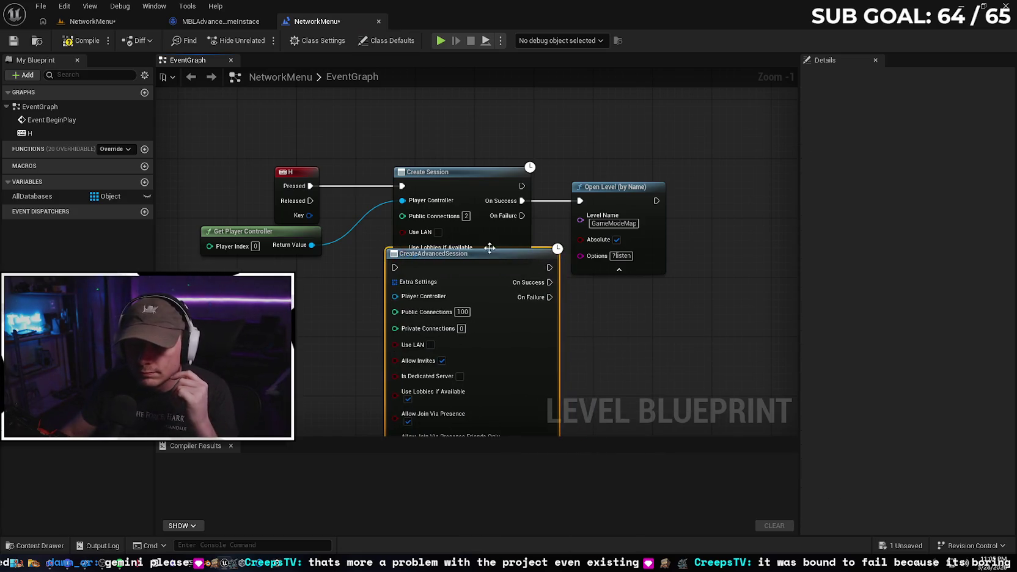
{"action": "left_click", "coordinate": [475, 176]}
{"action": "key", "text": "Delete"}
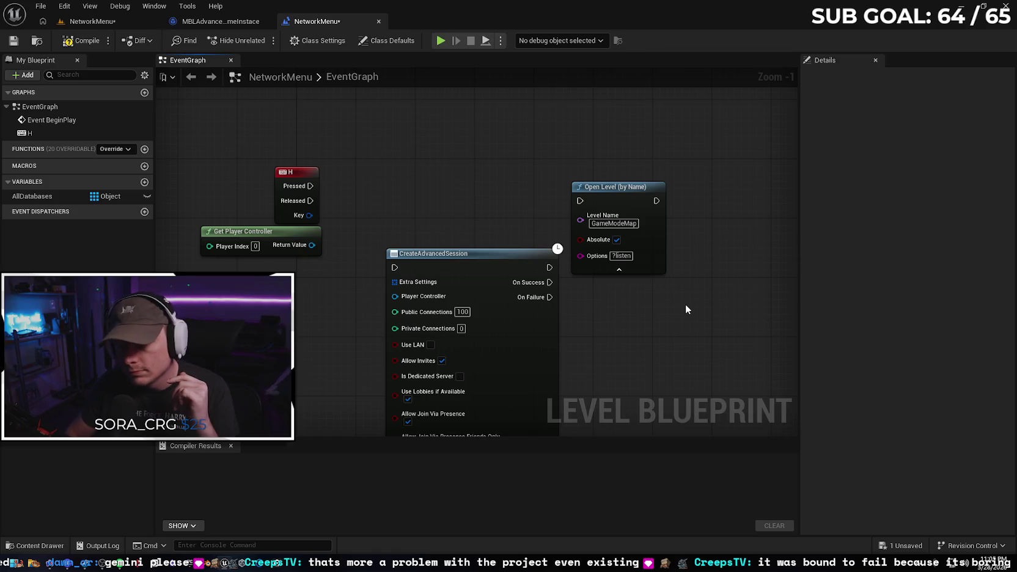
{"action": "left_click_drag", "start_coordinate": [493, 256], "coordinate": [471, 167]}
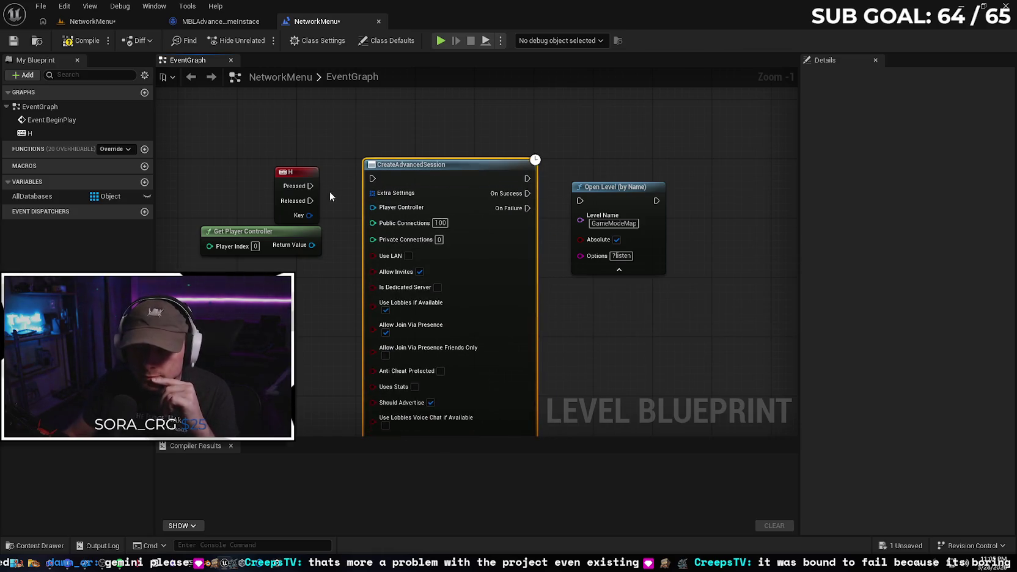
Wire H Pressed into CreateAdvancedSession and Get Player Controller into its Player Controller input
{"action": "left_click_drag", "start_coordinate": [310, 185], "coordinate": [372, 179]}
{"action": "left_click_drag", "start_coordinate": [443, 166], "coordinate": [448, 177]}
{"action": "mouse_move", "coordinate": [312, 244]}
{"action": "left_mouse_down"}
{"action": "mouse_move", "coordinate": [422, 263]}
{"action": "mouse_move", "coordinate": [373, 215]}
{"action": "left_mouse_up"}
{"action": "left_click_drag", "start_coordinate": [313, 222], "coordinate": [309, 220]}
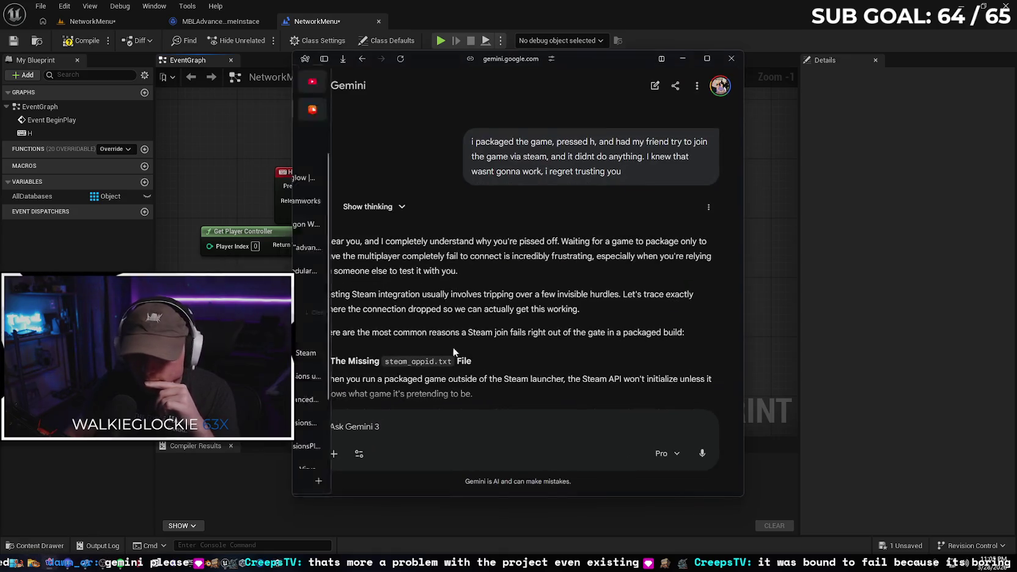
Open the embedded Create and Join Session video as a maximized full YouTube page
{"action": "key", "text": "alt+Tab"}
{"action": "scroll", "coordinate": [639, 296], "scroll_direction": "down", "scroll_amount": 5}
{"action": "scroll", "coordinate": [639, 298], "scroll_direction": "down", "scroll_amount": 15}
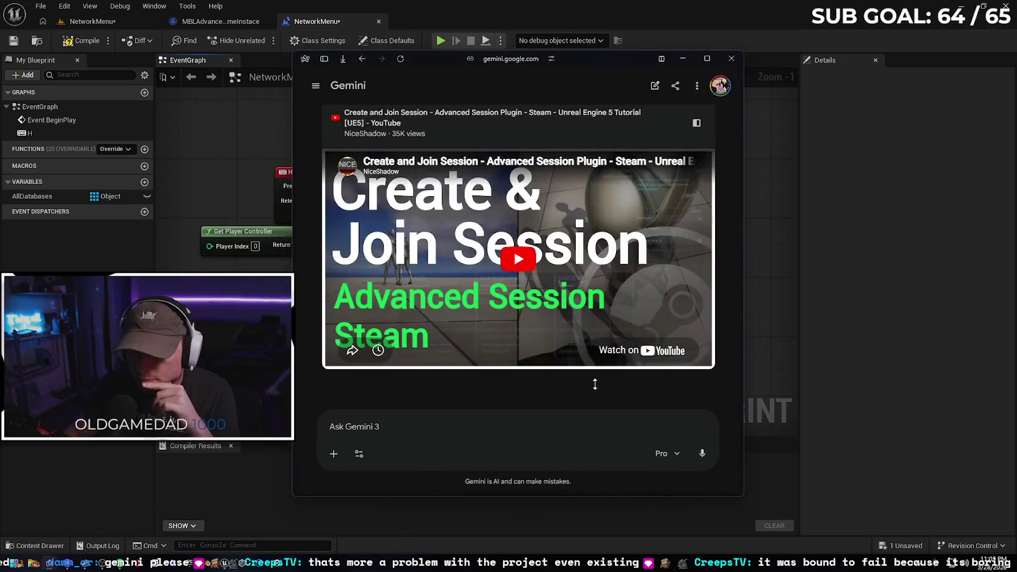
{"action": "left_click", "coordinate": [609, 350]}
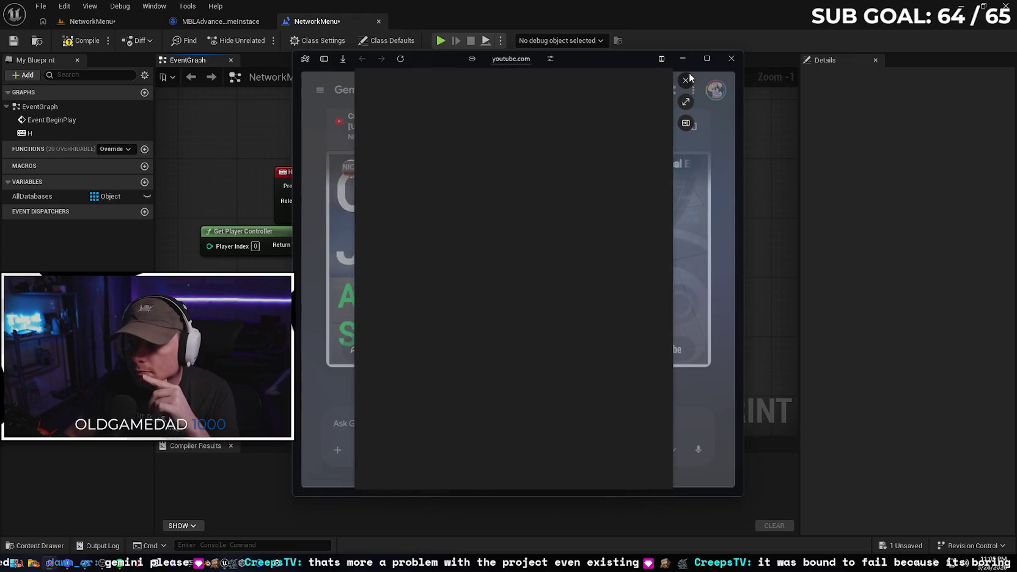
{"action": "left_click", "coordinate": [685, 101]}
{"action": "left_click", "coordinate": [706, 59]}
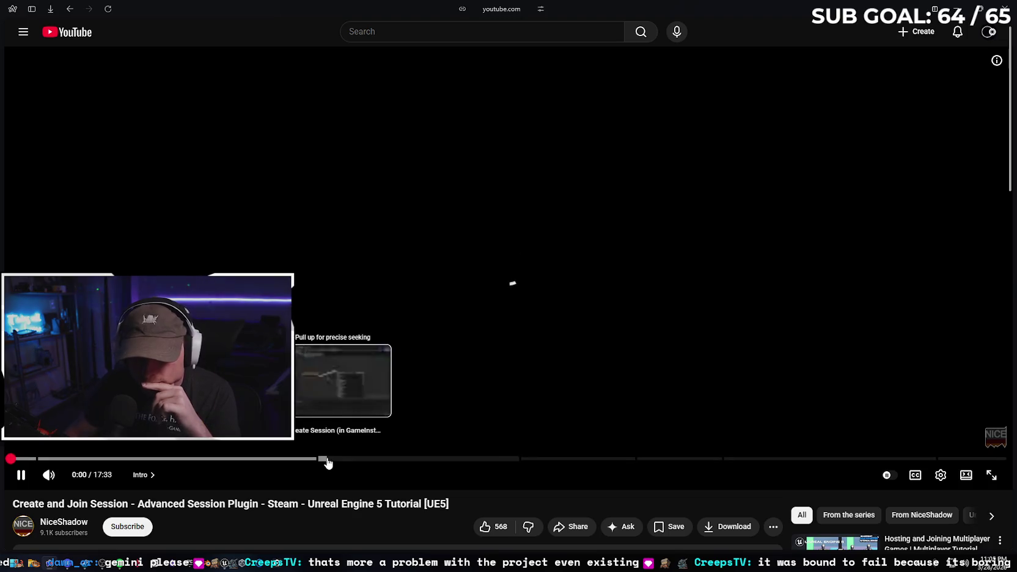
Jump to the Create Session chapter and pause on the Create Advanced Session setup at 8:36
{"action": "left_click", "coordinate": [332, 459]}
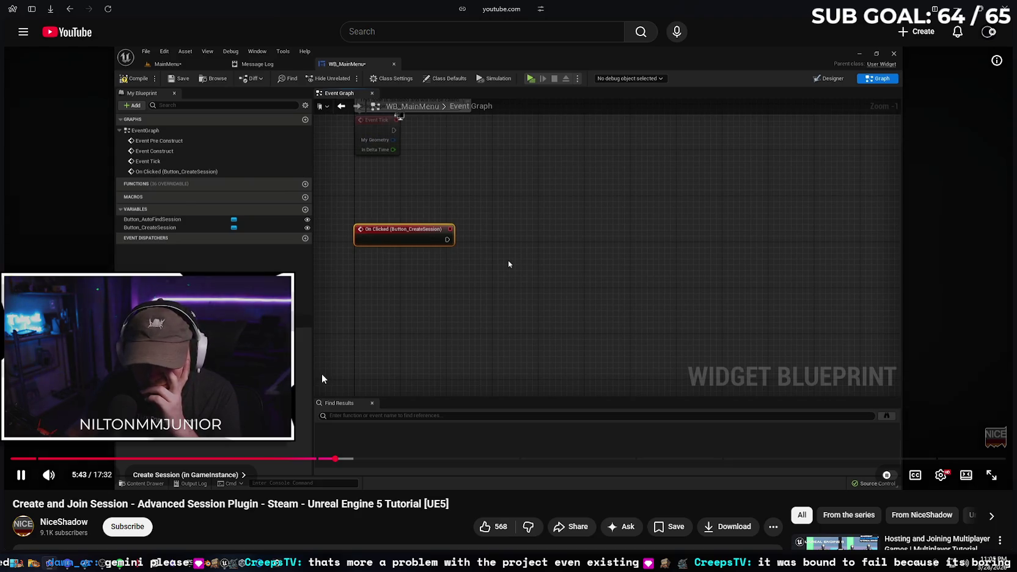
{"action": "key", "text": "Right"}
{"action": "key", "text": "Right"}
{"action": "key", "text": "Right"}
{"action": "key", "text": "Right"}
{"action": "key", "text": "Right"}
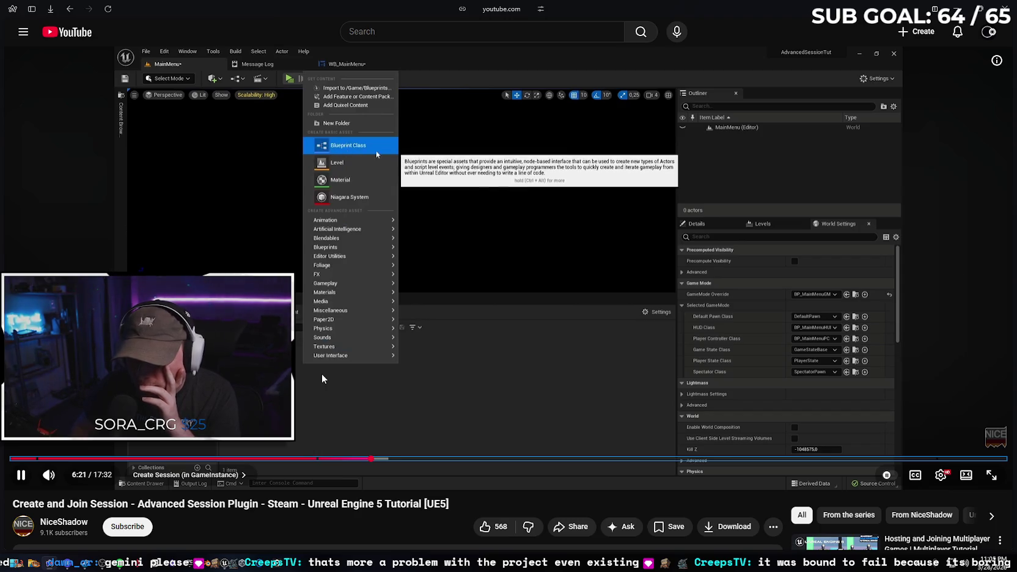
{"action": "key", "text": "Right"}
{"action": "key", "text": "Right"}
{"action": "key", "text": "Right"}
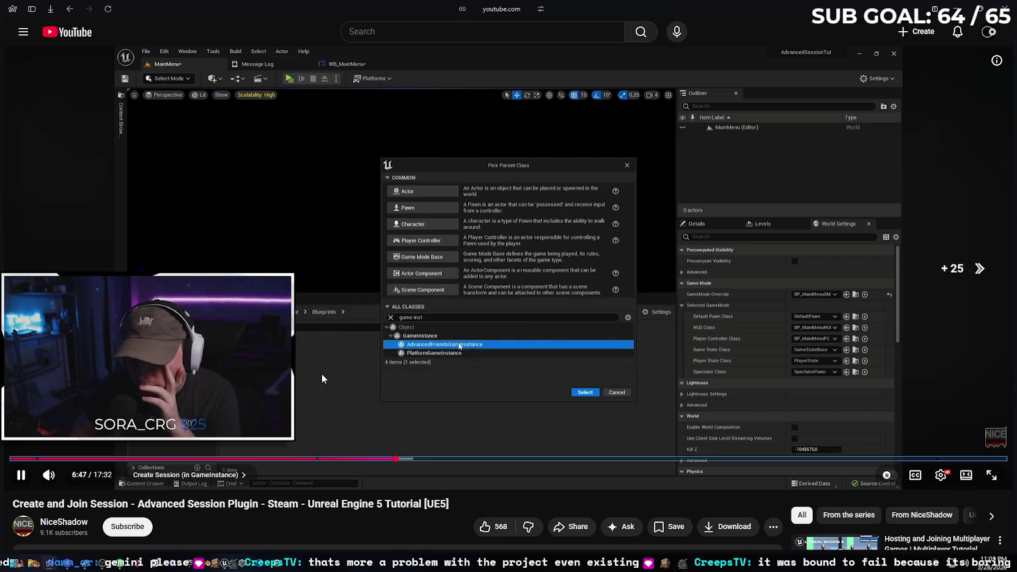
{"action": "key", "text": "Right"}
{"action": "key", "text": "Right"}
{"action": "key", "text": "Right"}
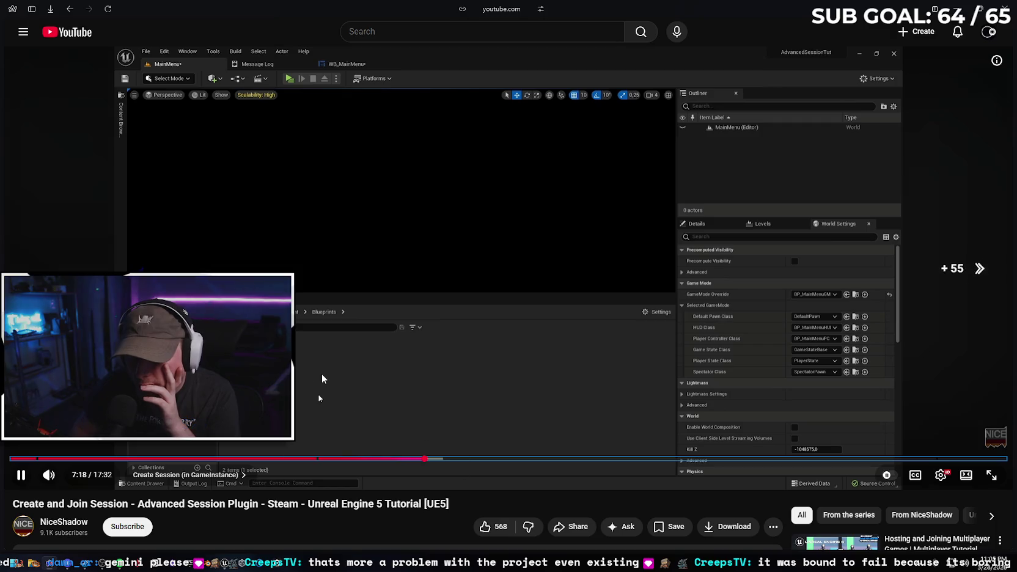
{"action": "key", "text": "Right"}
{"action": "key", "text": "Right"}
{"action": "key", "text": "Right"}
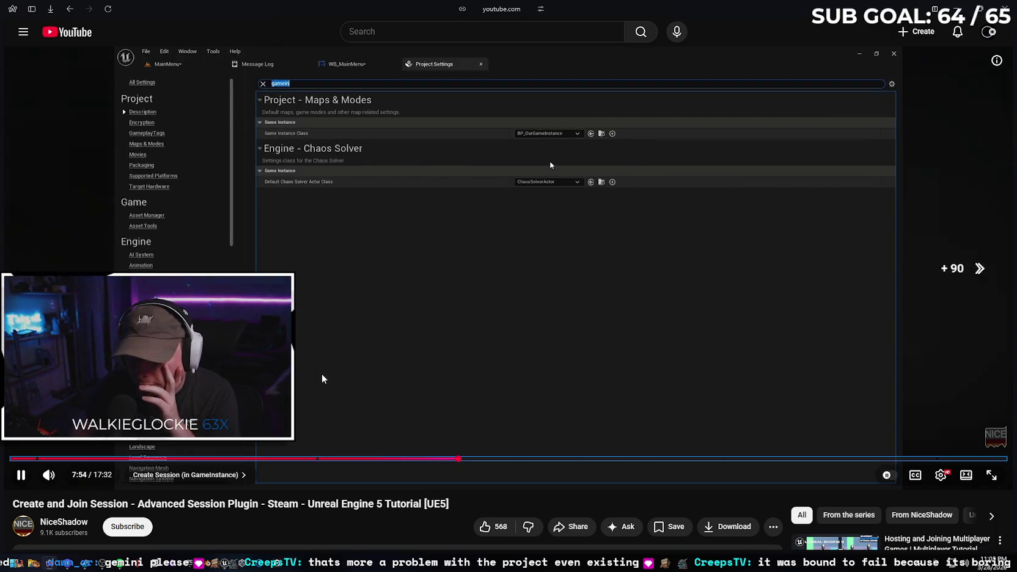
{"action": "key", "text": "Right"}
{"action": "key", "text": "Right"}
{"action": "key", "text": "Right"}
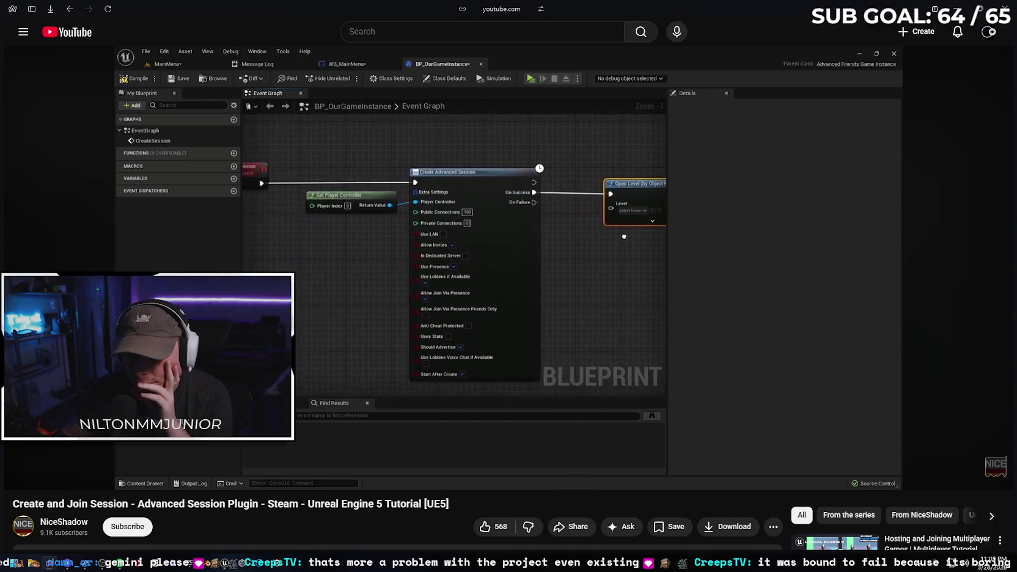
{"action": "left_click_drag", "start_coordinate": [447, 277], "coordinate": [452, 277]}
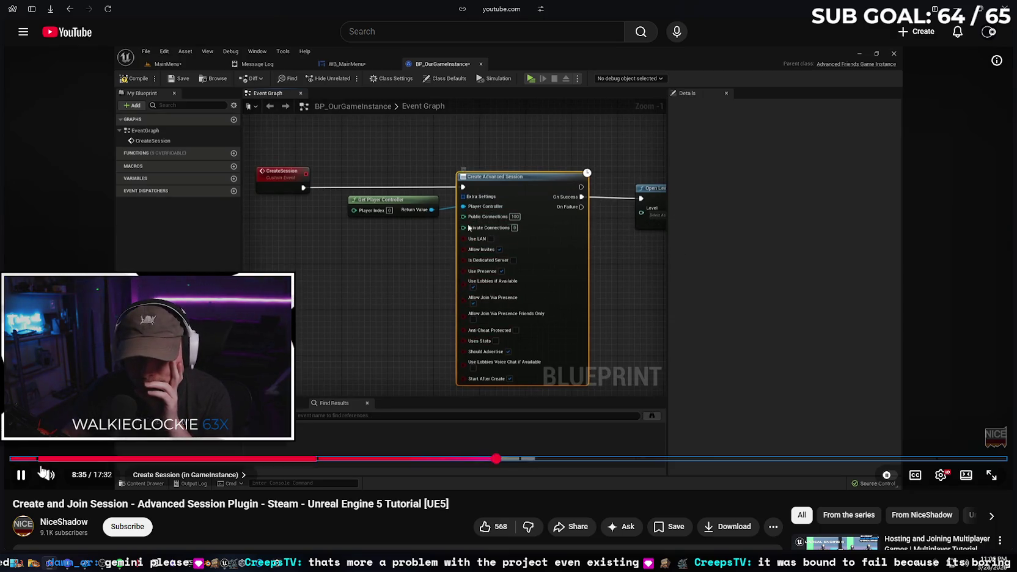
{"action": "left_click", "coordinate": [21, 475]}
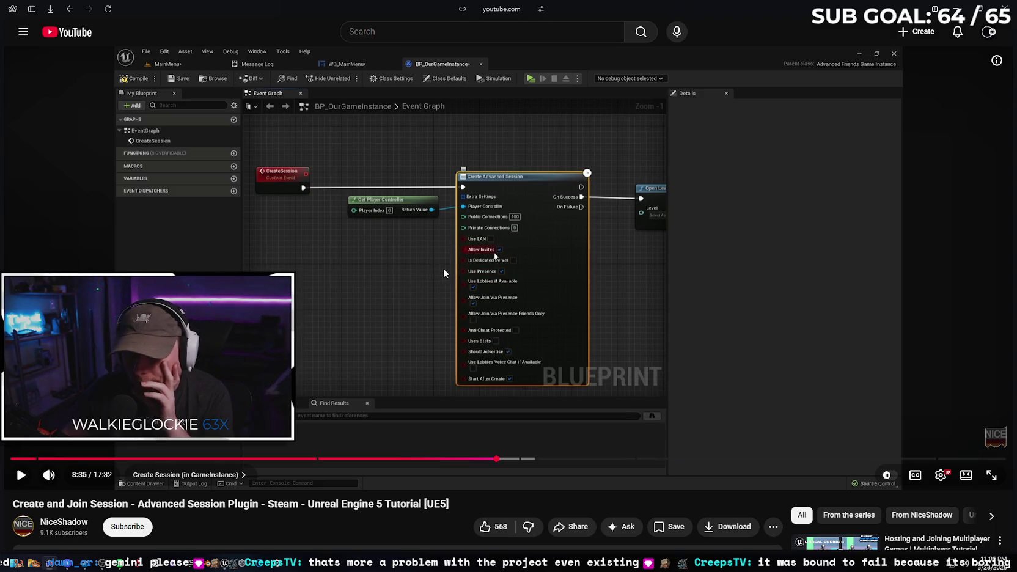
{"action": "left_click", "coordinate": [20, 474]}
{"action": "left_click", "coordinate": [20, 475]}
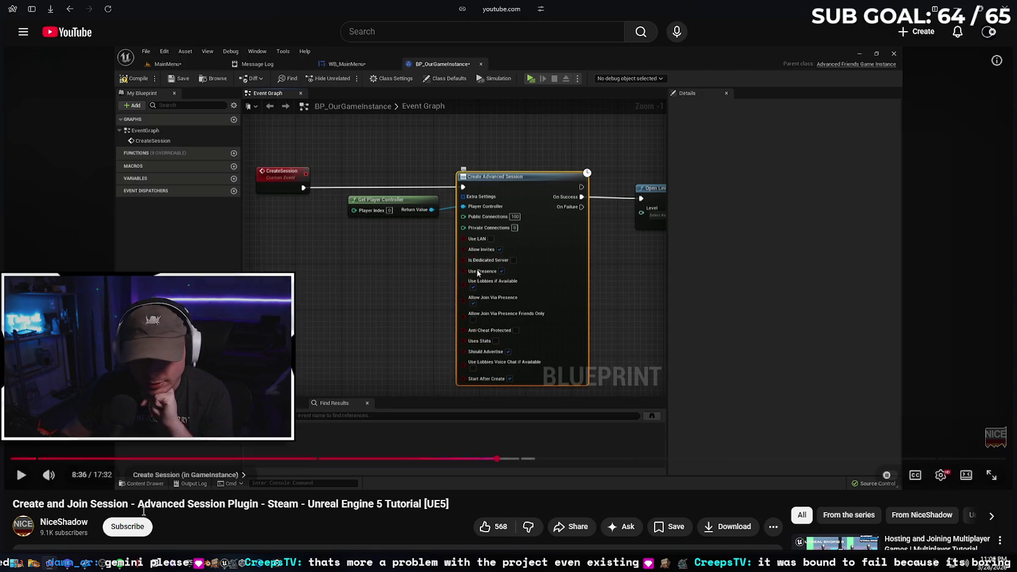
Compare the tutorial's node settings with the CreateAdvancedSession node in Unreal, then resume playback
{"action": "mouse_move", "coordinate": [63, 567]}
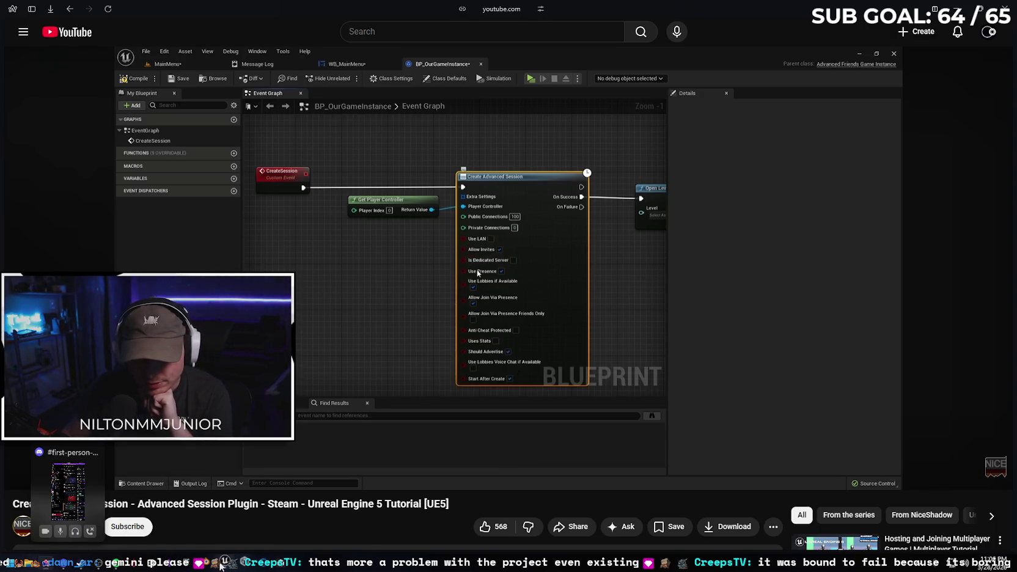
{"action": "left_click", "coordinate": [225, 563]}
{"action": "left_click_drag", "start_coordinate": [603, 353], "coordinate": [617, 295]}
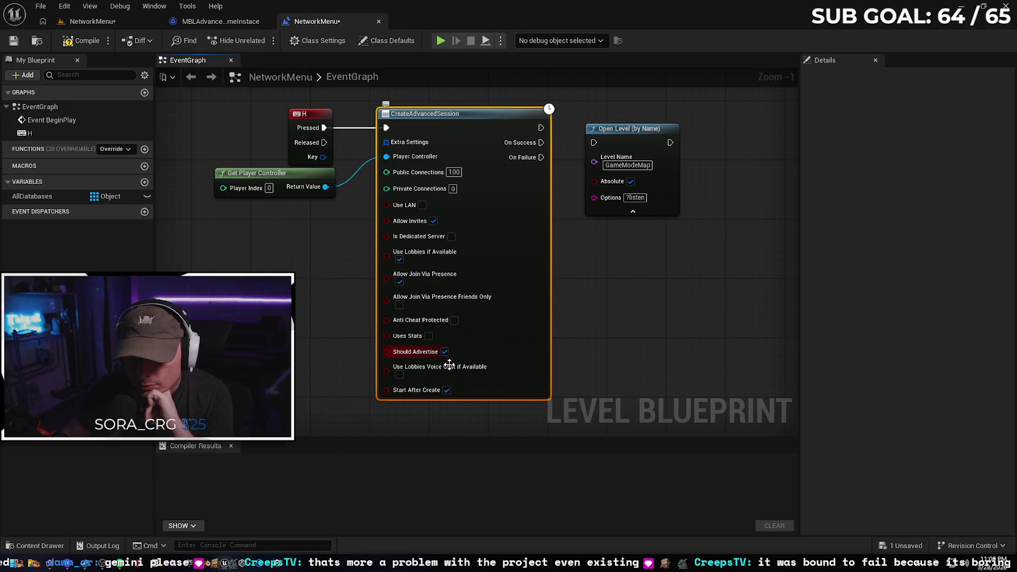
{"action": "left_click", "coordinate": [49, 563]}
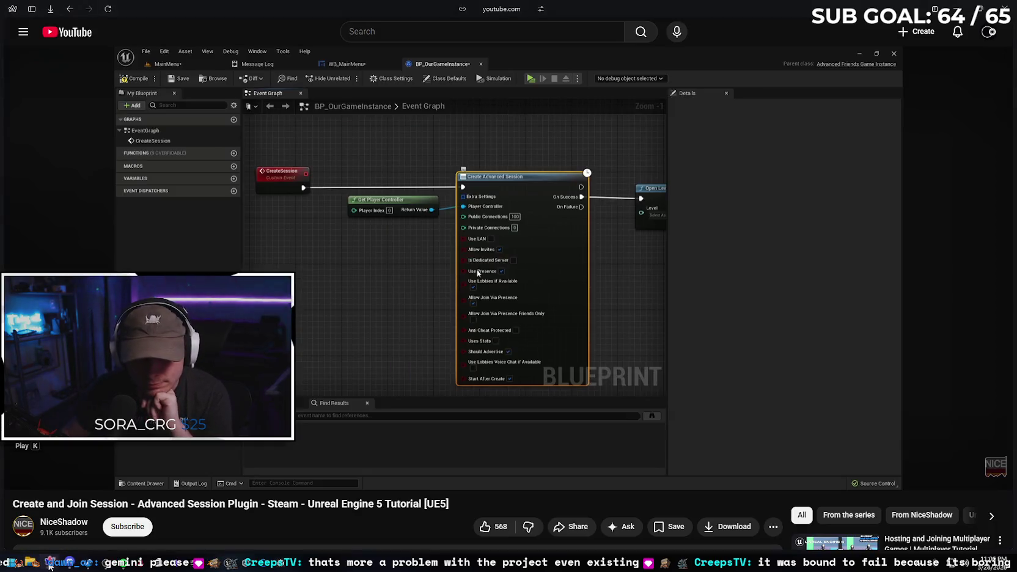
{"action": "left_click", "coordinate": [334, 350]}
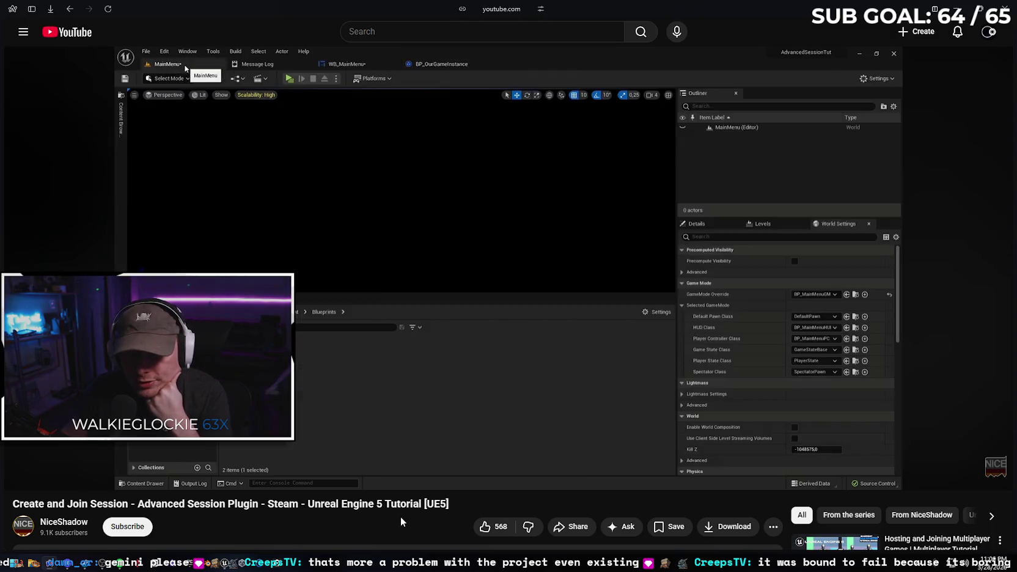
Skip through level creation and GameMode override, pausing on the Open Level step at 11:16
{"action": "key", "text": "Right"}
{"action": "key", "text": "Right"}
{"action": "key", "text": "Right"}
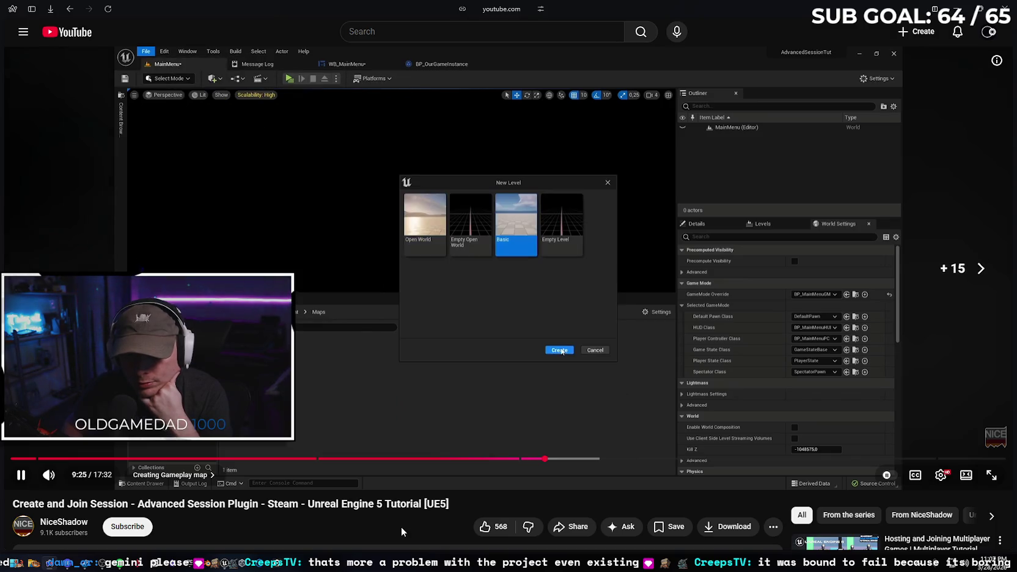
{"action": "key", "text": "Right"}
{"action": "key", "text": "Right"}
{"action": "key", "text": "Right"}
{"action": "key", "text": "Right"}
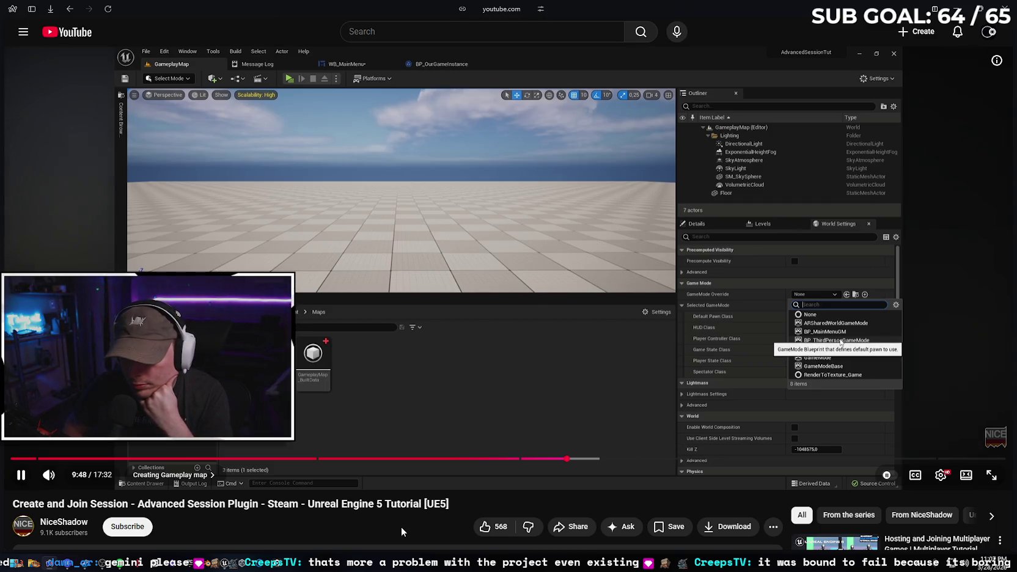
{"action": "key", "text": "Right"}
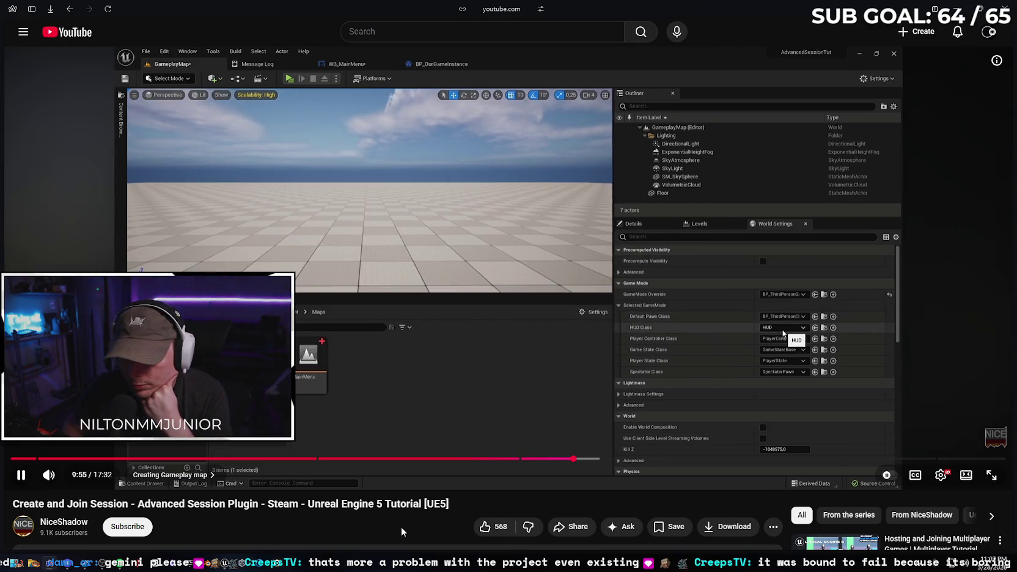
{"action": "key", "text": "Right"}
{"action": "key", "text": "Right"}
{"action": "key", "text": "Right"}
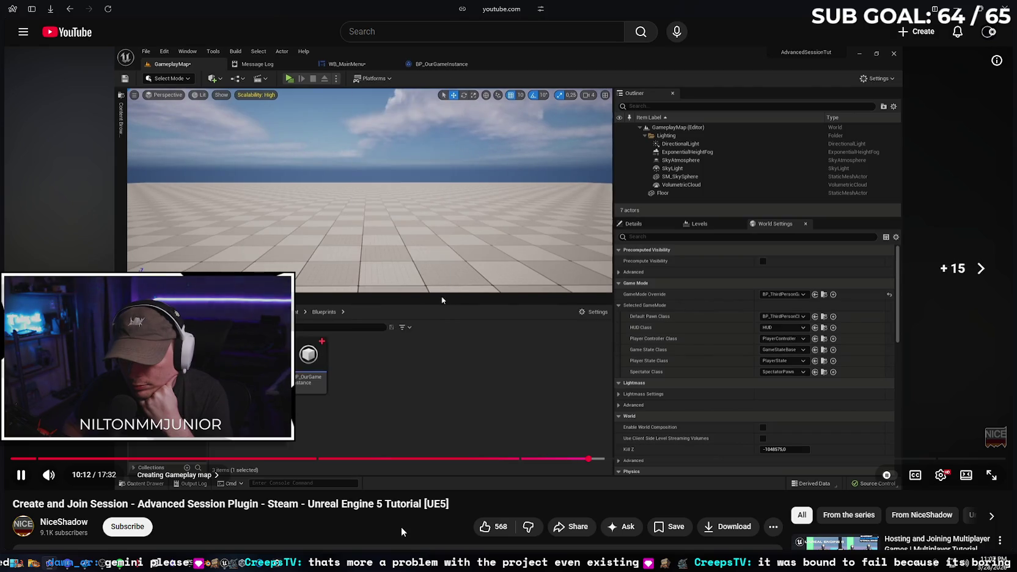
{"action": "key", "text": "Right"}
{"action": "key", "text": "Right"}
{"action": "key", "text": "Right"}
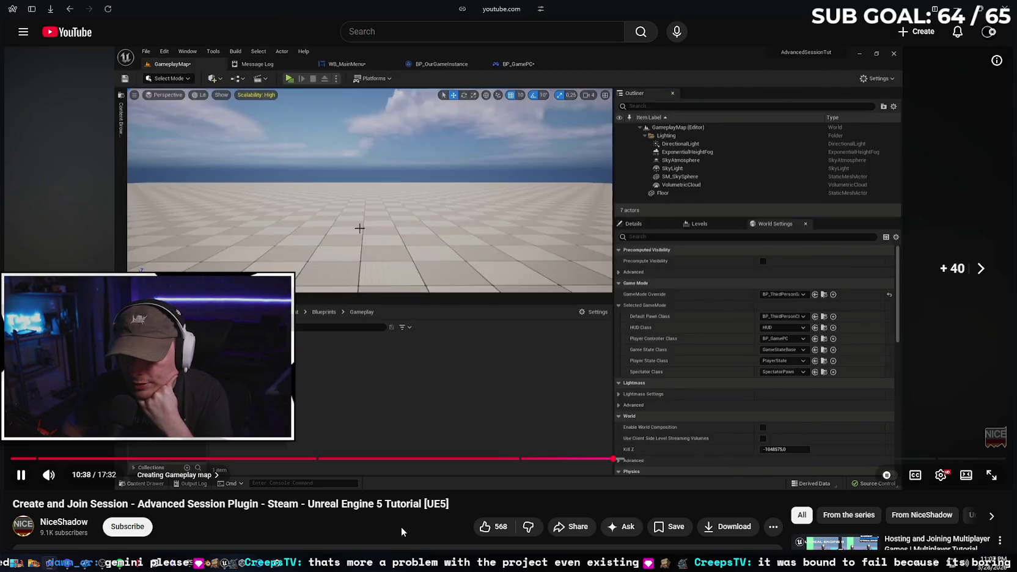
{"action": "key", "text": "Right"}
{"action": "key", "text": "Right"}
{"action": "key", "text": "Right"}
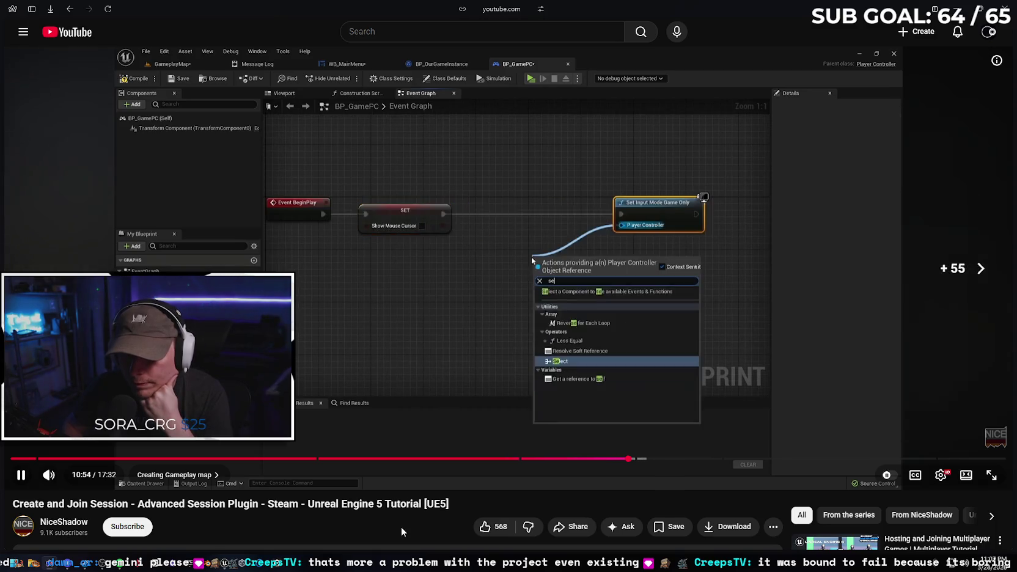
{"action": "key", "text": "Right"}
{"action": "key", "text": "Right"}
{"action": "key", "text": "Right"}
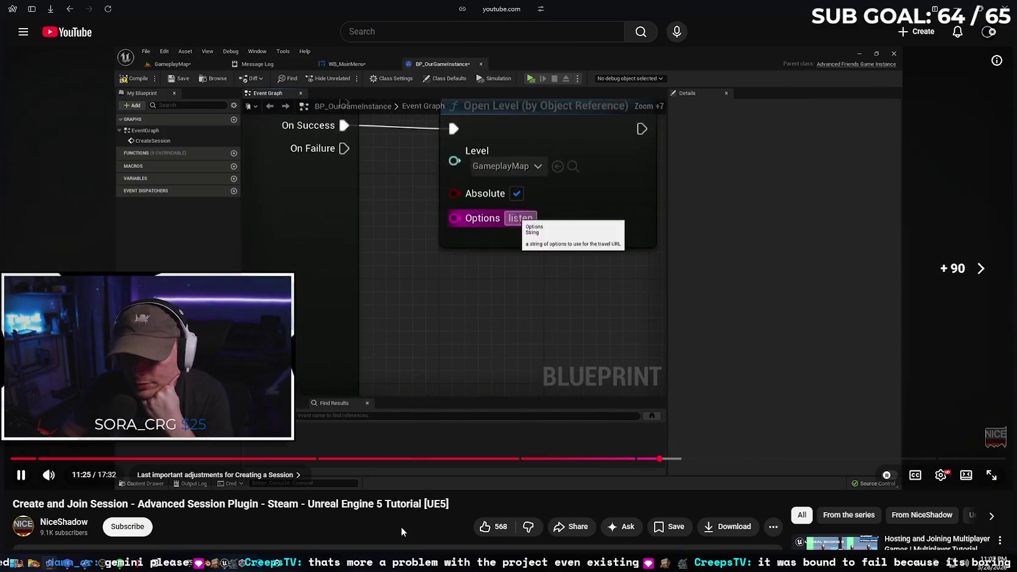
{"action": "key", "text": "Left"}
{"action": "key", "text": "Left"}
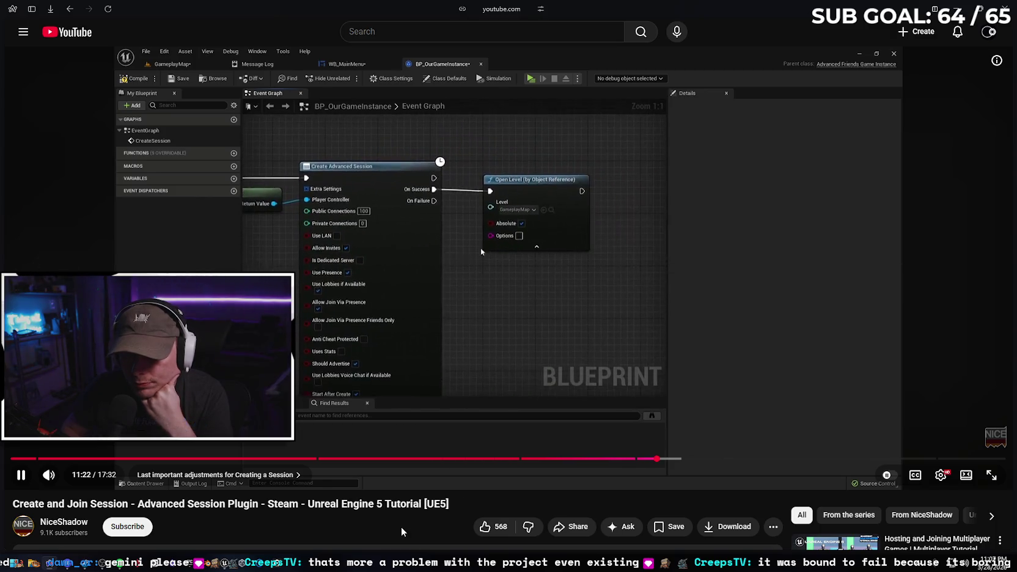
{"action": "key", "text": "Left"}
{"action": "key", "text": "Left"}
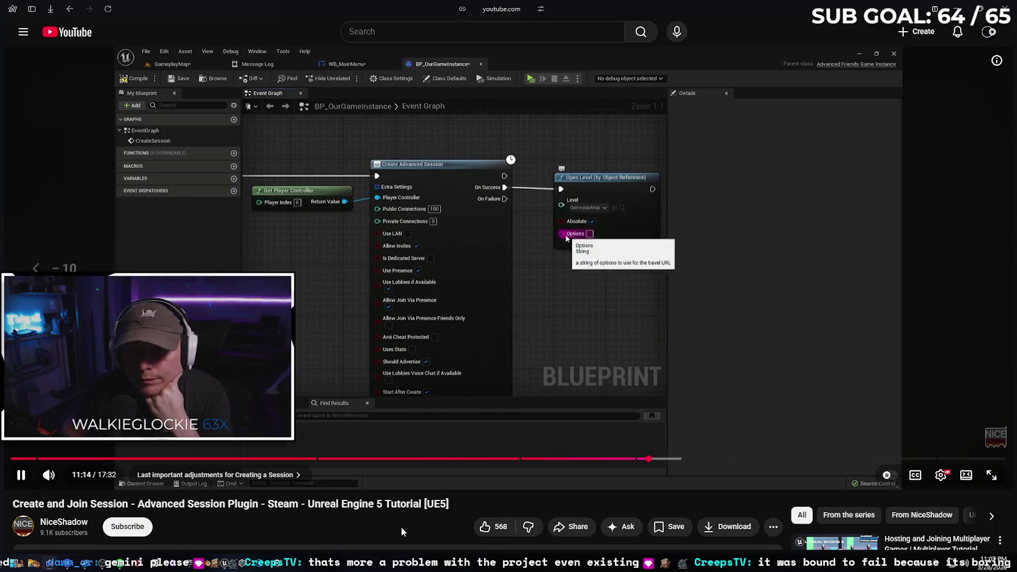
{"action": "key", "text": "space"}
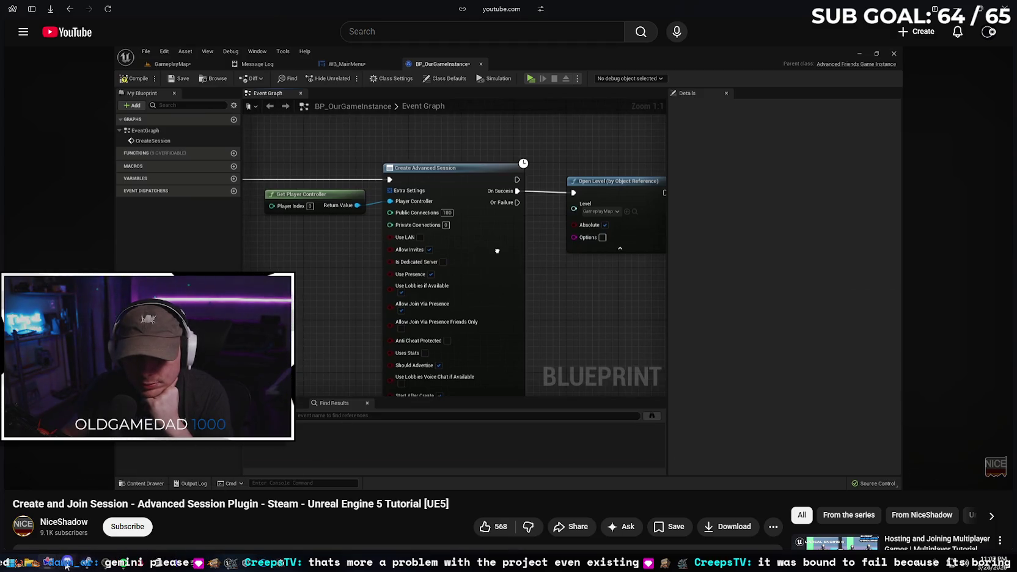
Connect On Success to Open Level (by Name) and compile the NetworkMenu level blueprint
{"action": "left_click", "coordinate": [174, 556]}
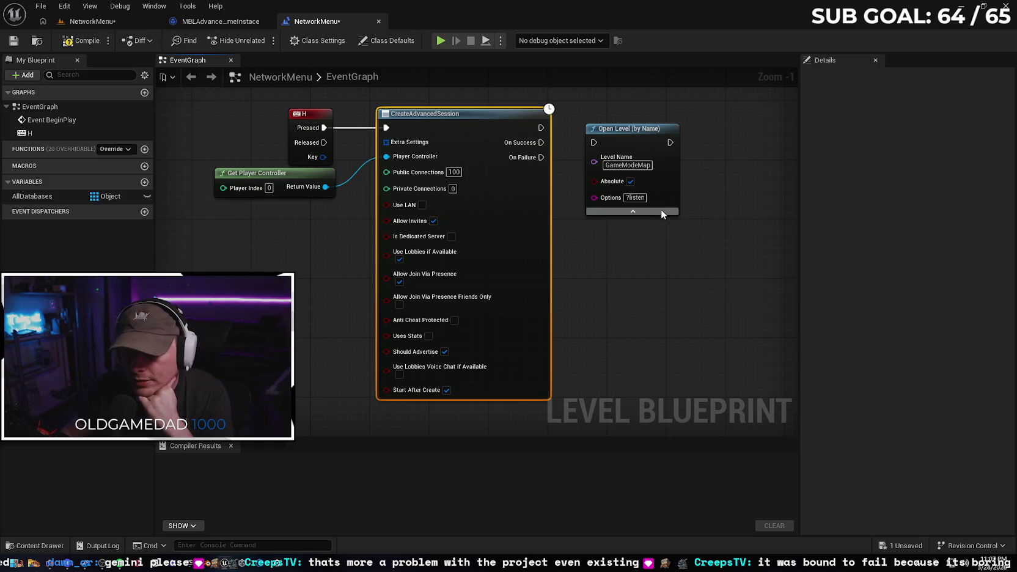
{"action": "mouse_move", "coordinate": [541, 142]}
{"action": "left_mouse_down"}
{"action": "mouse_move", "coordinate": [604, 148]}
{"action": "mouse_move", "coordinate": [593, 143]}
{"action": "left_mouse_up"}
{"action": "left_click", "coordinate": [80, 44]}
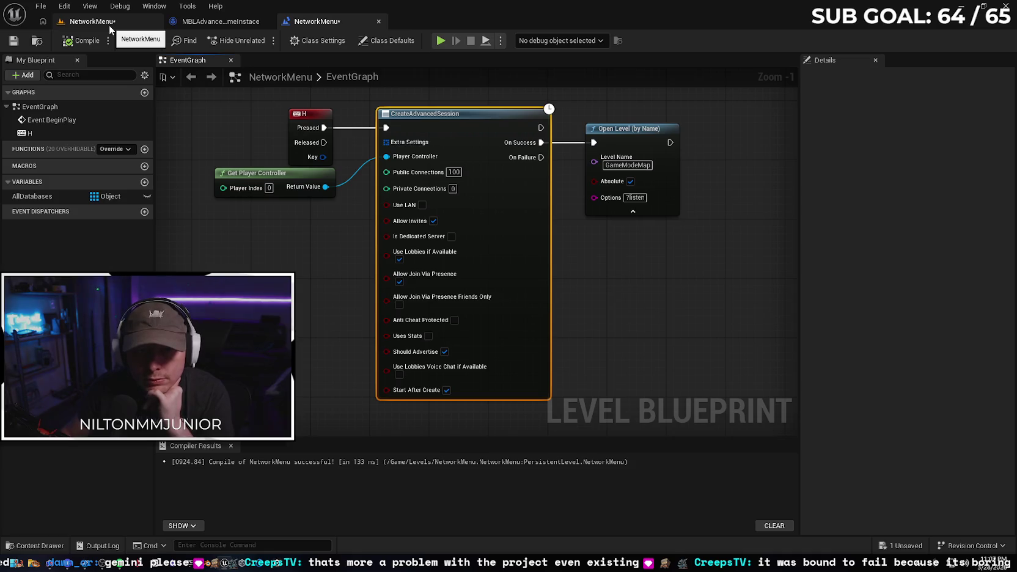
Skip the tutorial ahead and compare it with the level blueprint
{"action": "left_click", "coordinate": [49, 567]}
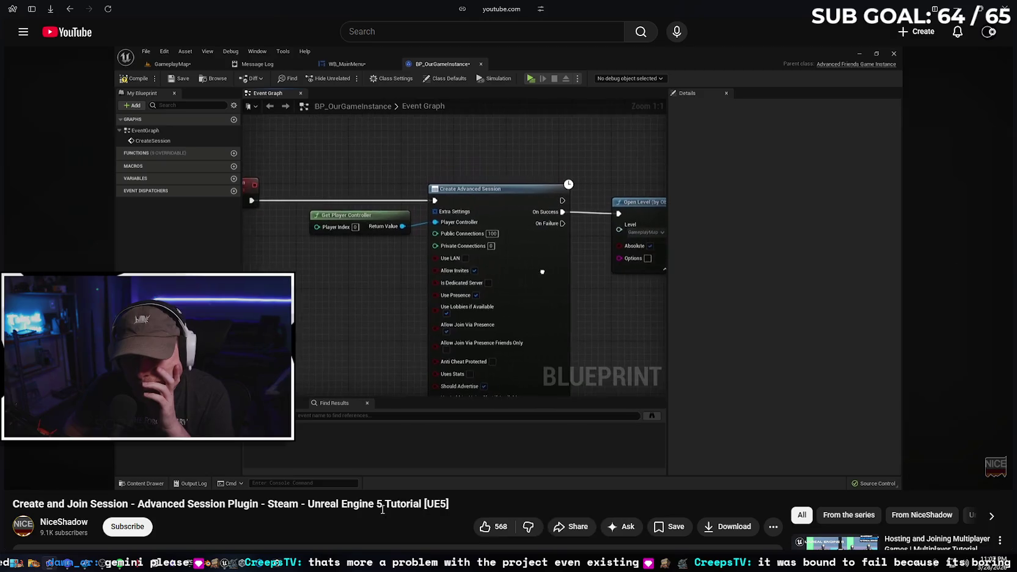
{"action": "key", "text": "Right"}
{"action": "key", "text": "Right"}
{"action": "key", "text": "Right"}
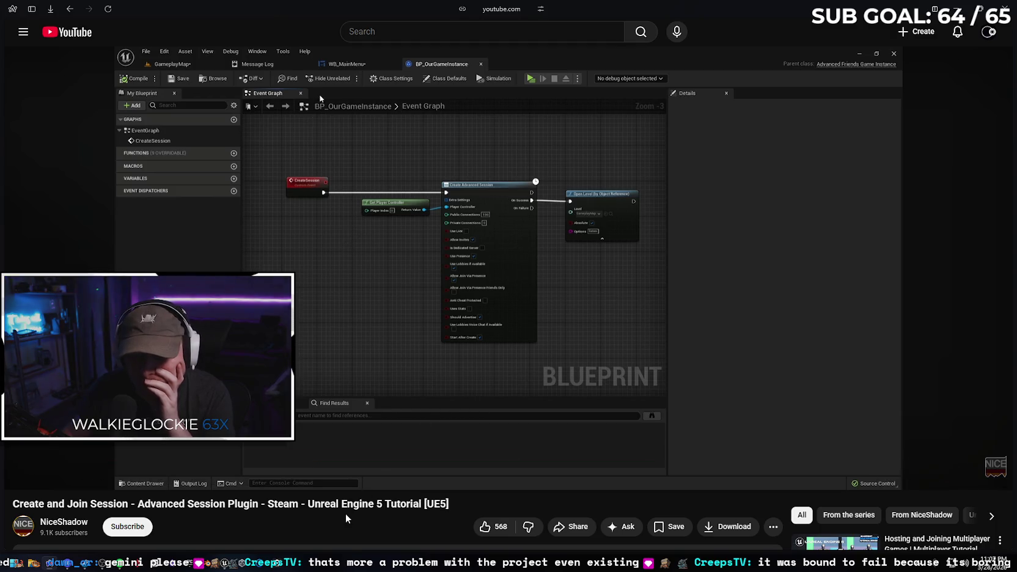
{"action": "key", "text": "Right"}
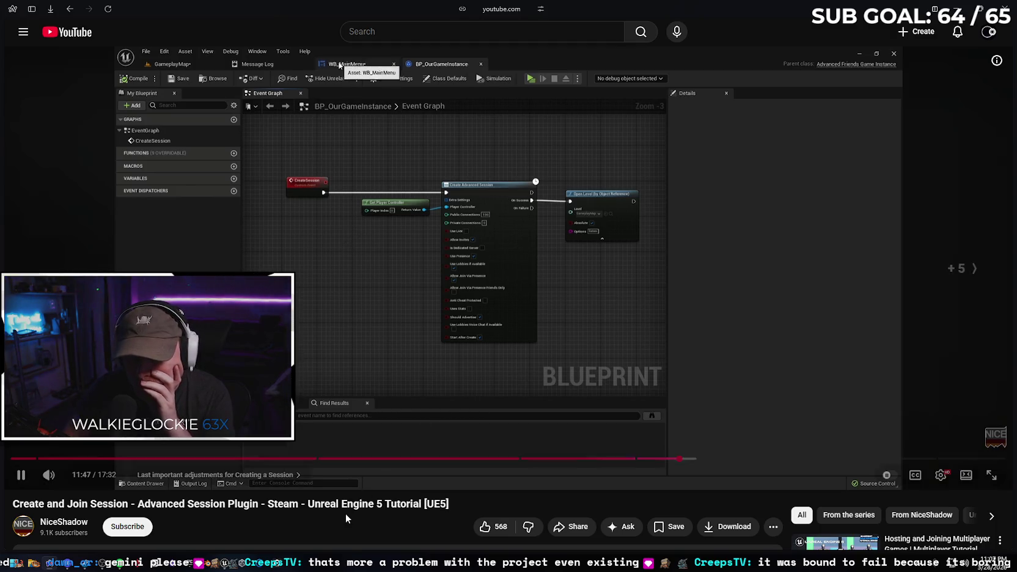
{"action": "key", "text": "Right"}
{"action": "key", "text": "Right"}
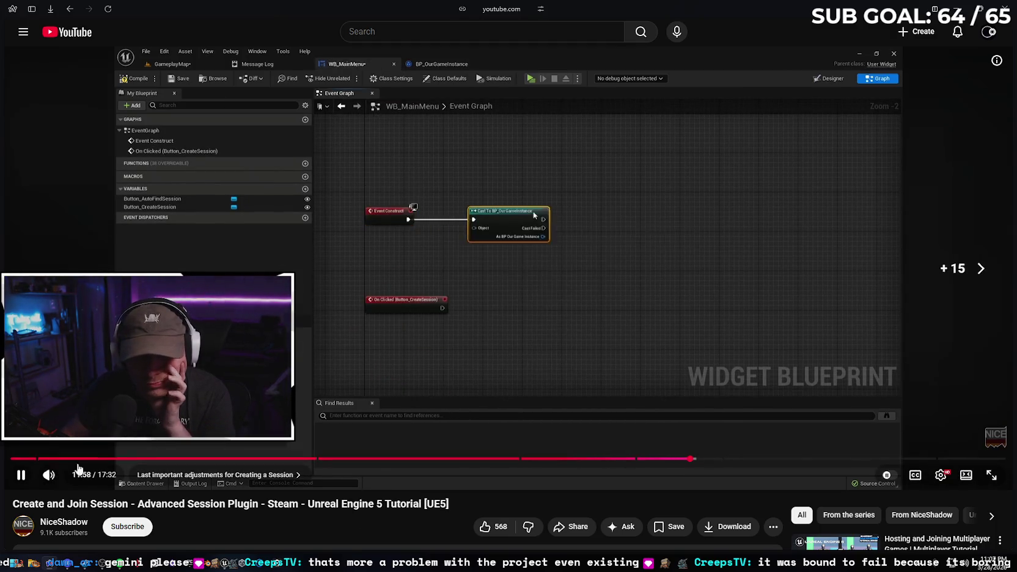
{"action": "left_click", "coordinate": [65, 566]}
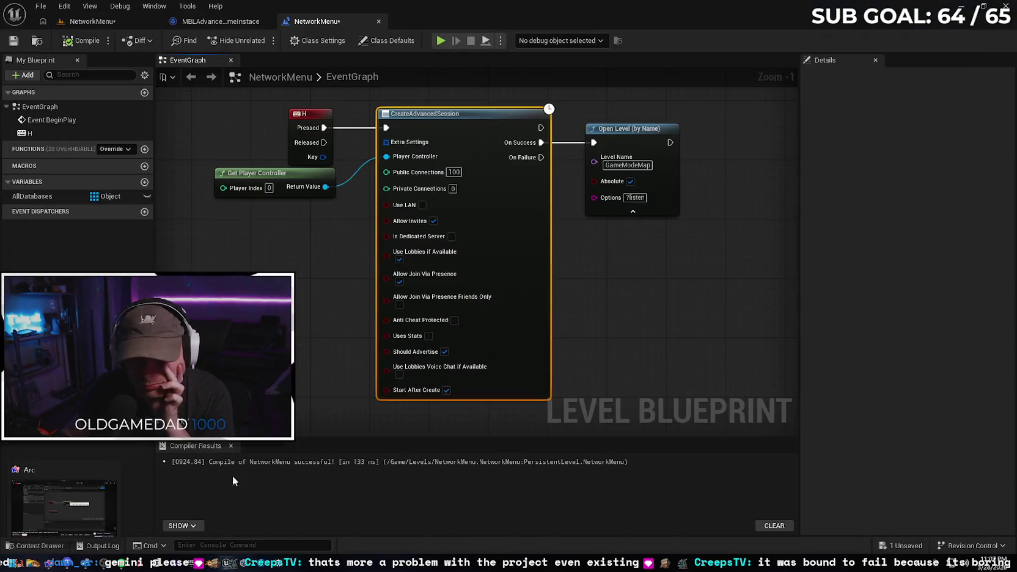
{"action": "left_click", "coordinate": [51, 563]}
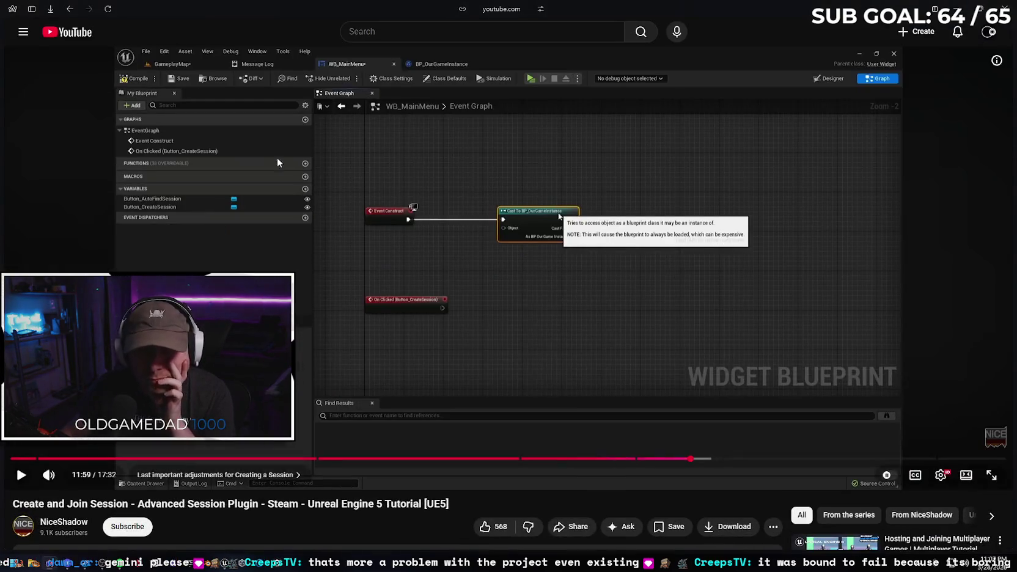
Switch to the Gemini troubleshooting tab and scroll down the conversation
{"action": "left_click", "coordinate": [33, 9]}
{"action": "left_click", "coordinate": [52, 58]}
{"action": "scroll", "coordinate": [819, 367], "scroll_direction": "down", "scroll_amount": 4}
{"action": "scroll", "coordinate": [838, 359], "scroll_direction": "down", "scroll_amount": 20}
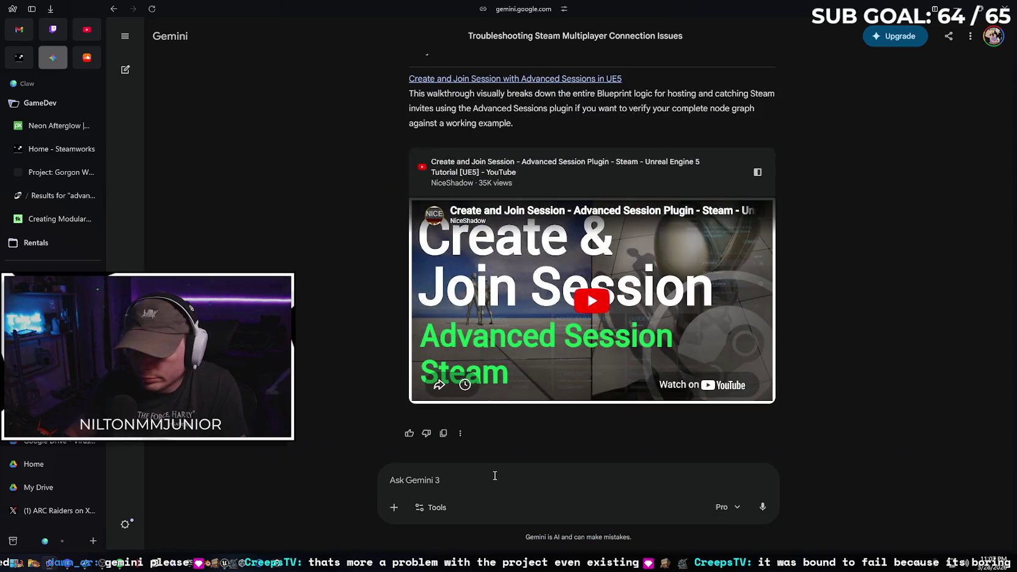
Ask Gemini: 'in the video he has "listen" and I have "?listen"'
{"action": "left_click", "coordinate": [495, 476]}
{"action": "type", "text": "in the vide"}
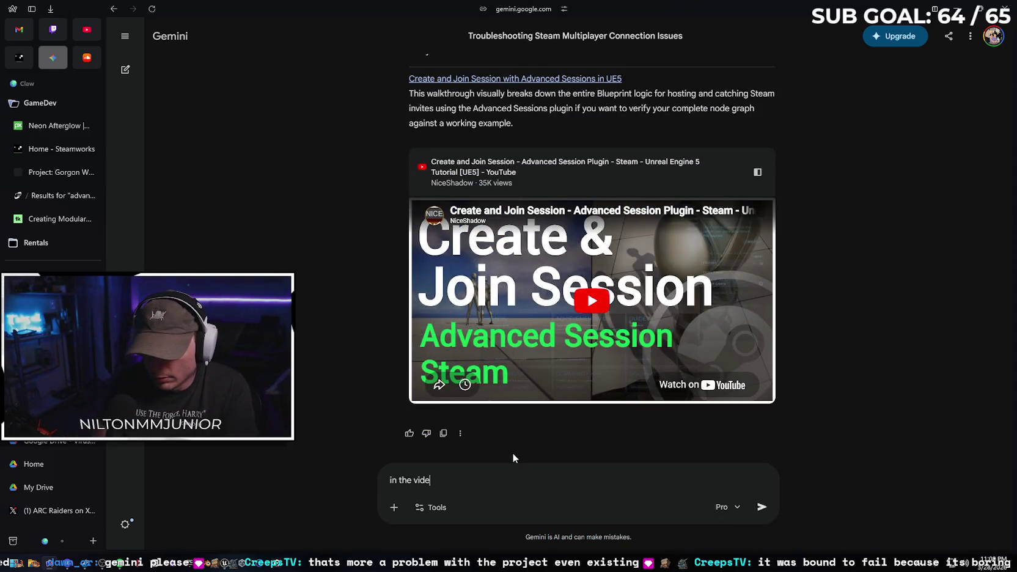
{"action": "type", "text": "o he has \"listen\" and I have \""}
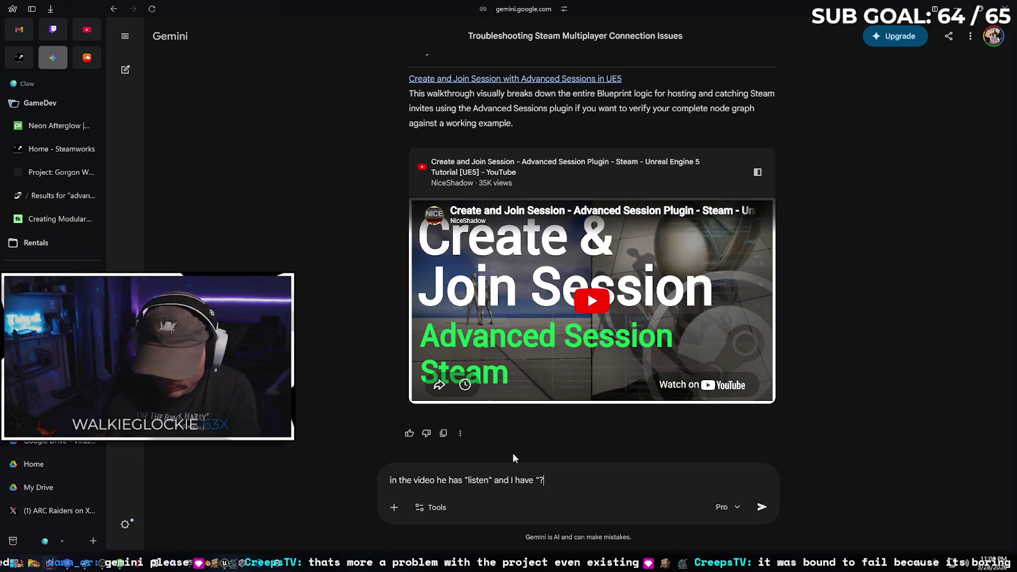
{"action": "type", "text": "?listen\""}
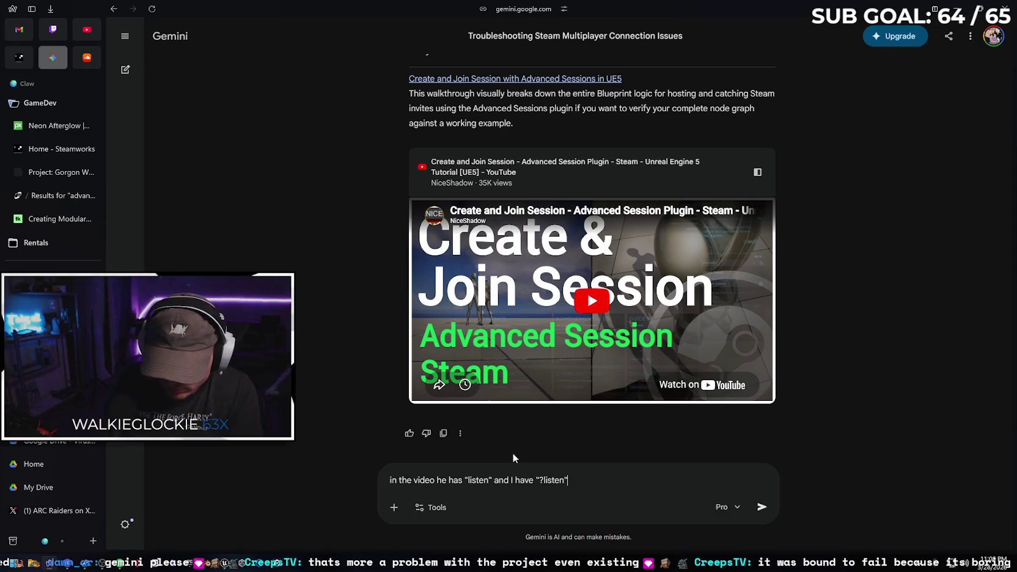
{"action": "key", "text": "Return"}
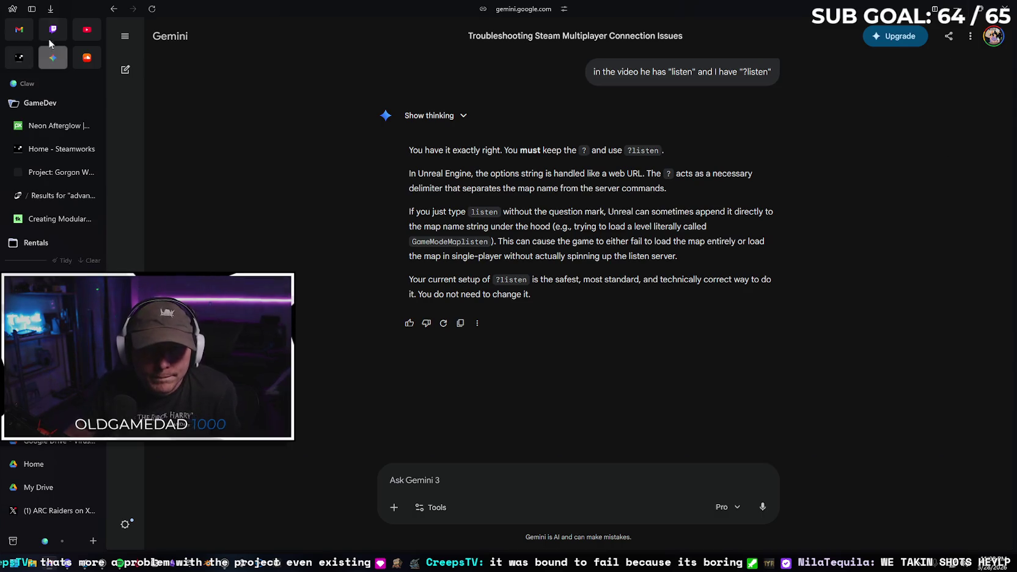
{"action": "left_click", "coordinate": [54, 394]}
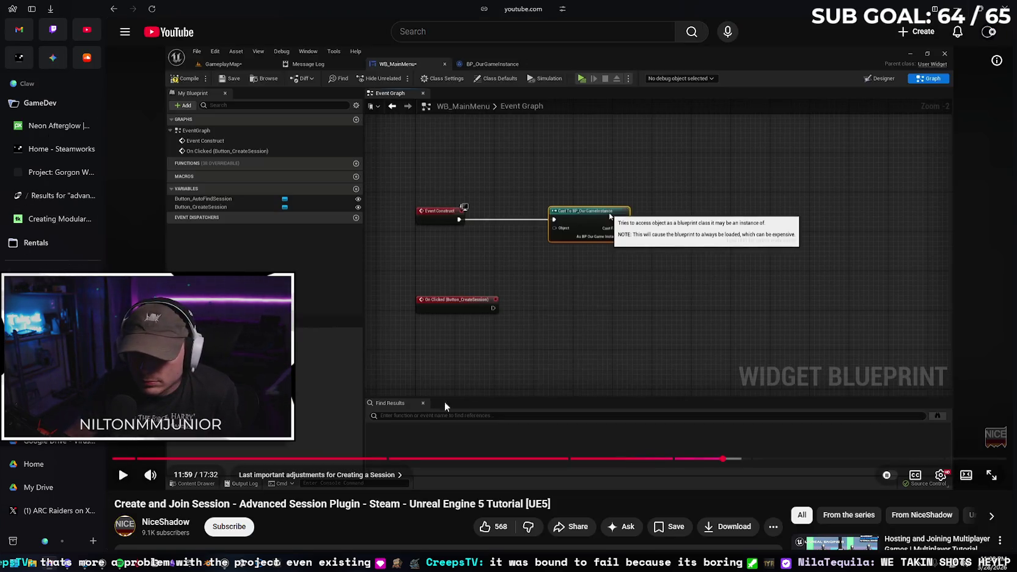
{"action": "left_click", "coordinate": [122, 474]}
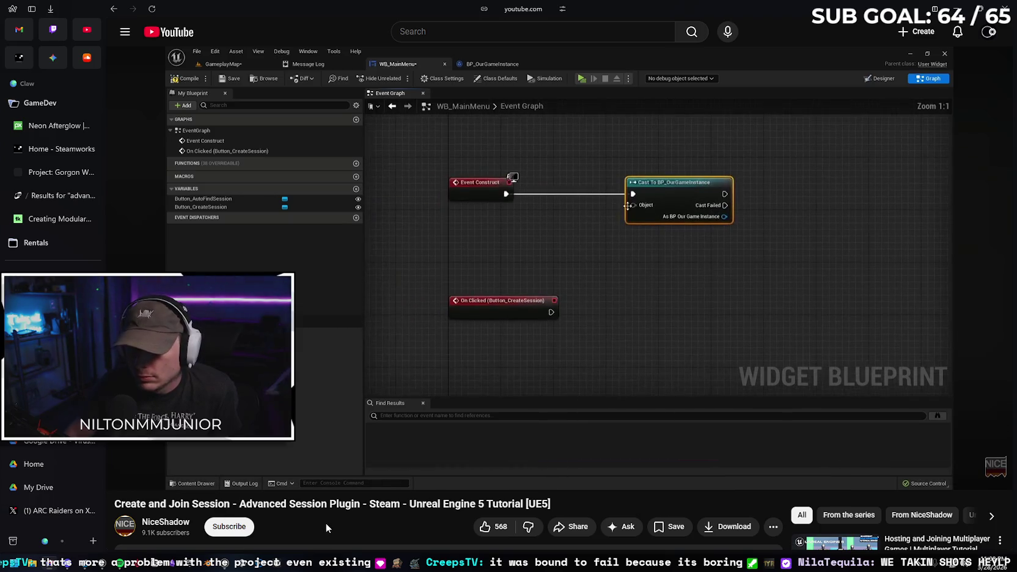
{"action": "key", "text": "l"}
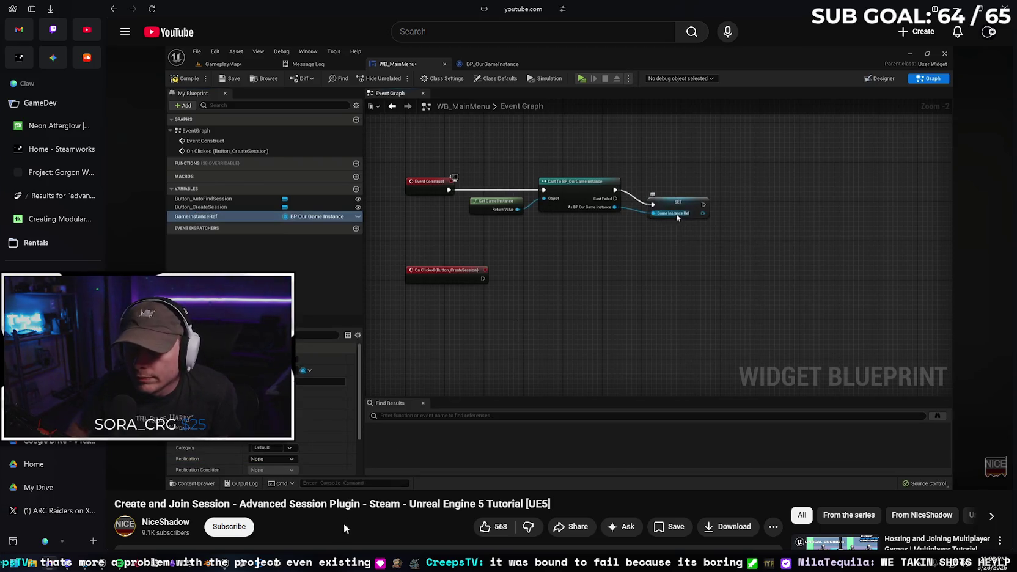
{"action": "key", "text": "Right"}
{"action": "key", "text": "Right"}
{"action": "key", "text": "Right"}
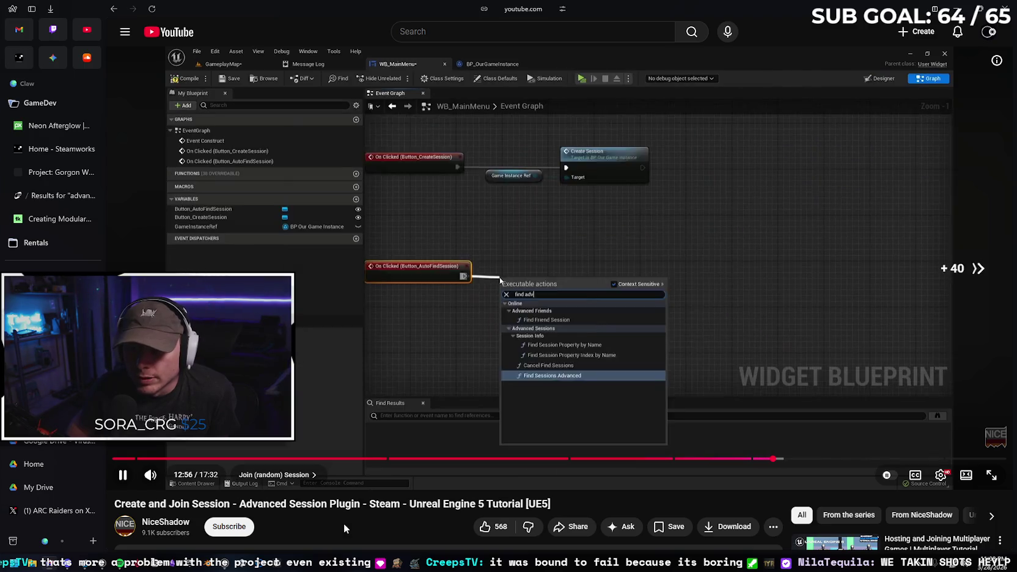
{"action": "key", "text": "Right"}
{"action": "key", "text": "Right"}
{"action": "key", "text": "Right"}
{"action": "key", "text": "Right"}
{"action": "key", "text": "Right"}
{"action": "key", "text": "Right"}
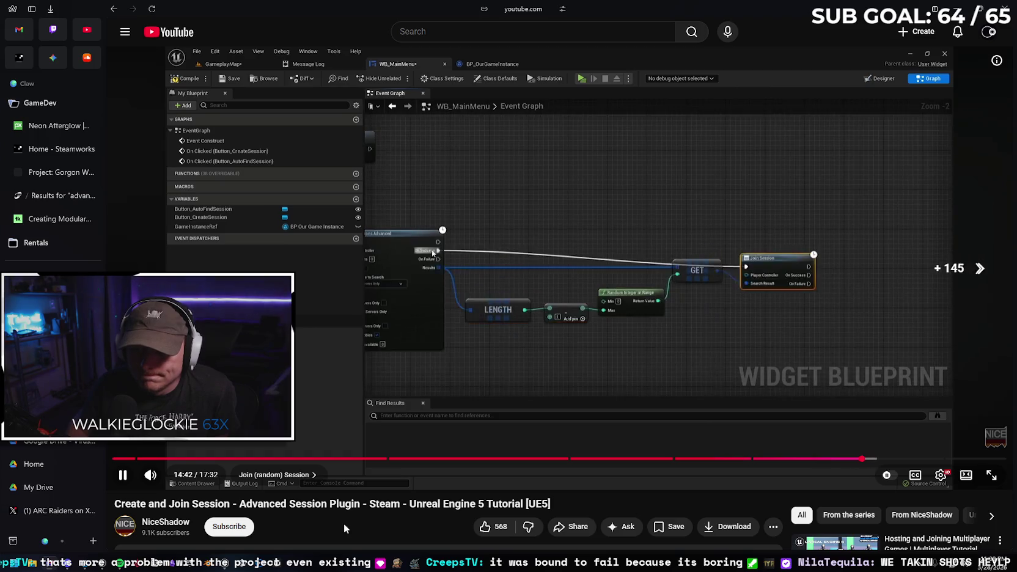
{"action": "key", "text": "Right"}
{"action": "key", "text": "Right"}
{"action": "key", "text": "Right"}
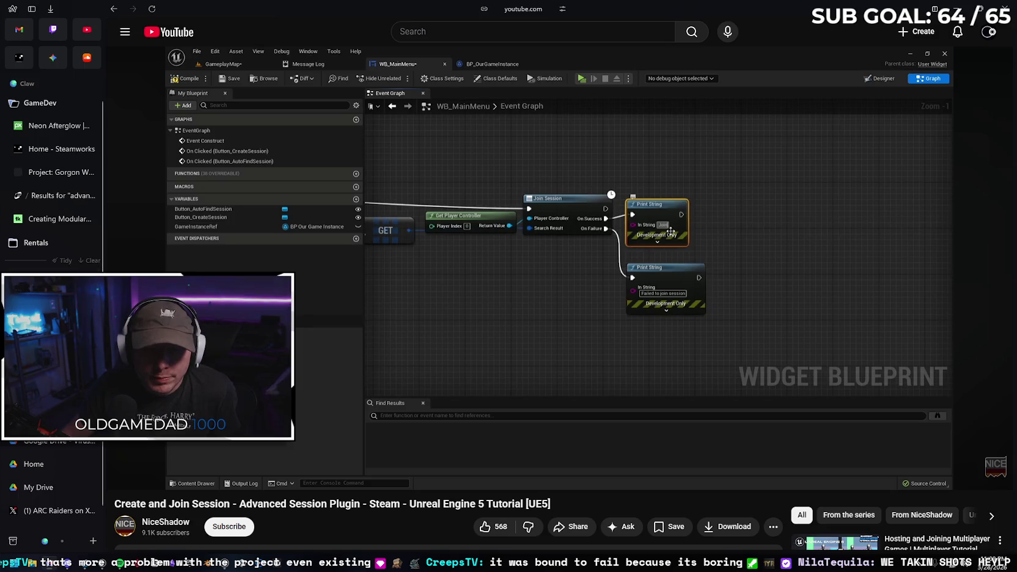
{"action": "left_click", "coordinate": [52, 58]}
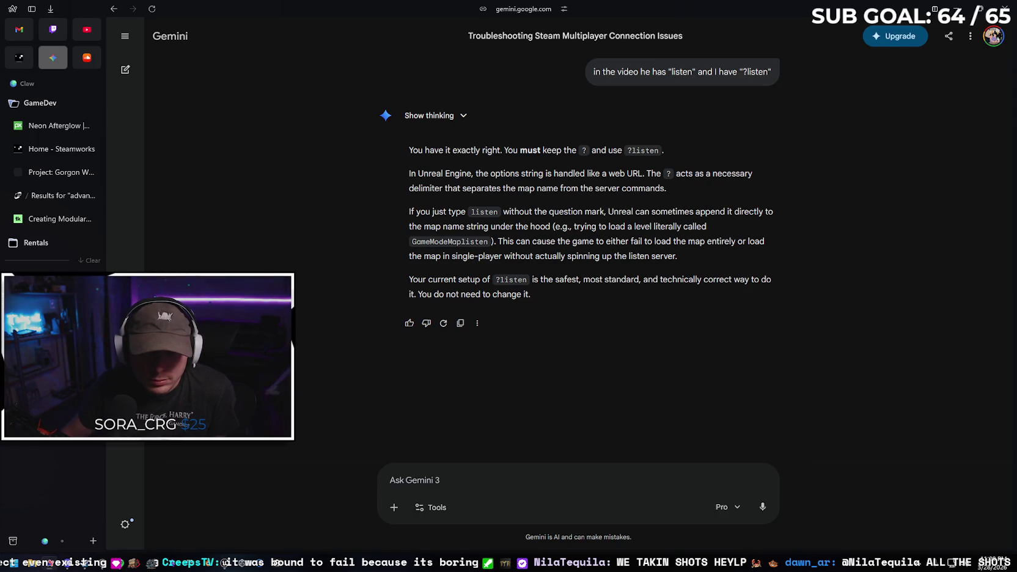
Back in Unreal, review the MBLAdvancedGameInstace and NetworkMenu blueprints, then save all assets
{"action": "left_click", "coordinate": [957, 8]}
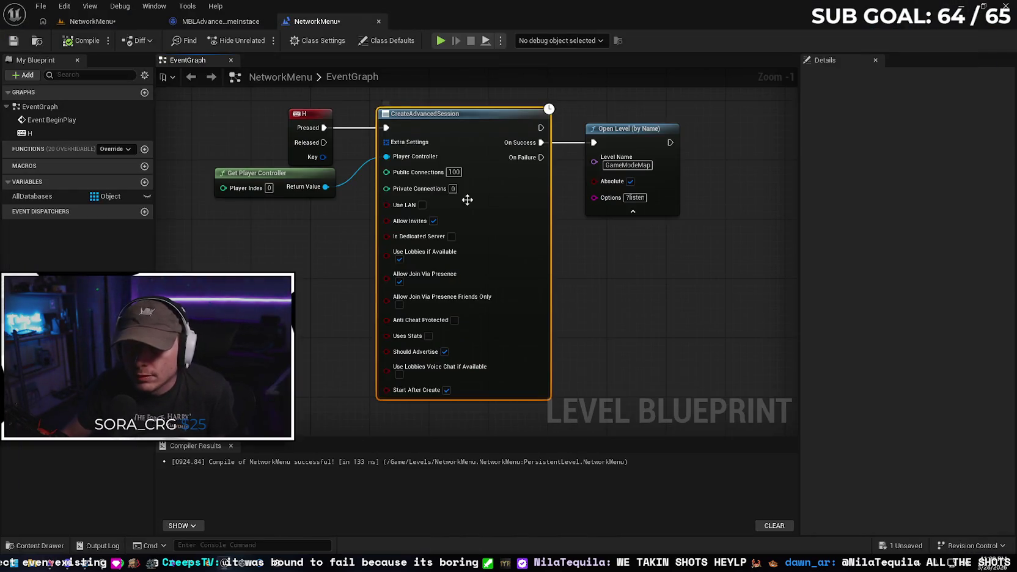
{"action": "left_click", "coordinate": [184, 23]}
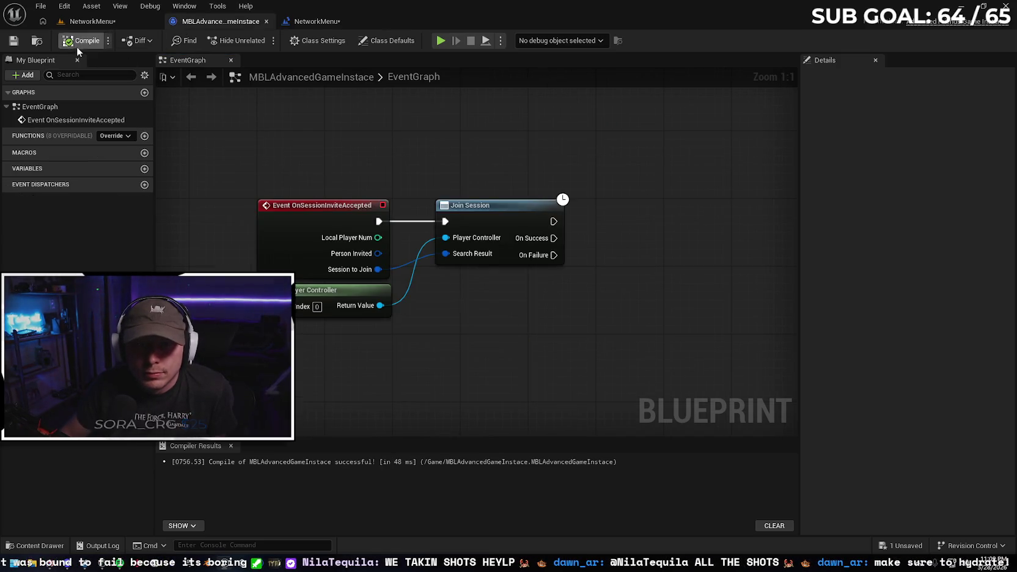
{"action": "left_click", "coordinate": [324, 22]}
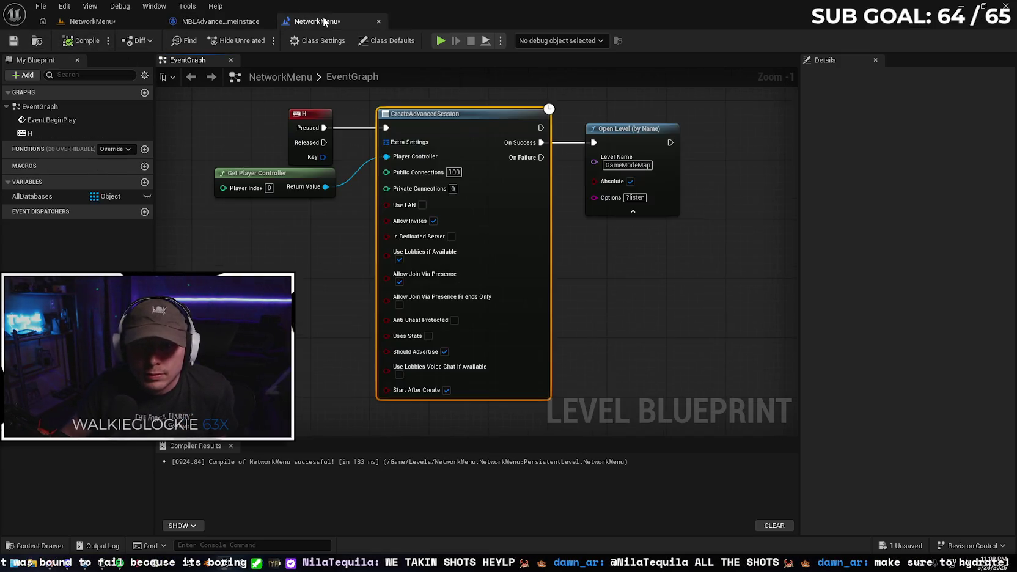
{"action": "left_click", "coordinate": [15, 41]}
{"action": "left_click", "coordinate": [116, 22]}
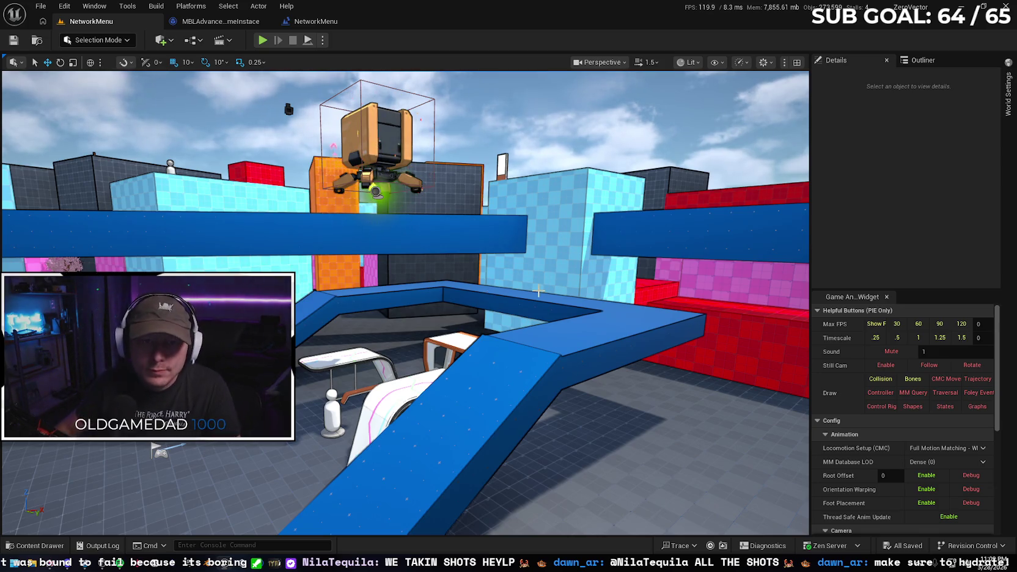
Package the project for Windows, choosing C:\Builds\MBL as the destination folder
{"action": "left_click", "coordinate": [45, 4]}
{"action": "mouse_move", "coordinate": [164, 5]}
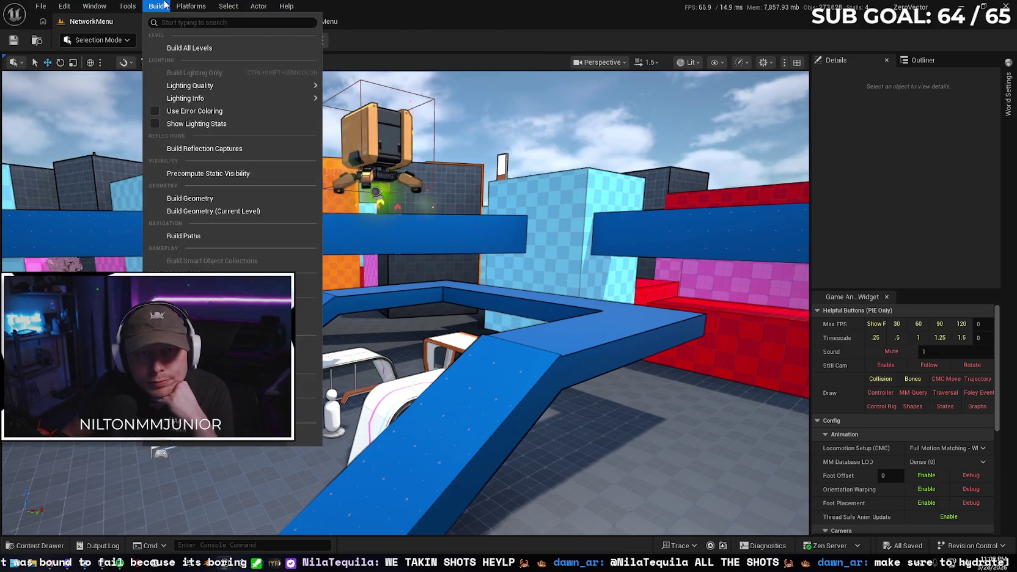
{"action": "mouse_move", "coordinate": [208, 49]}
{"action": "mouse_move", "coordinate": [221, 106]}
{"action": "left_click", "coordinate": [347, 111]}
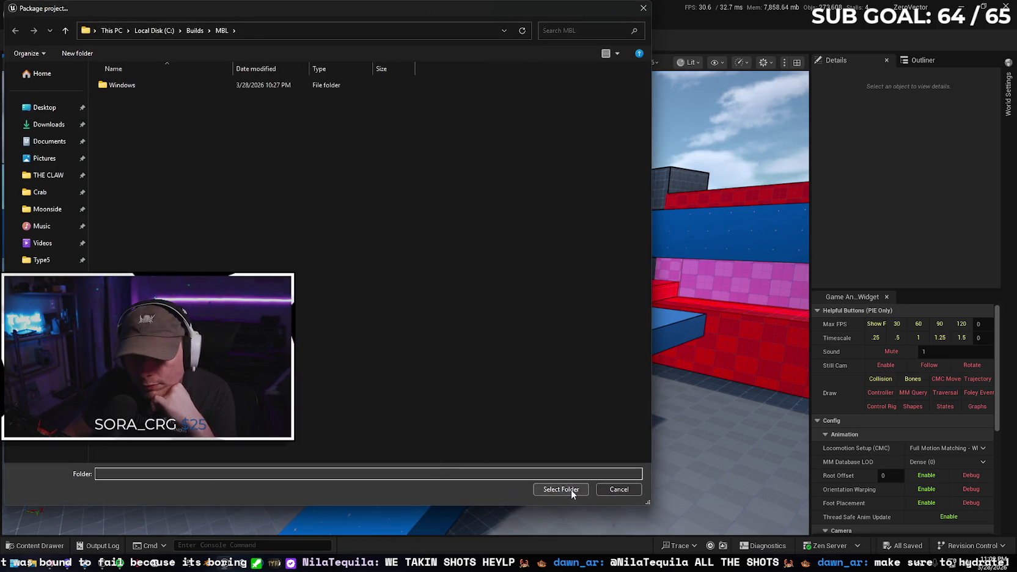
{"action": "left_click", "coordinate": [568, 489]}
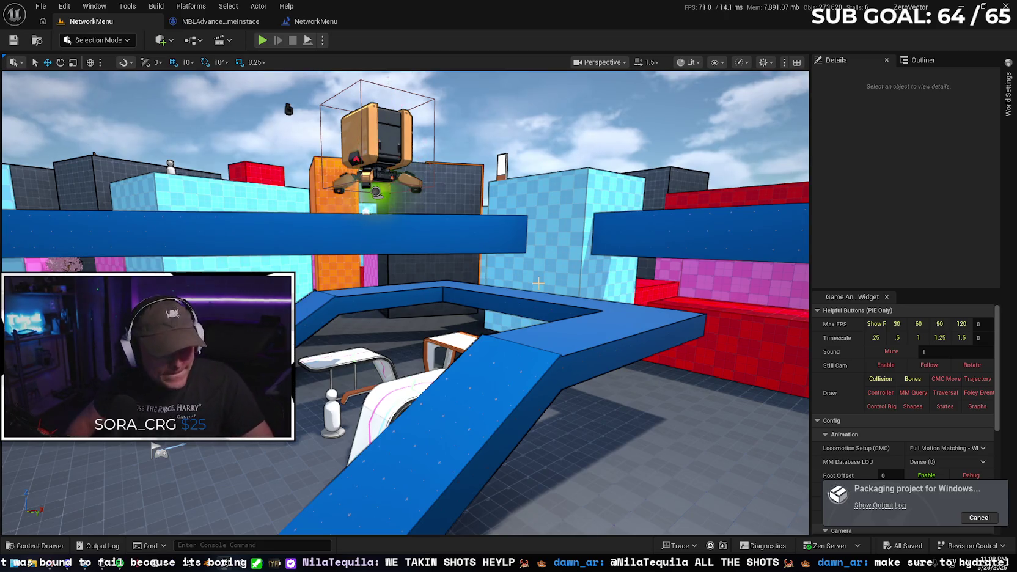